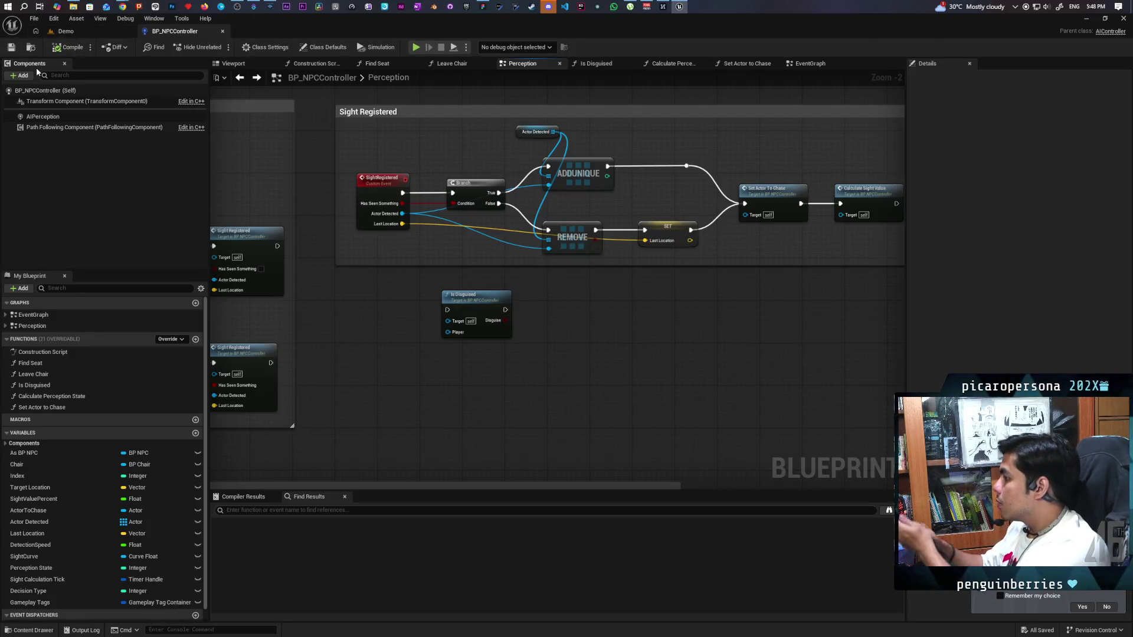
Rename the BP_NPCController vector variable Last Location to Last Seen Location and compile.
drag(394, 147, 545, 159)
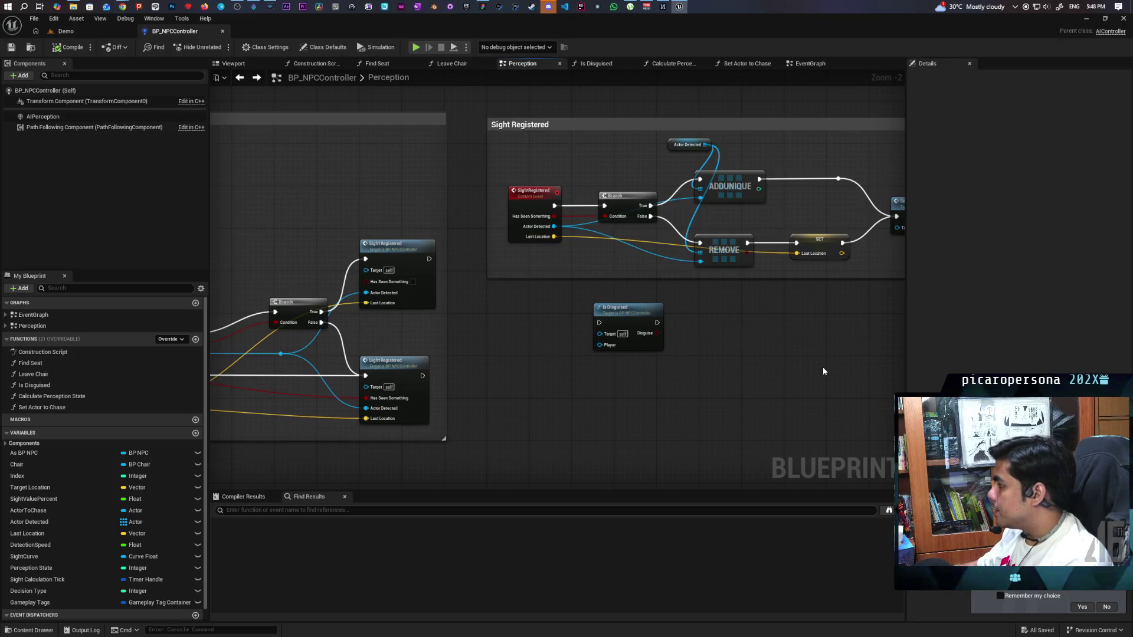
drag(822, 372, 629, 375)
click(625, 245)
click(1017, 103)
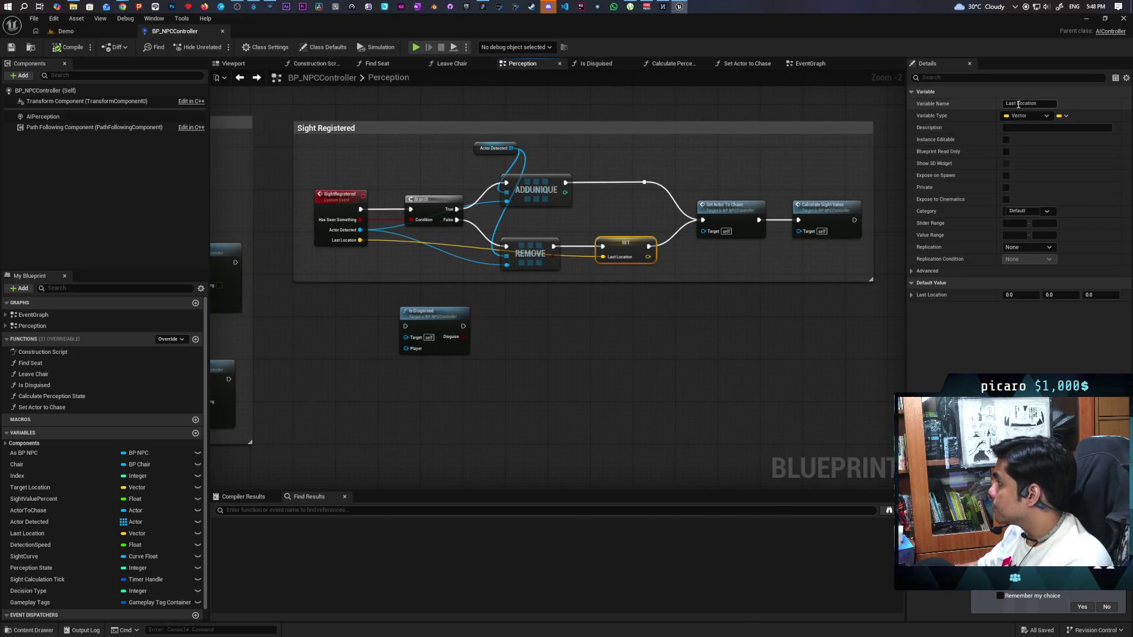
text(Seen)
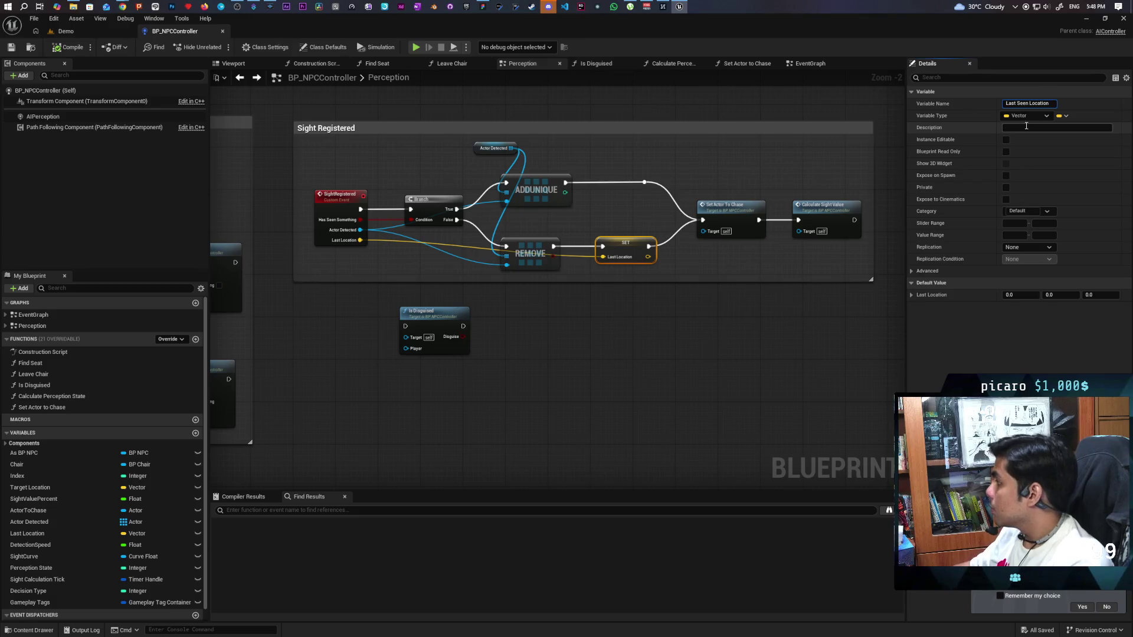
key(Return)
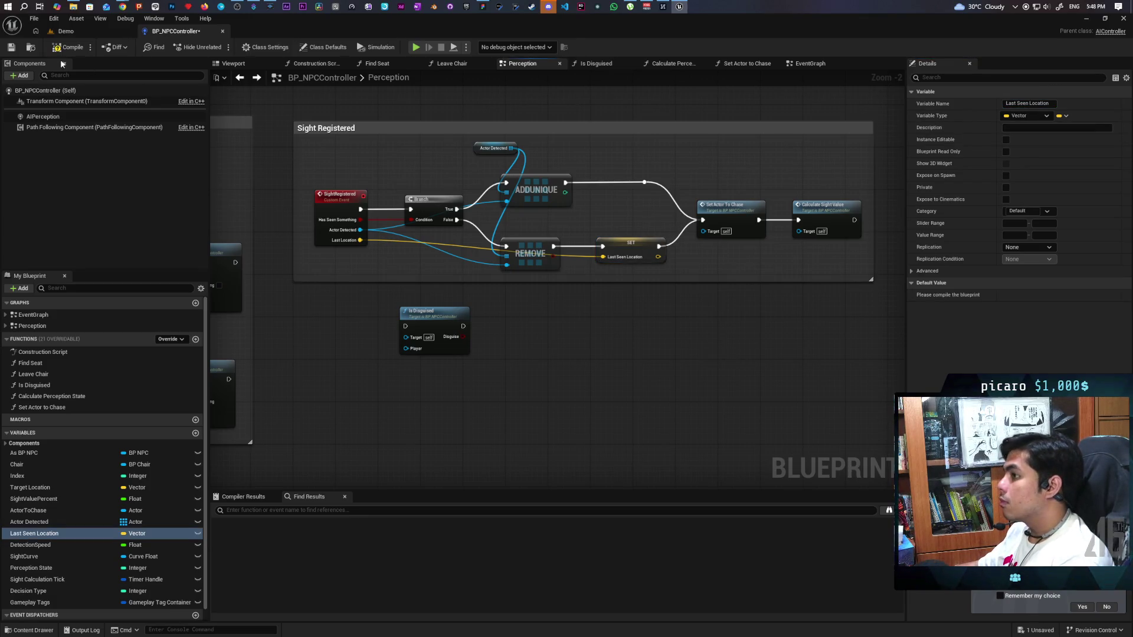
click(66, 48)
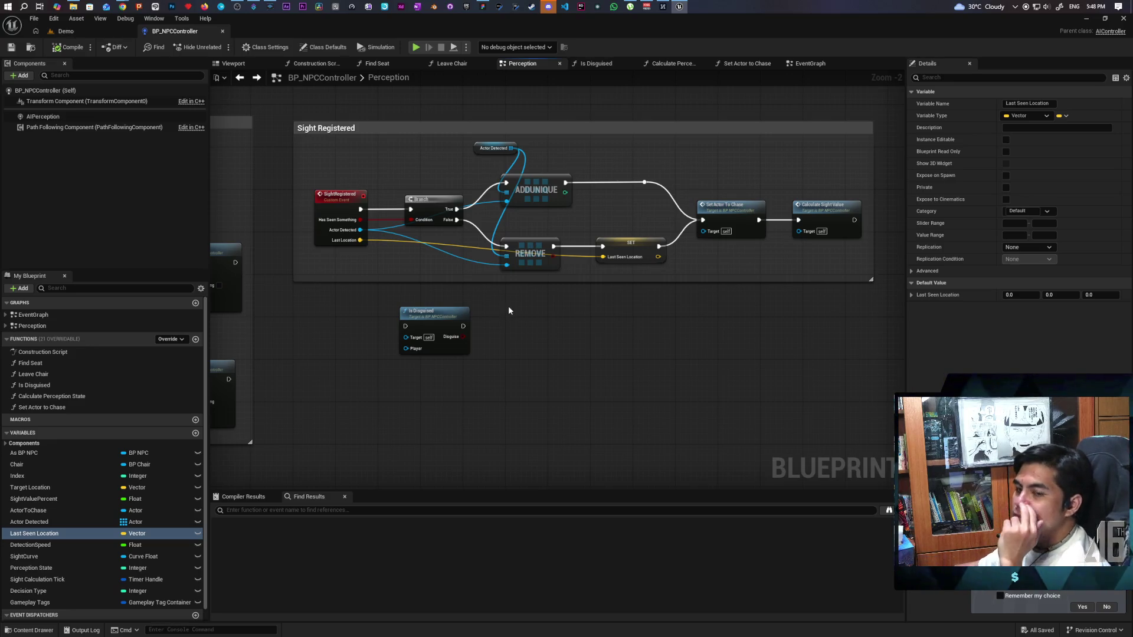
scroll(510, 310, down, 4)
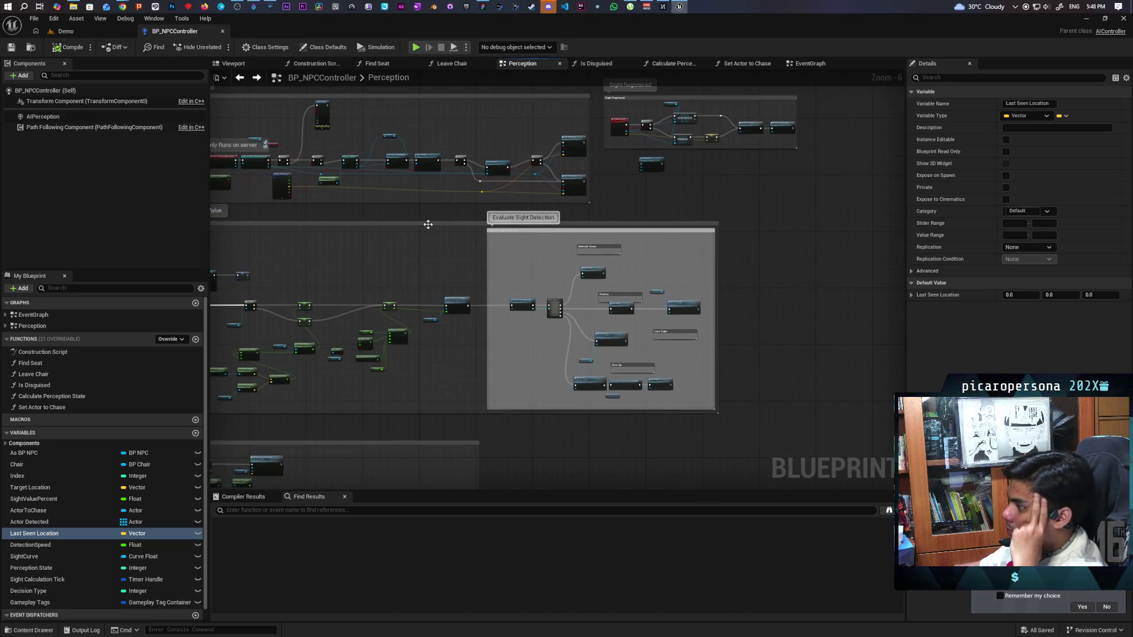
drag(428, 224, 621, 197)
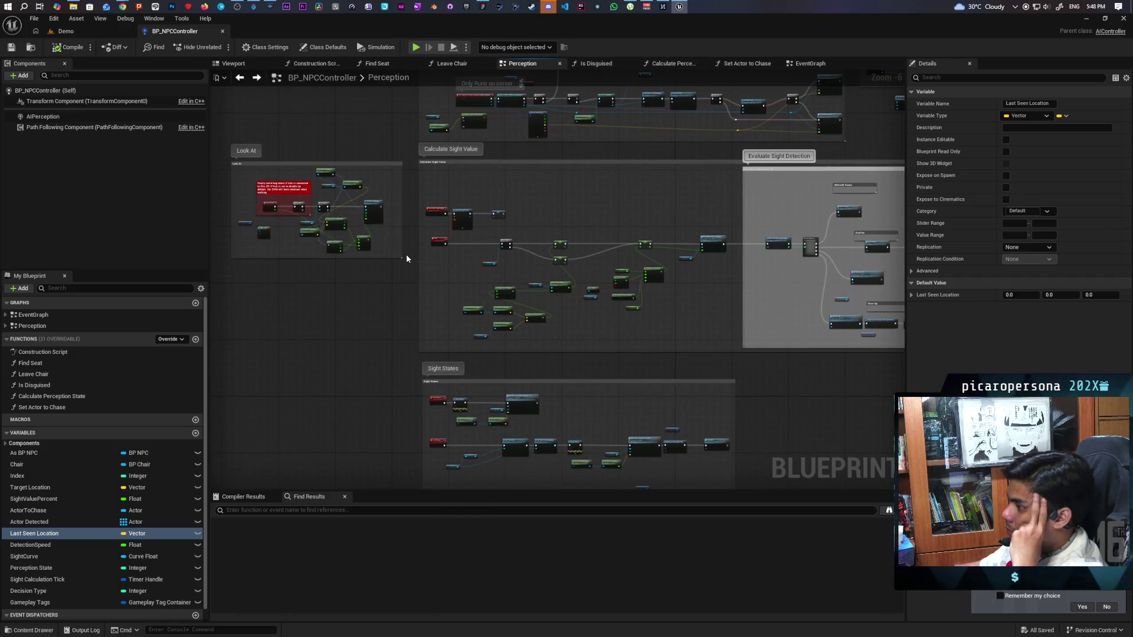
scroll(405, 254, up, 3)
scroll(368, 288, down, 3)
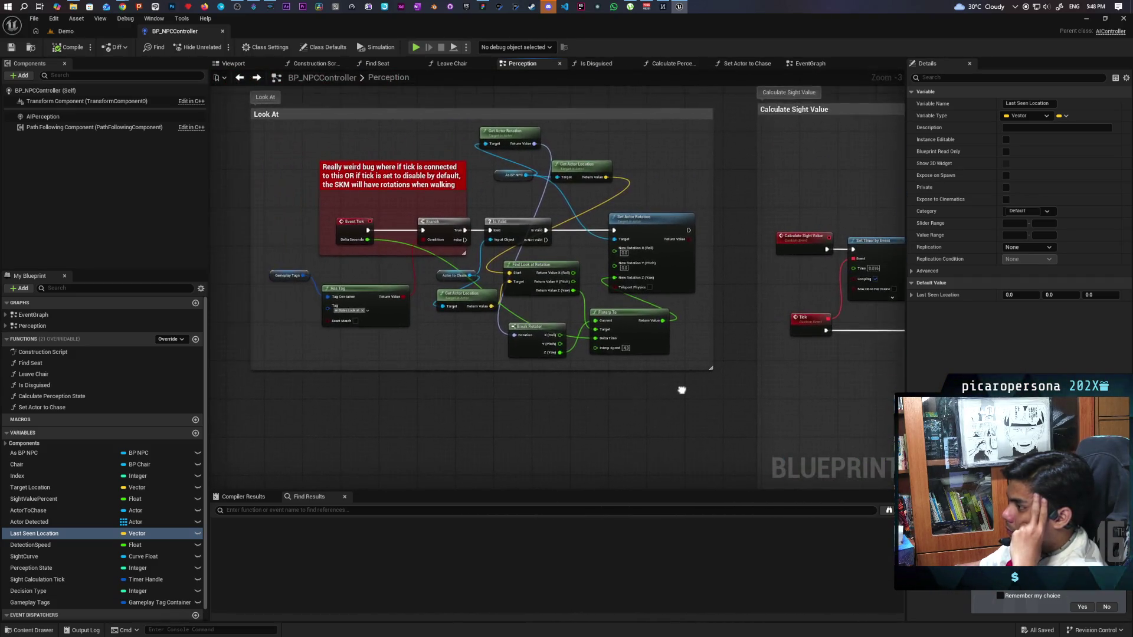
scroll(376, 294, up, 3)
drag(375, 295, 328, 287)
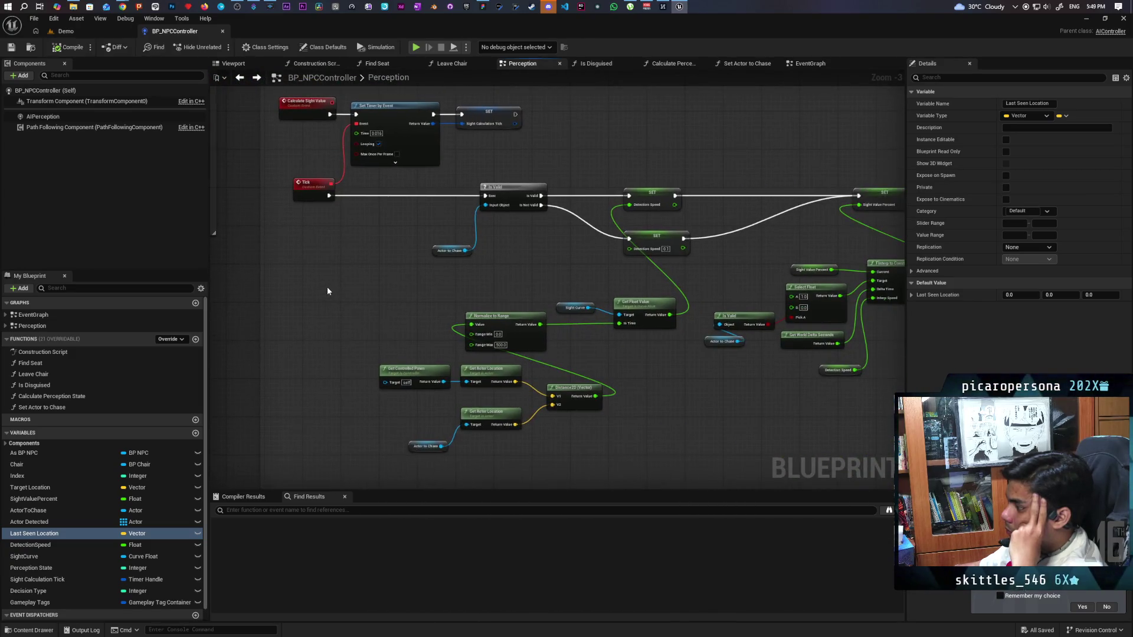
scroll(333, 280, down, 6)
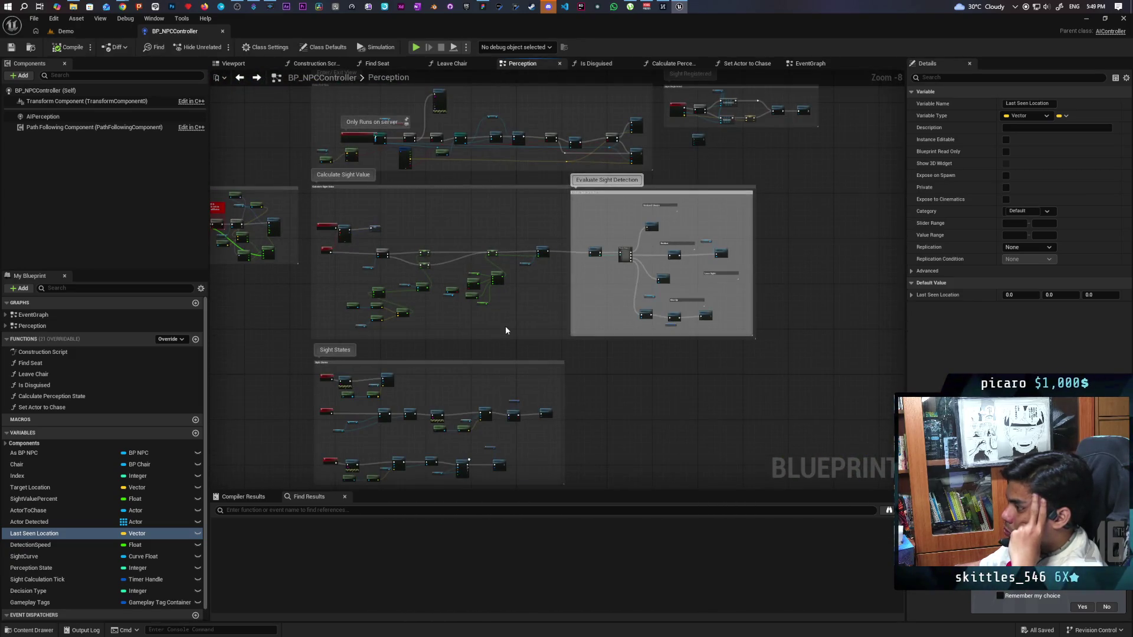
scroll(506, 325, up, 4)
scroll(506, 325, down, 2)
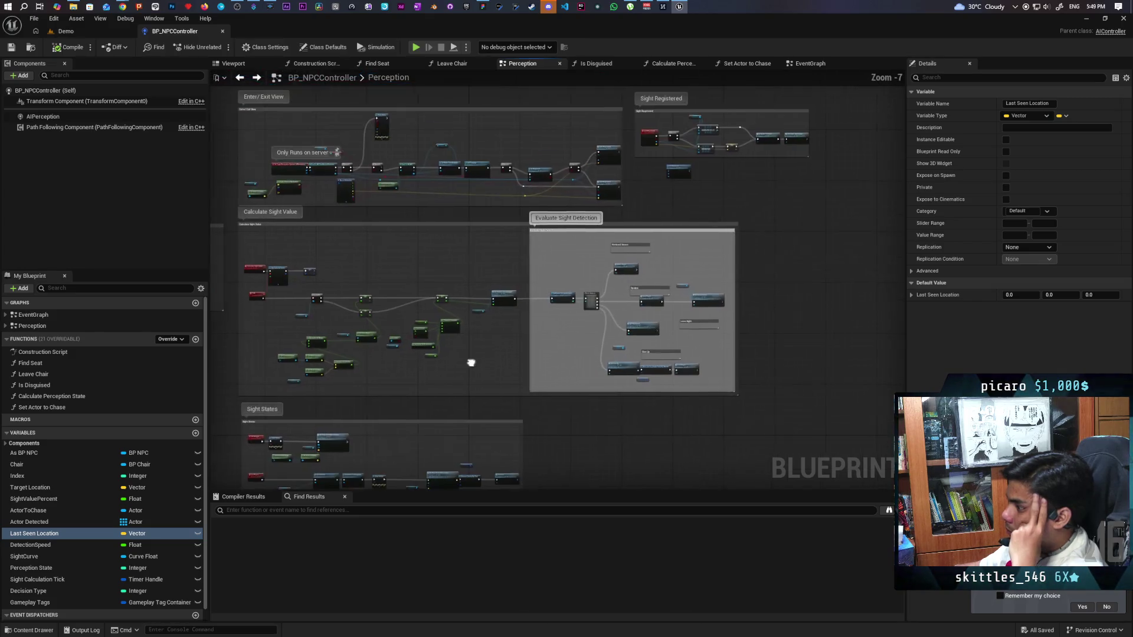
scroll(713, 177, up, 1)
scroll(714, 177, up, 3)
Find references to Last Seen Location by class member and jump to its Set node.
right_click(685, 106)
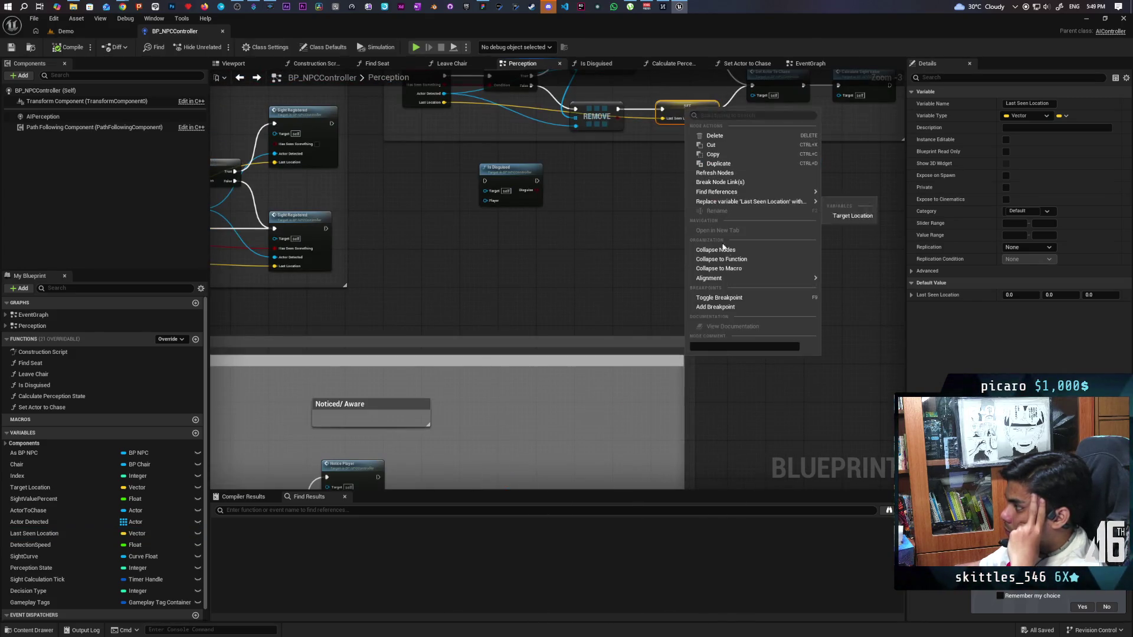
mouse_move(763, 201)
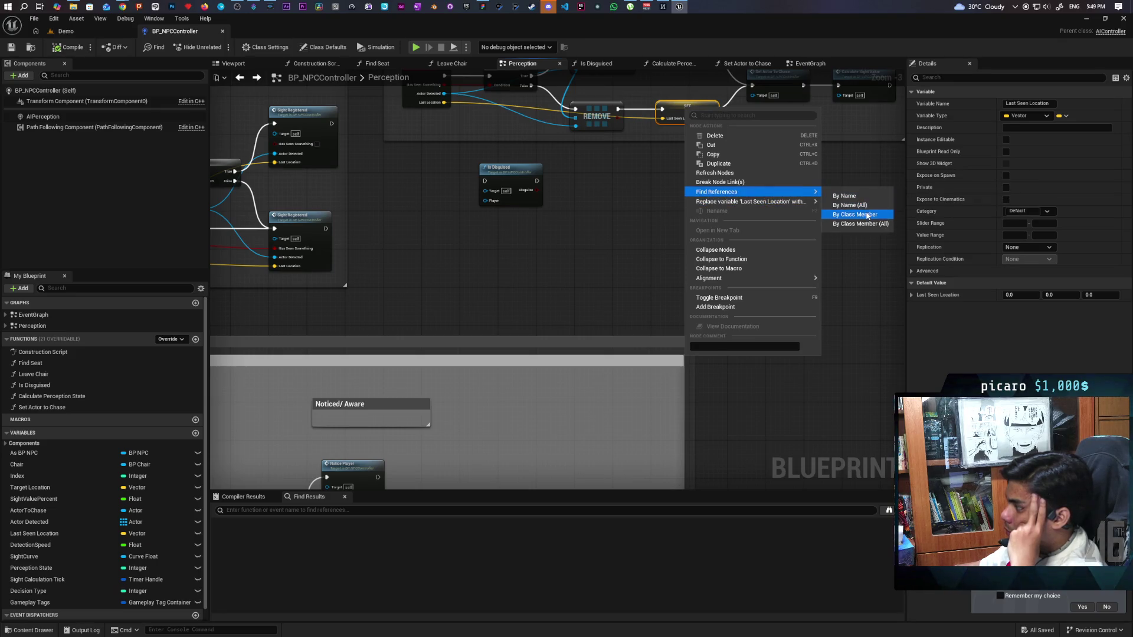
click(855, 211)
click(274, 534)
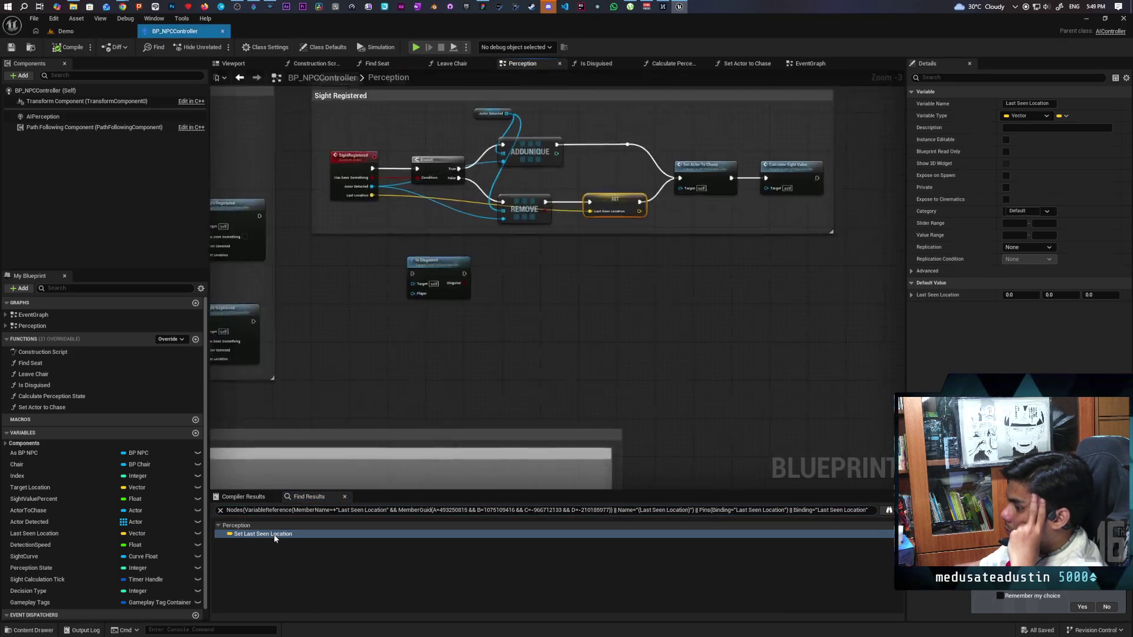
Pan and zoom around the Perception graph through the Sight States and Sight Registered groups.
scroll(512, 384, down, 10)
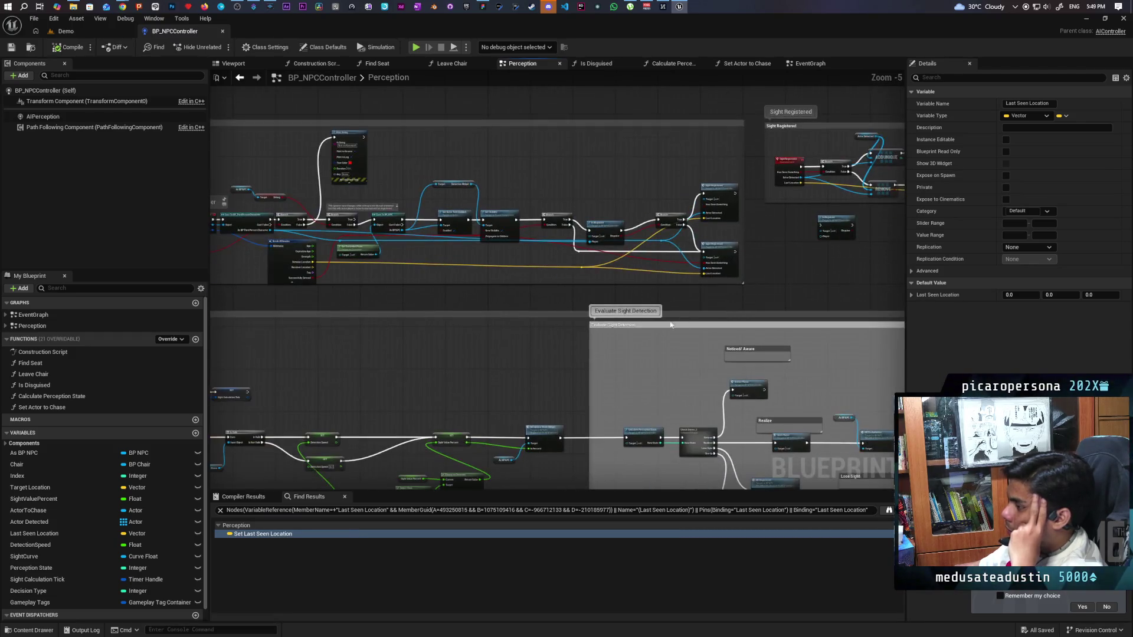
scroll(523, 362, up, 7)
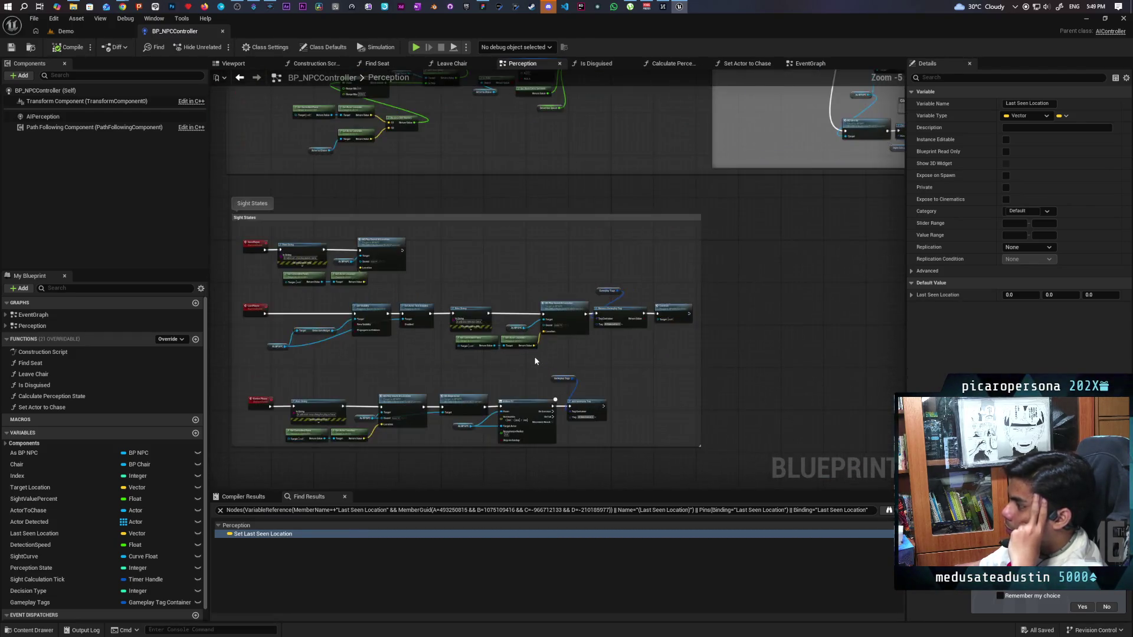
mouse_move(695, 368)
mouse_down()
mouse_move(698, 321)
mouse_move(613, 313)
mouse_up()
scroll(548, 313, down, 5)
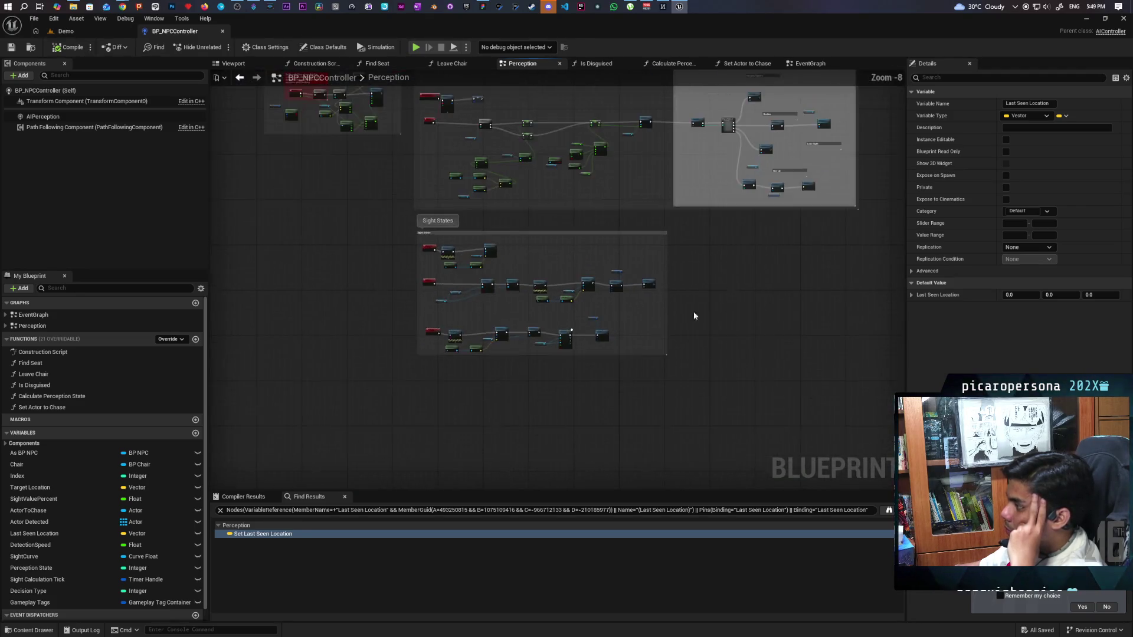
scroll(575, 394, up, 4)
scroll(574, 396, up, 2)
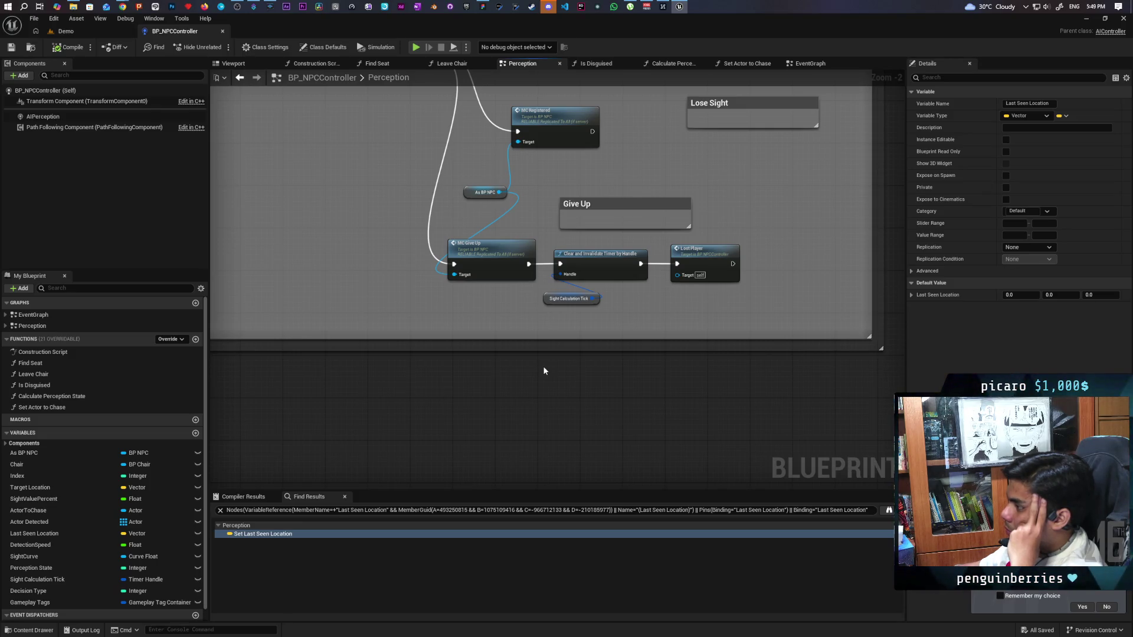
scroll(544, 370, down, 4)
drag(544, 370, 637, 439)
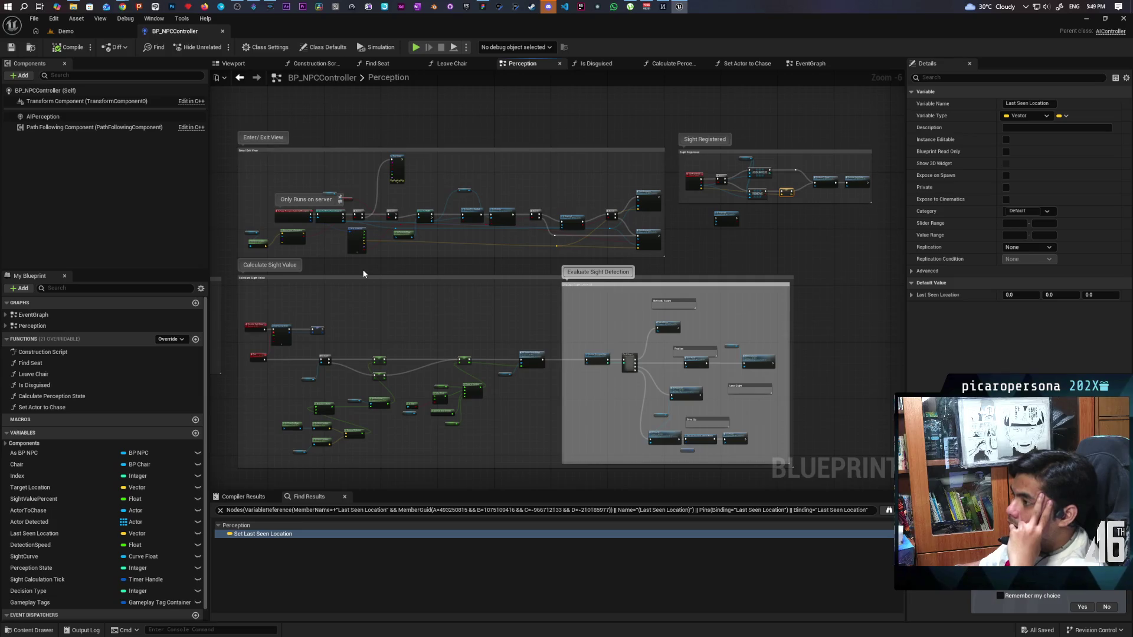
scroll(364, 274, up, 2)
mouse_move(363, 274)
mouse_down()
mouse_move(677, 318)
mouse_move(531, 326)
mouse_move(557, 324)
mouse_up()
scroll(584, 328, up, 2)
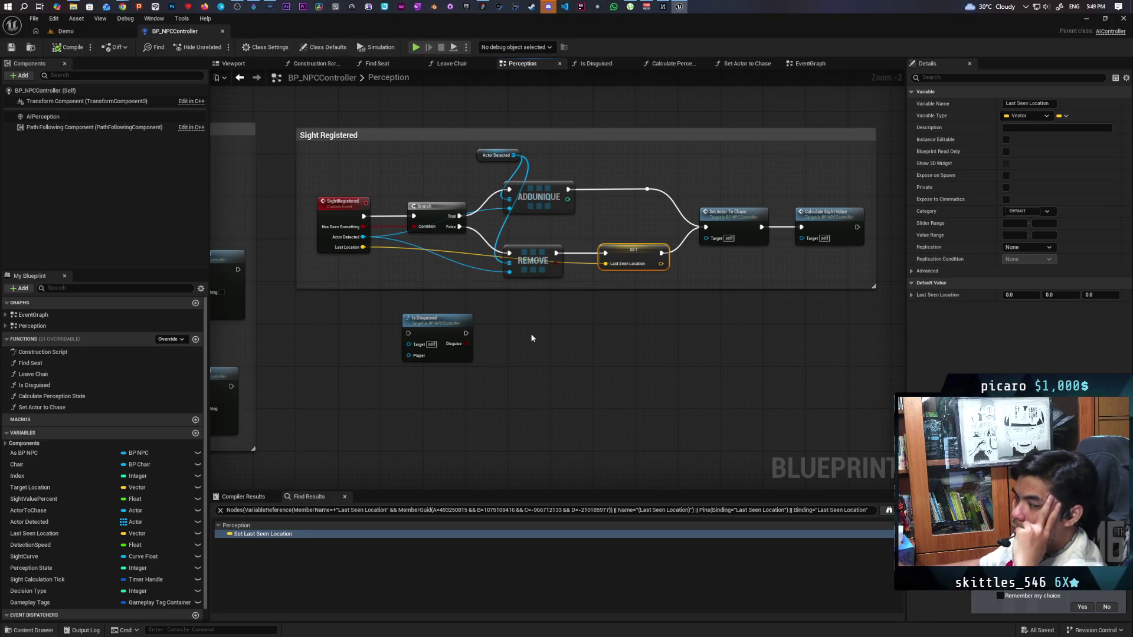
scroll(532, 338, up, 1)
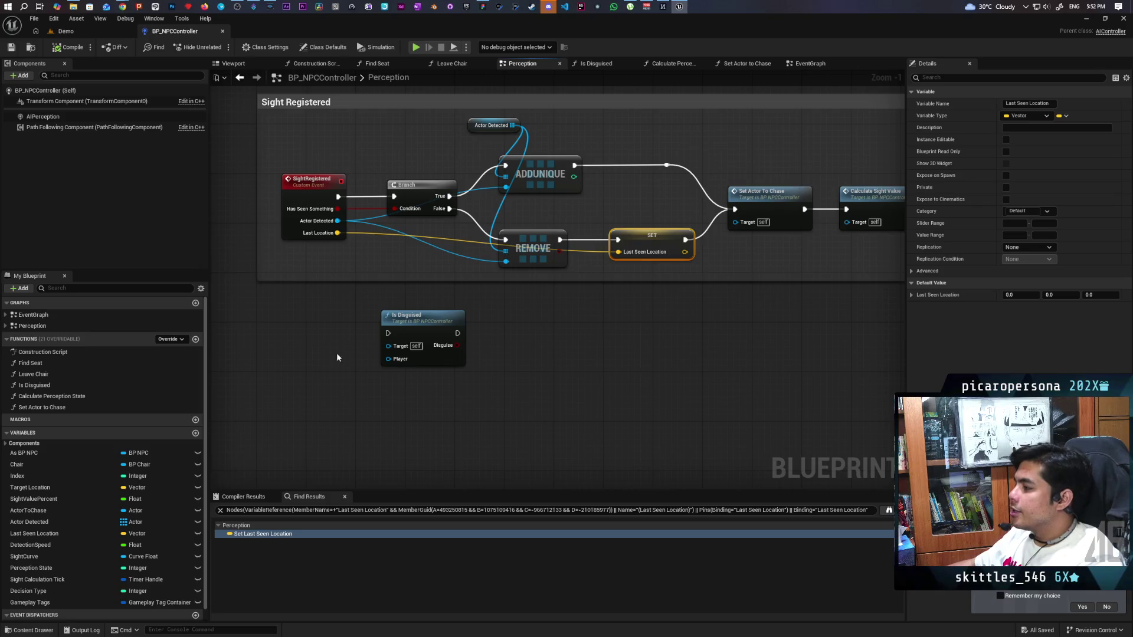
scroll(364, 375, down, 6)
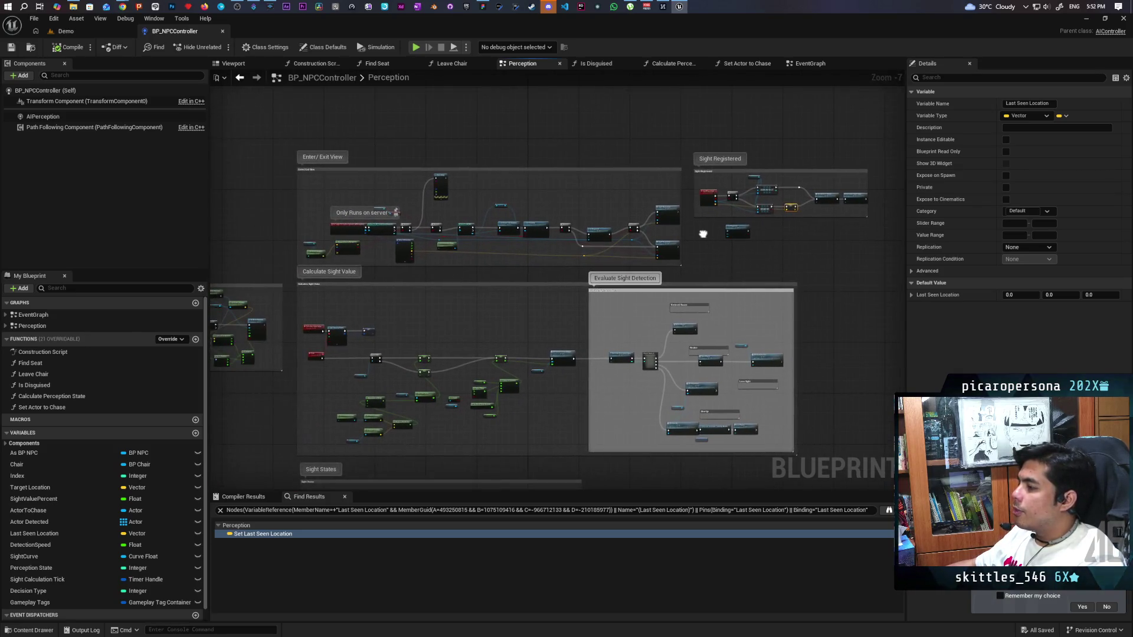
mouse_move(355, 210)
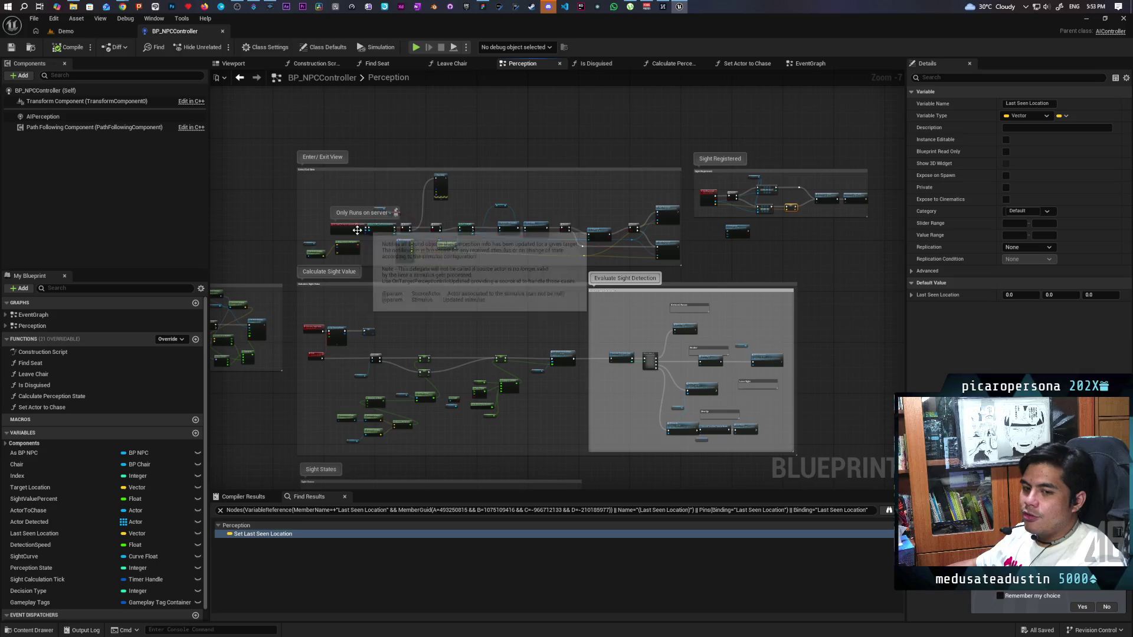
scroll(670, 225, up, 4)
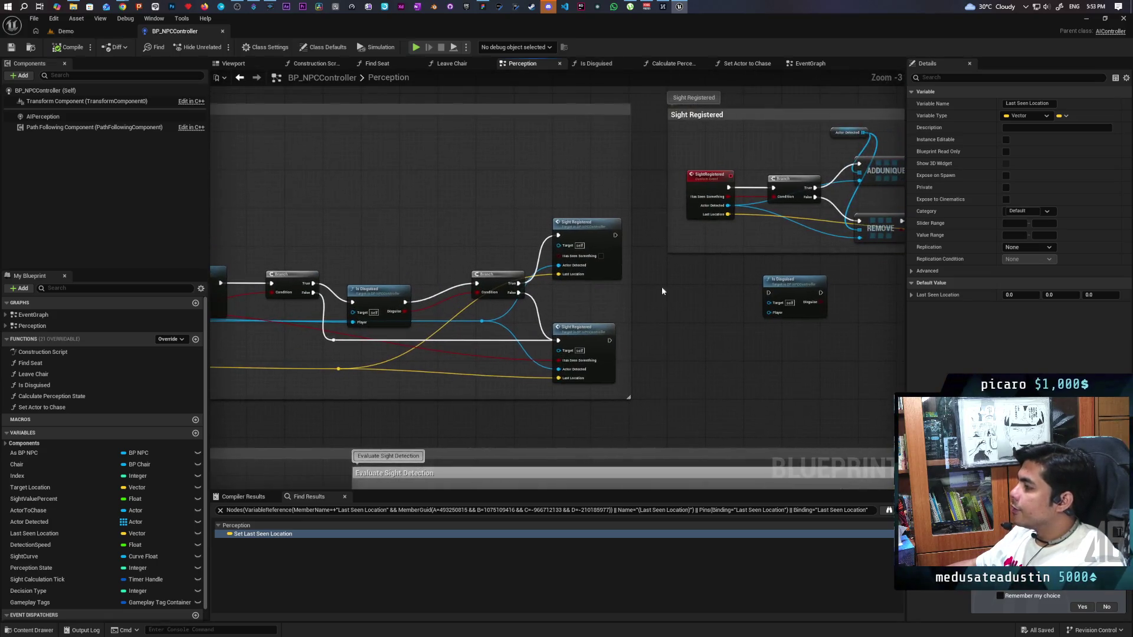
drag(630, 292, 656, 293)
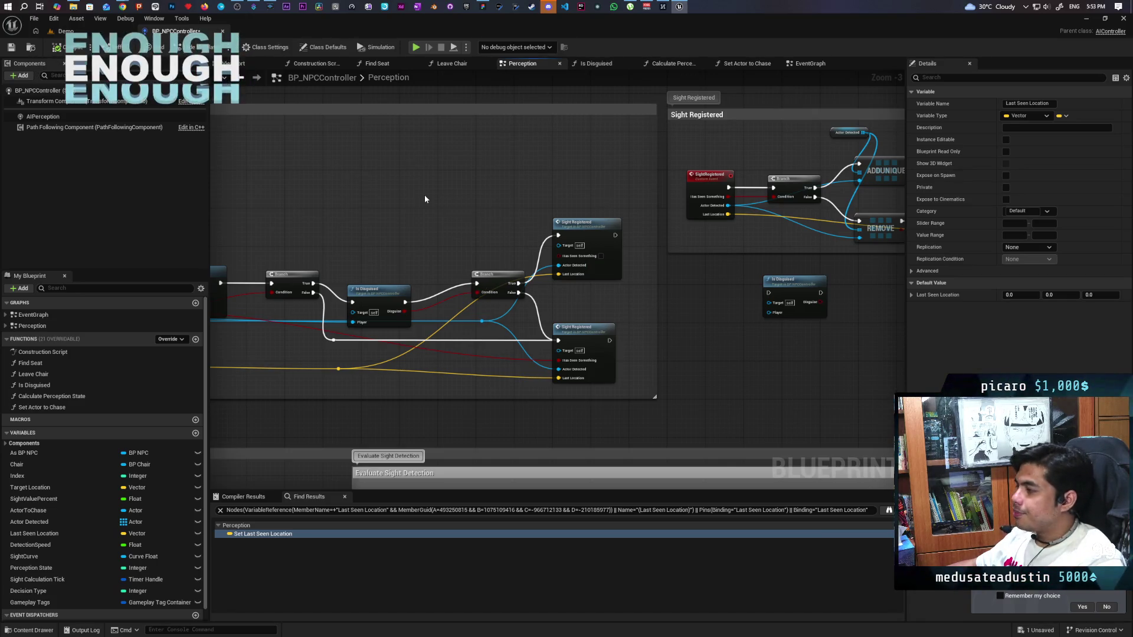
scroll(424, 198, down, 3)
drag(424, 199, 568, 218)
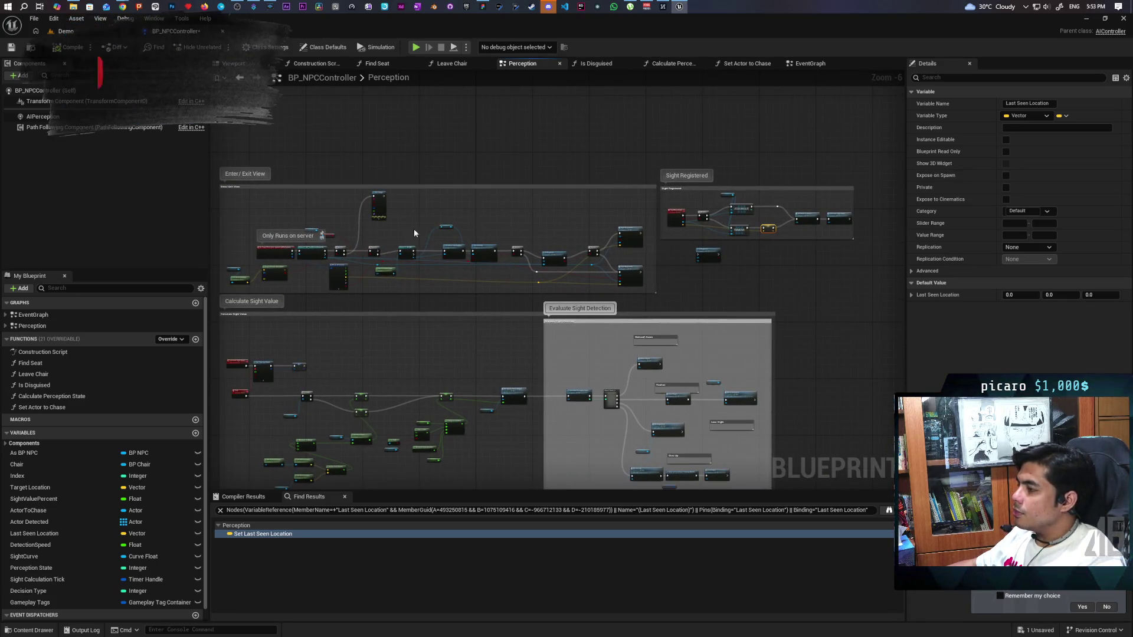
scroll(424, 223, up, 6)
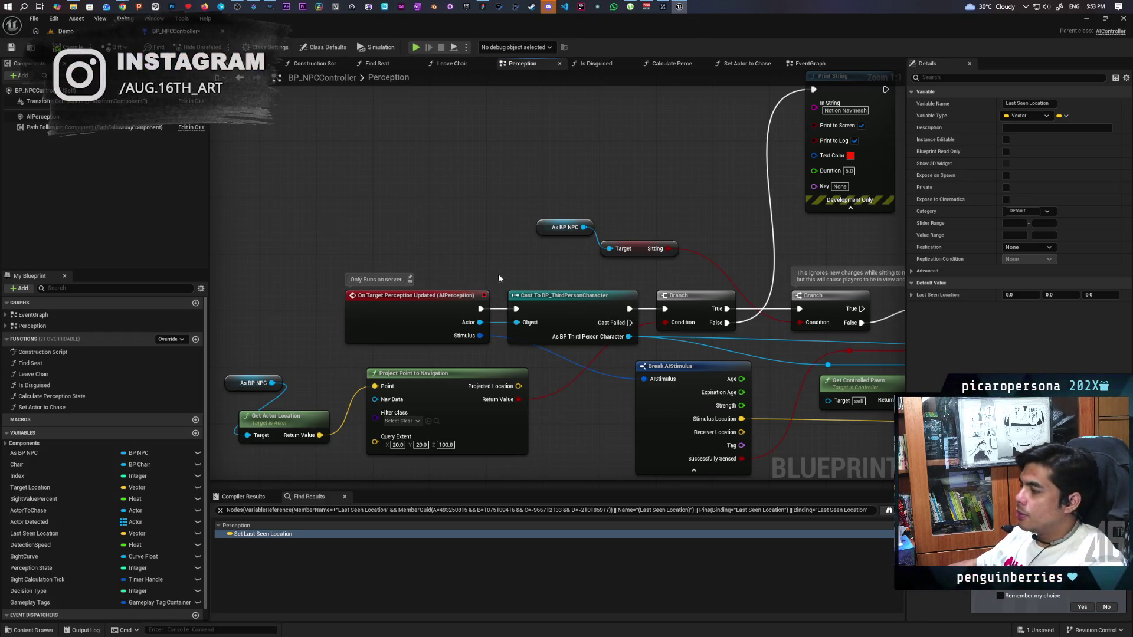
scroll(483, 266, down, 2)
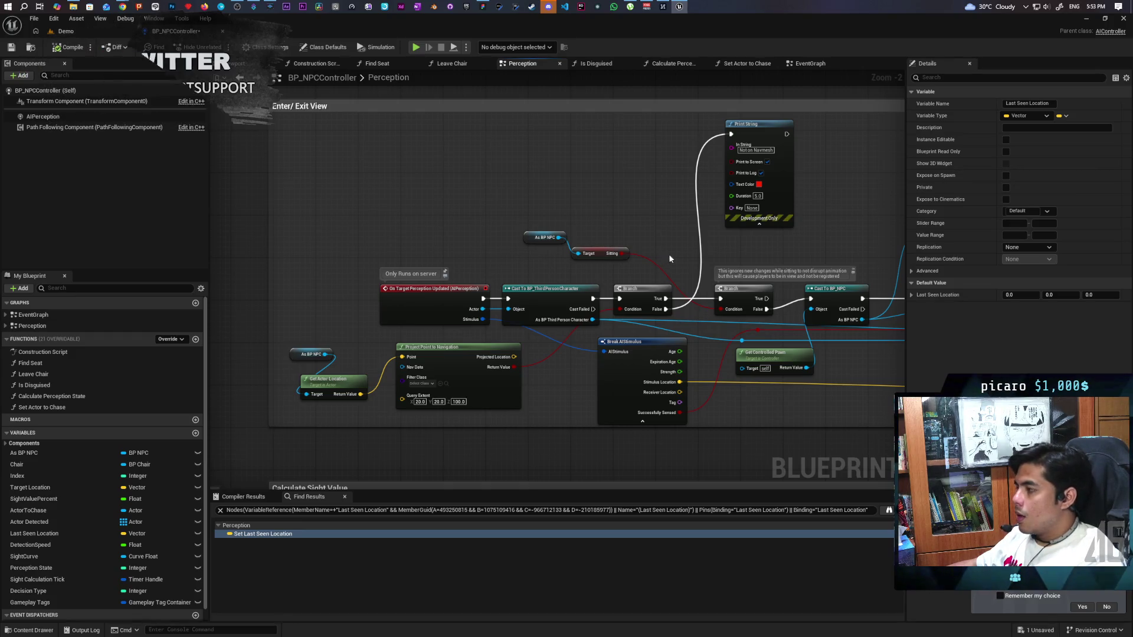
drag(667, 254, 480, 230)
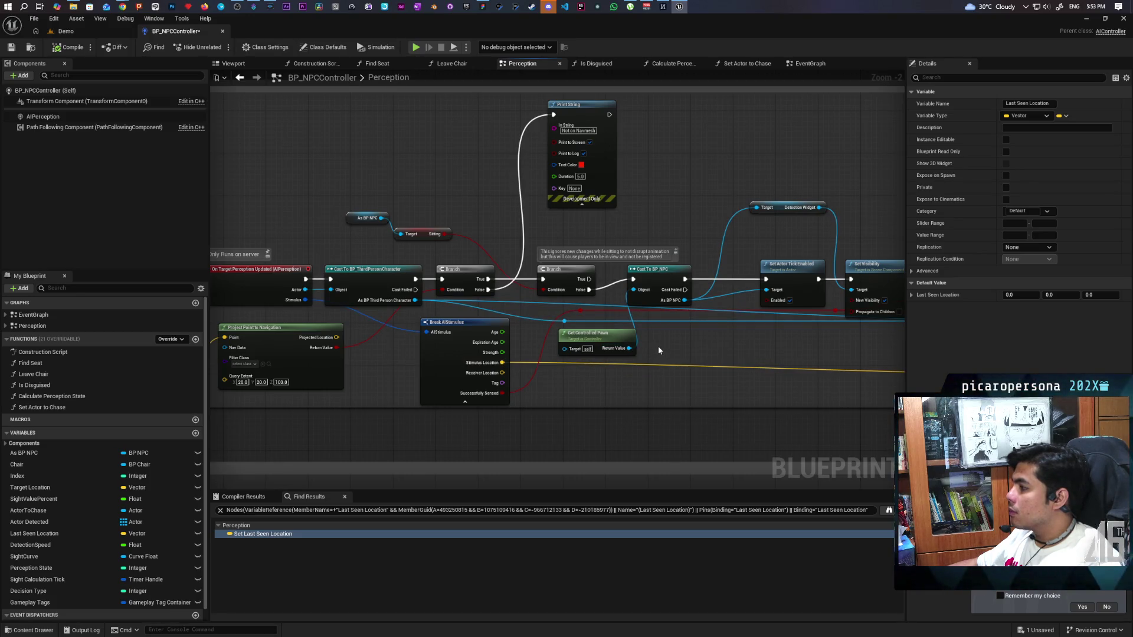
scroll(657, 346, up, 2)
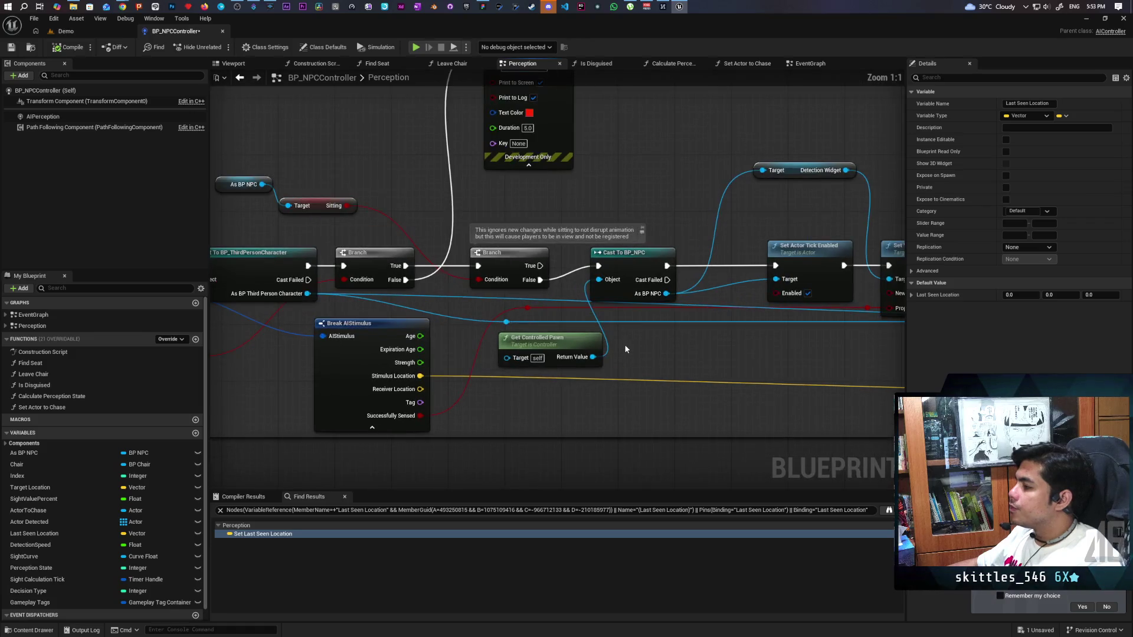
mouse_move(625, 348)
mouse_down()
mouse_move(494, 369)
mouse_move(505, 313)
mouse_move(501, 348)
mouse_move(437, 361)
mouse_move(609, 339)
mouse_up()
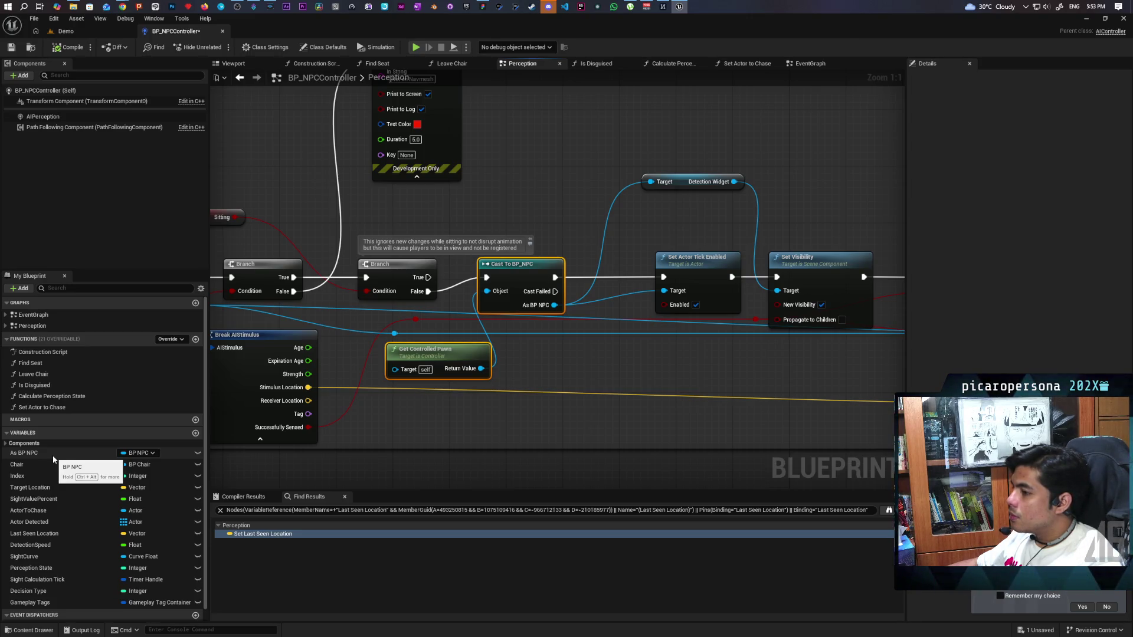
Add an As BP NPC getter, wire it to both Target pins, and reroute Branch False past the cast.
mouse_move(53, 459)
mouse_down()
mouse_move(569, 417)
mouse_move(552, 351)
mouse_move(520, 347)
mouse_up()
click(551, 367)
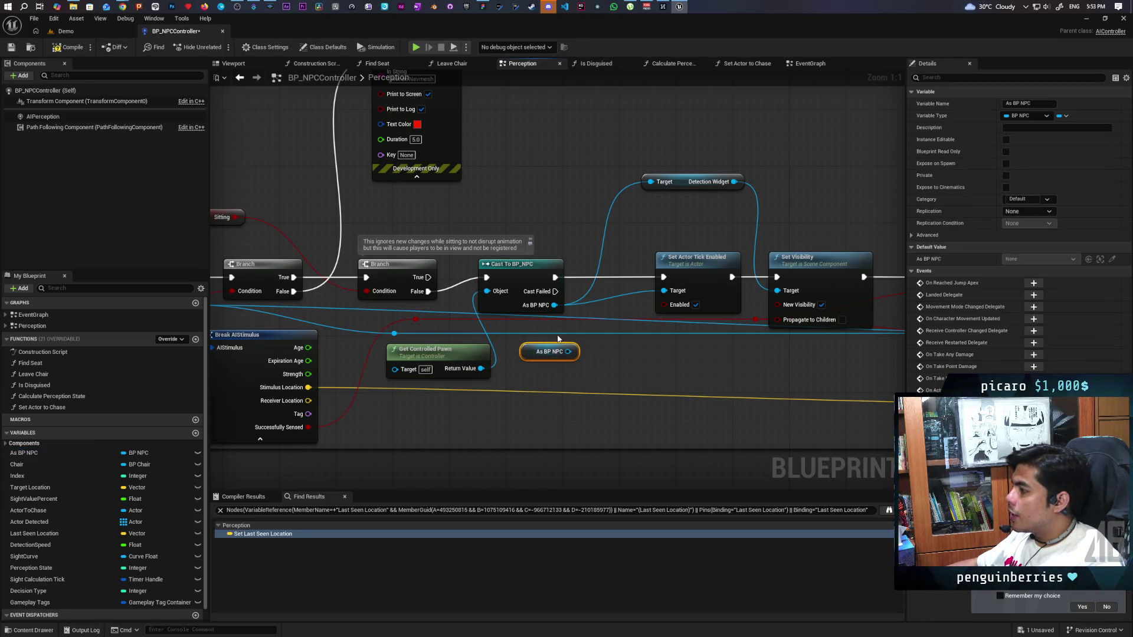
drag(554, 305, 567, 352)
drag(428, 291, 663, 278)
Delete the Cast To BP_NPC and Get Controlled Pawn nodes, then compile the blueprint.
click(486, 311)
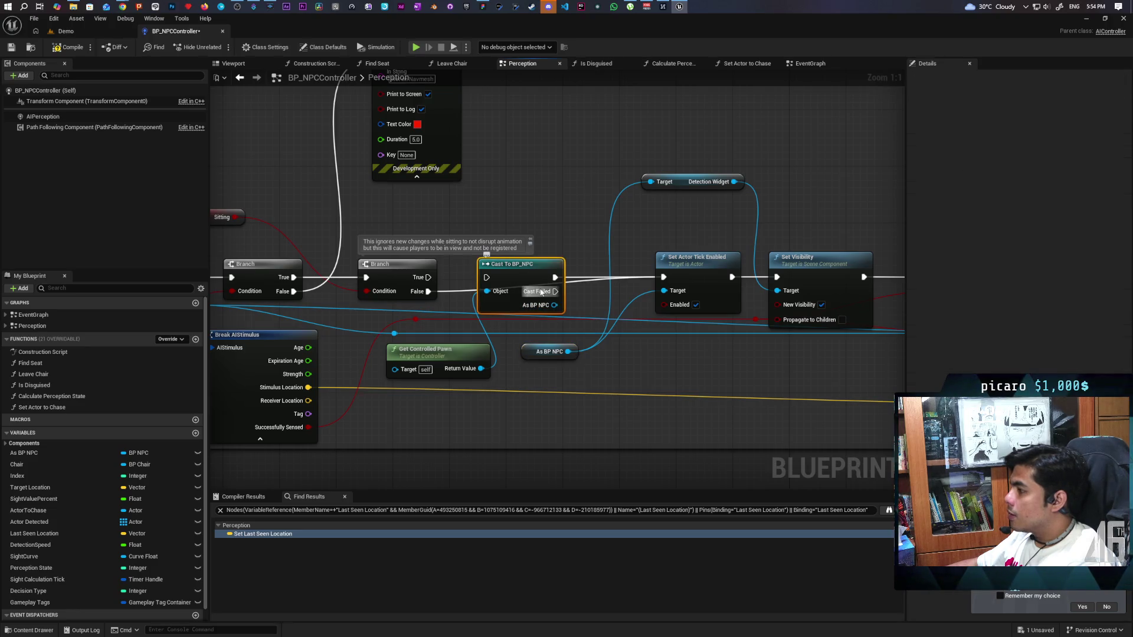
key(Delete)
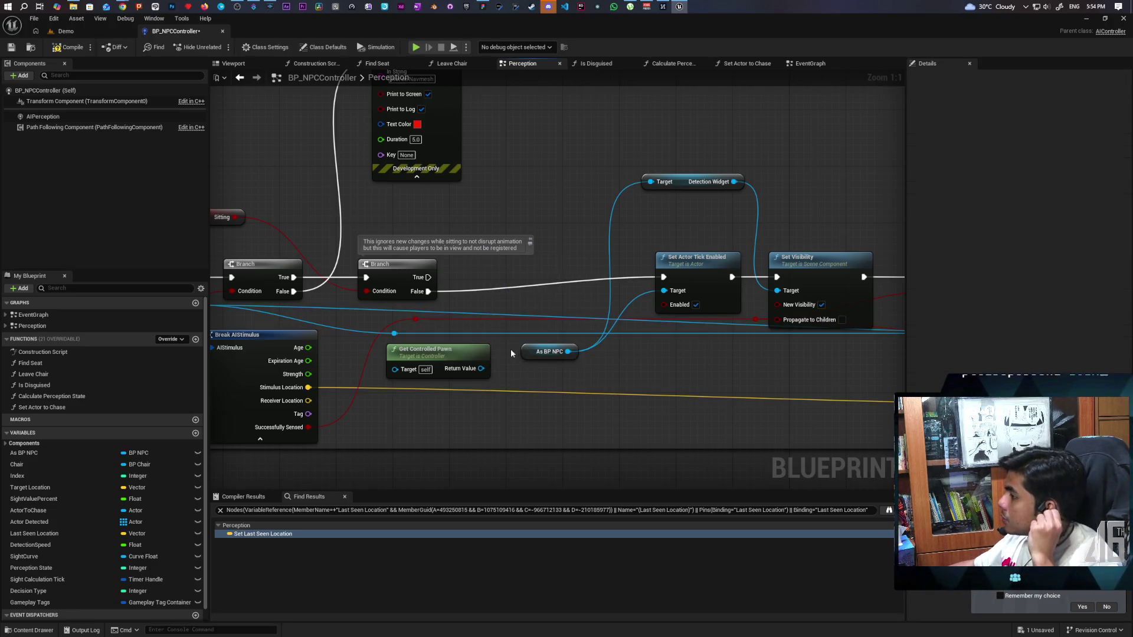
click(466, 359)
key(Delete)
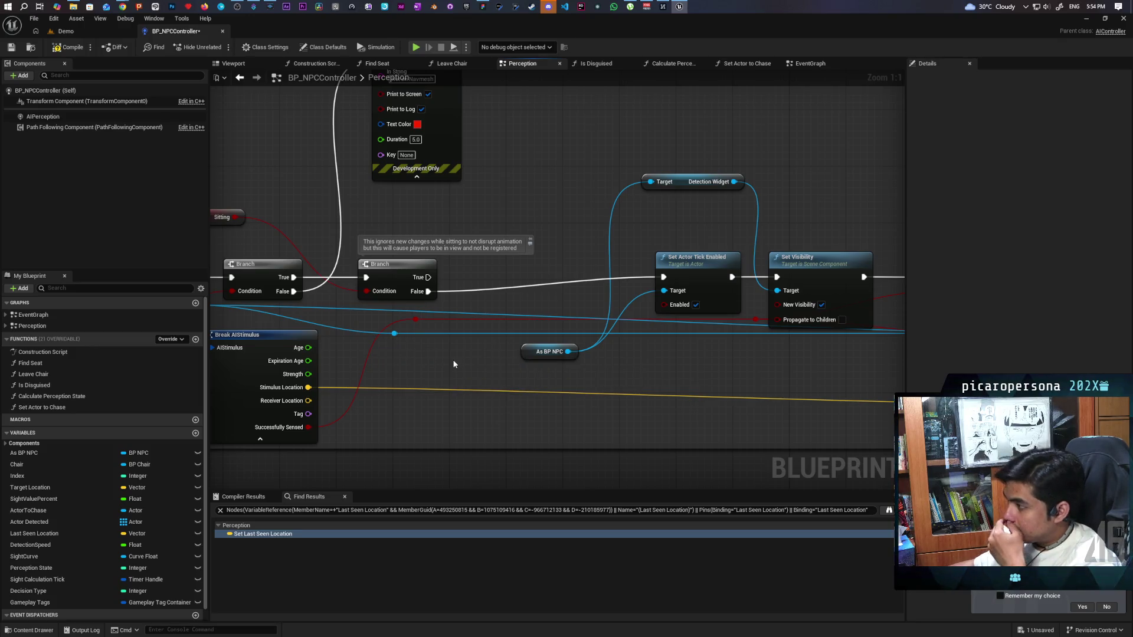
drag(454, 364, 371, 345)
scroll(370, 345, down, 2)
drag(643, 325, 415, 324)
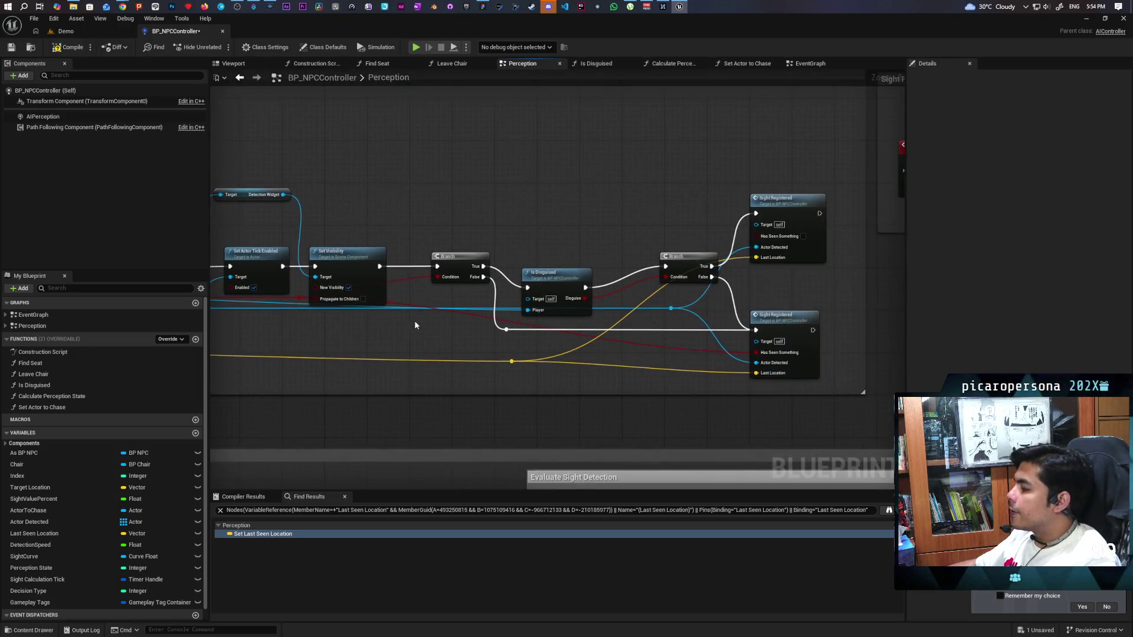
click(57, 47)
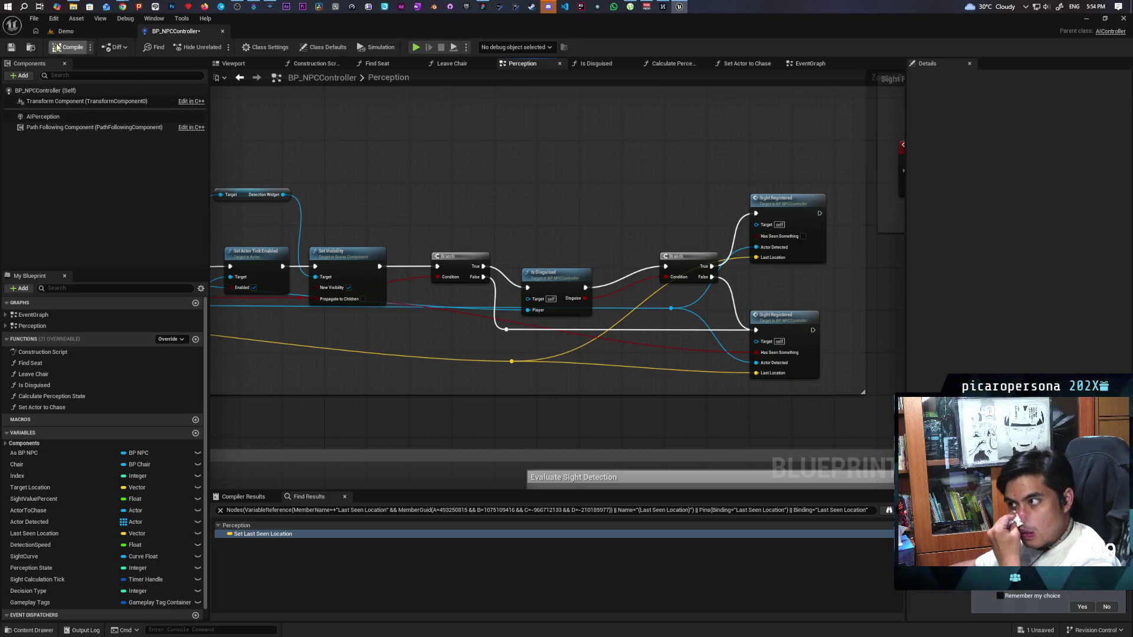
Box-select the Detection Widget, tick and visibility nodes.
drag(384, 193, 283, 192)
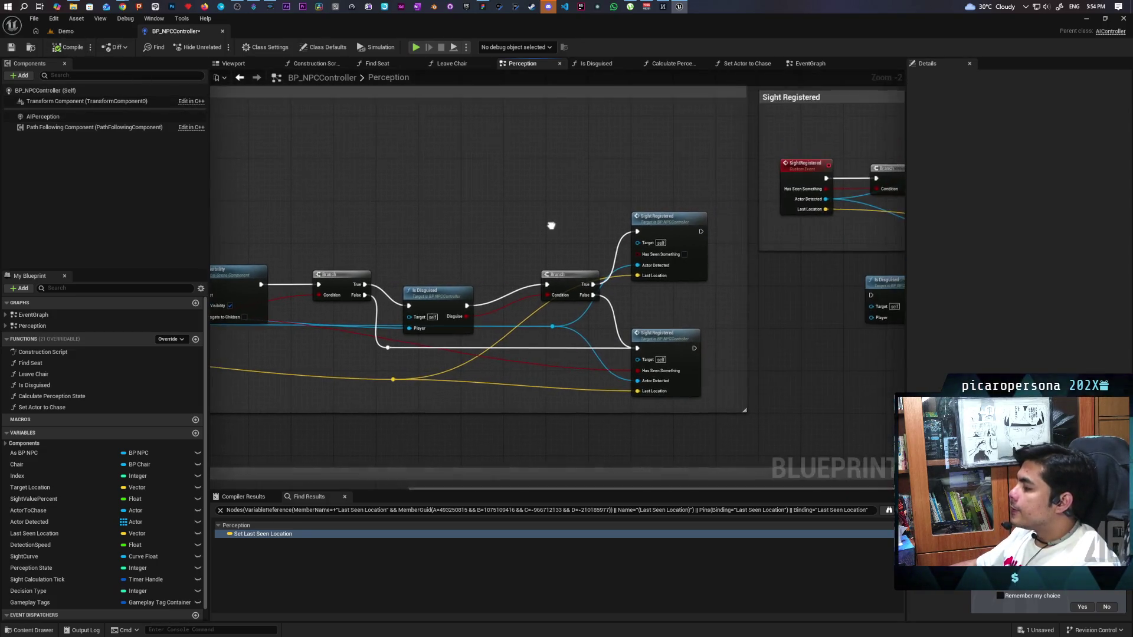
drag(551, 225, 724, 213)
drag(509, 203, 656, 203)
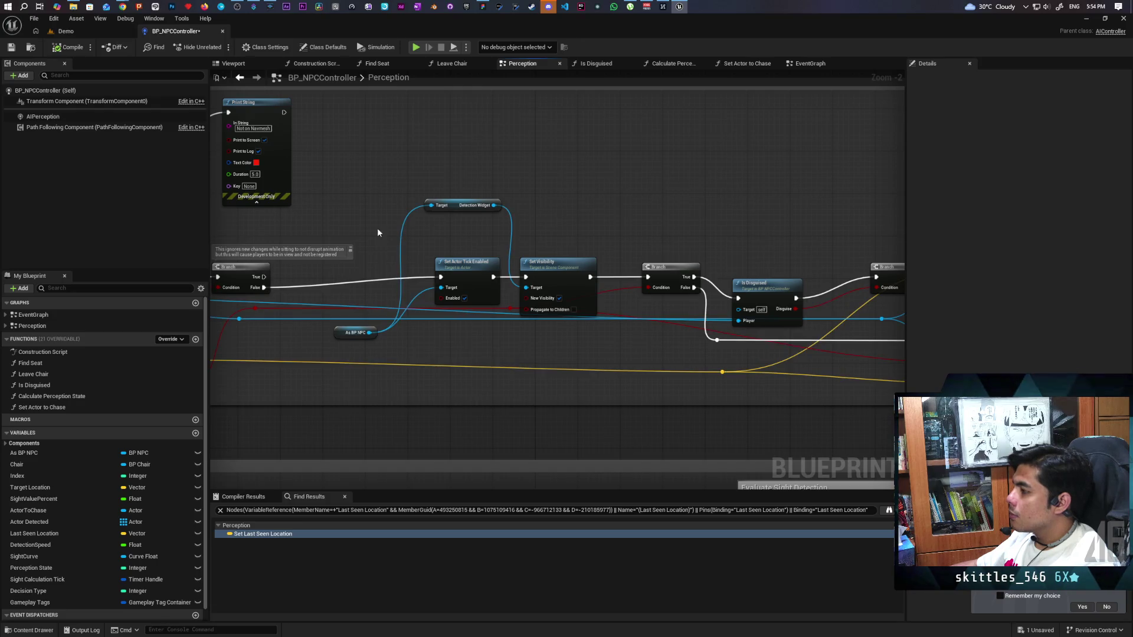
mouse_move(363, 182)
mouse_down()
mouse_move(472, 377)
mouse_move(548, 354)
mouse_up()
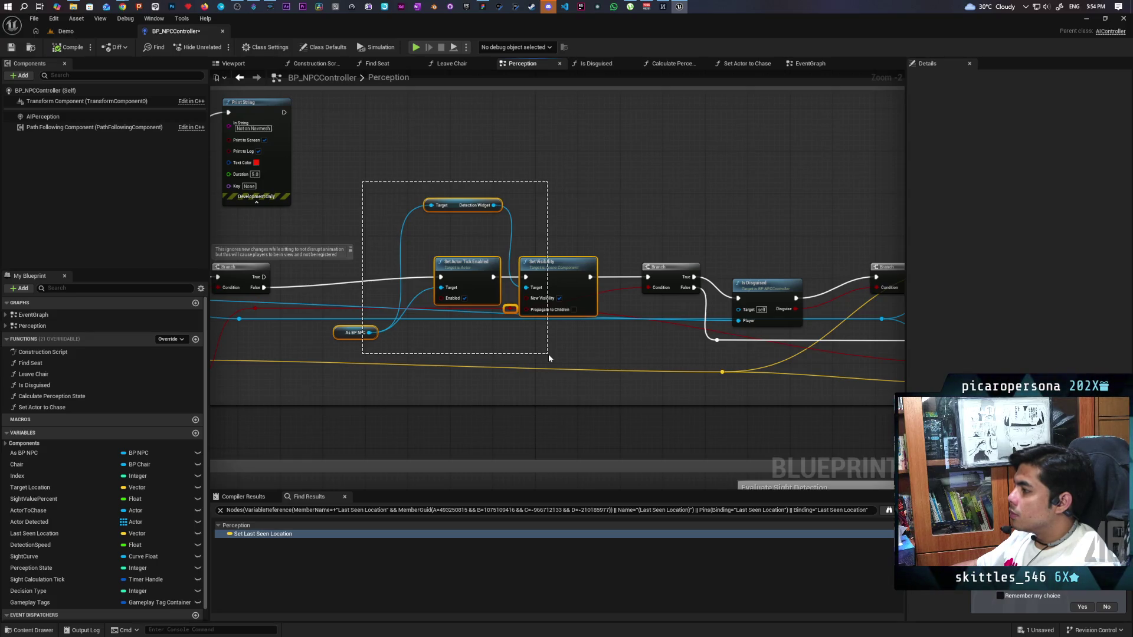
drag(548, 357, 548, 357)
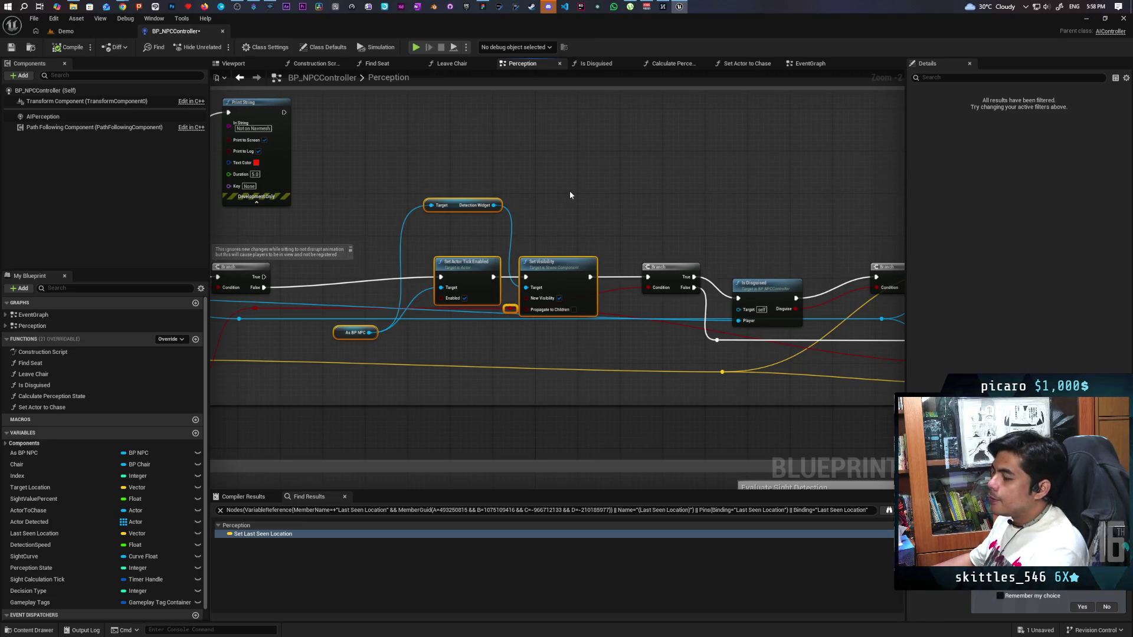
Zoom out of the graph and bring the Streamer.bot window to the front.
scroll(418, 302, down, 8)
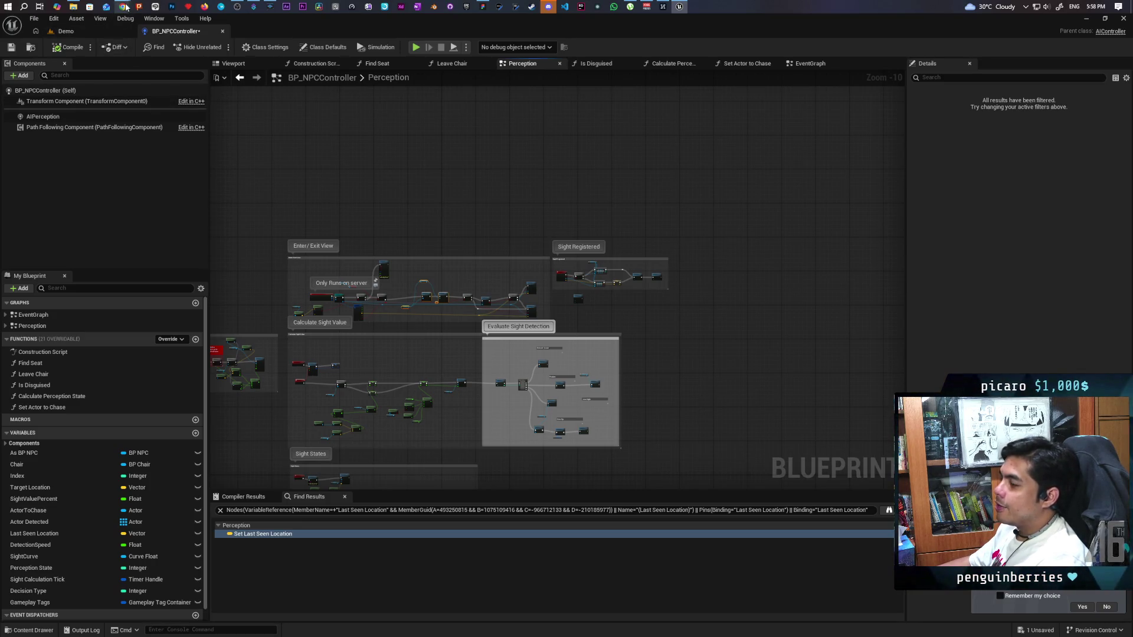
mouse_move(125, 7)
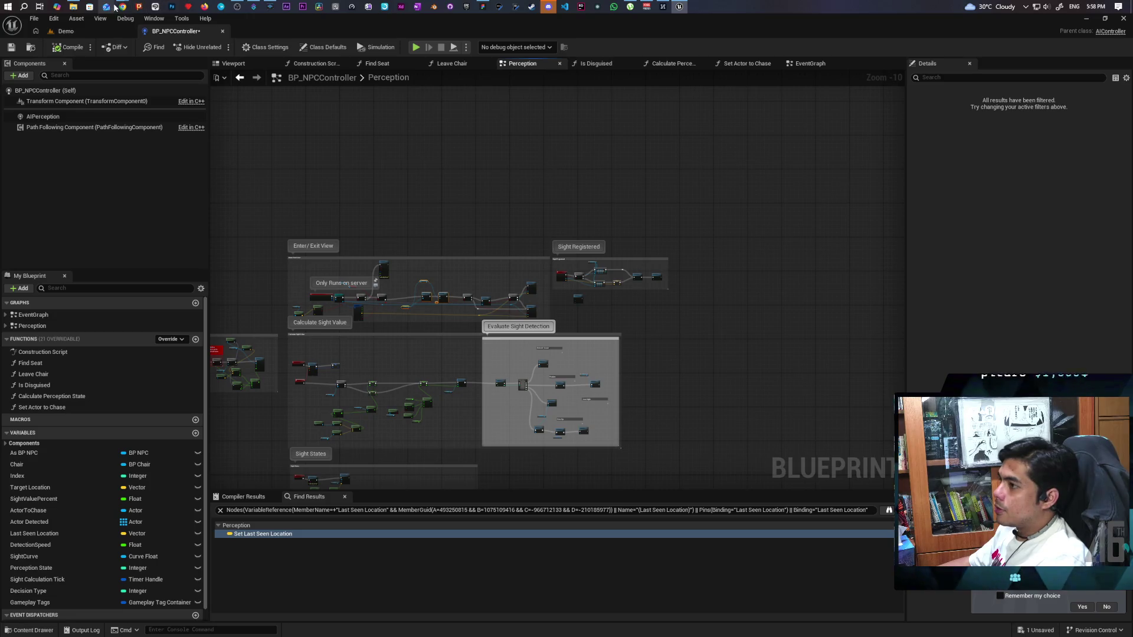
mouse_move(118, 6)
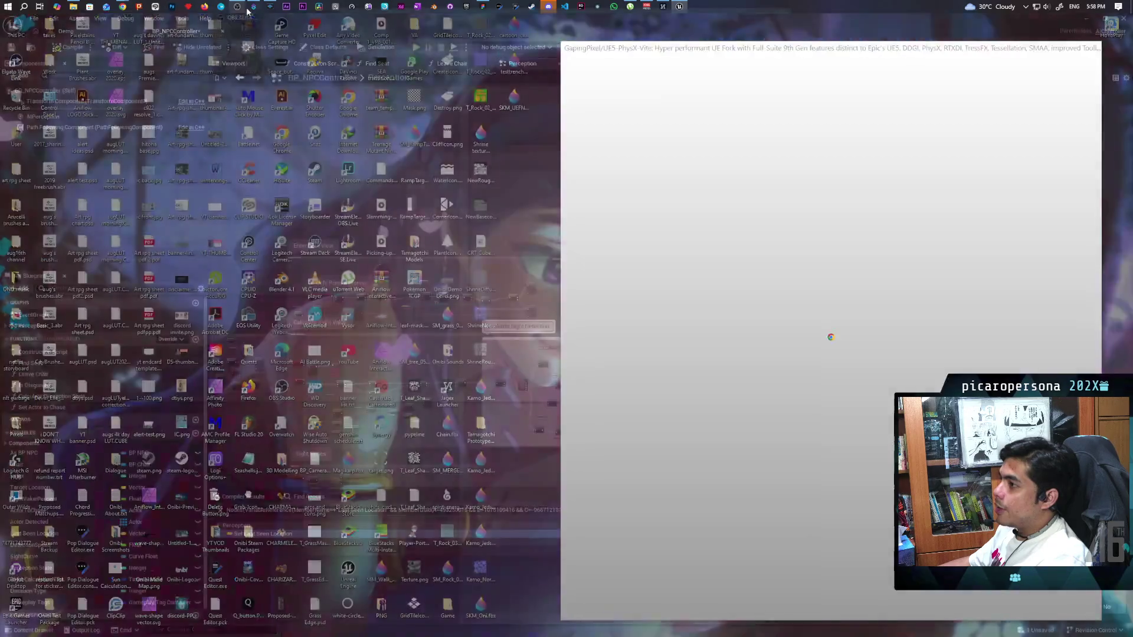
click(275, 80)
scroll(266, 275, up, 5)
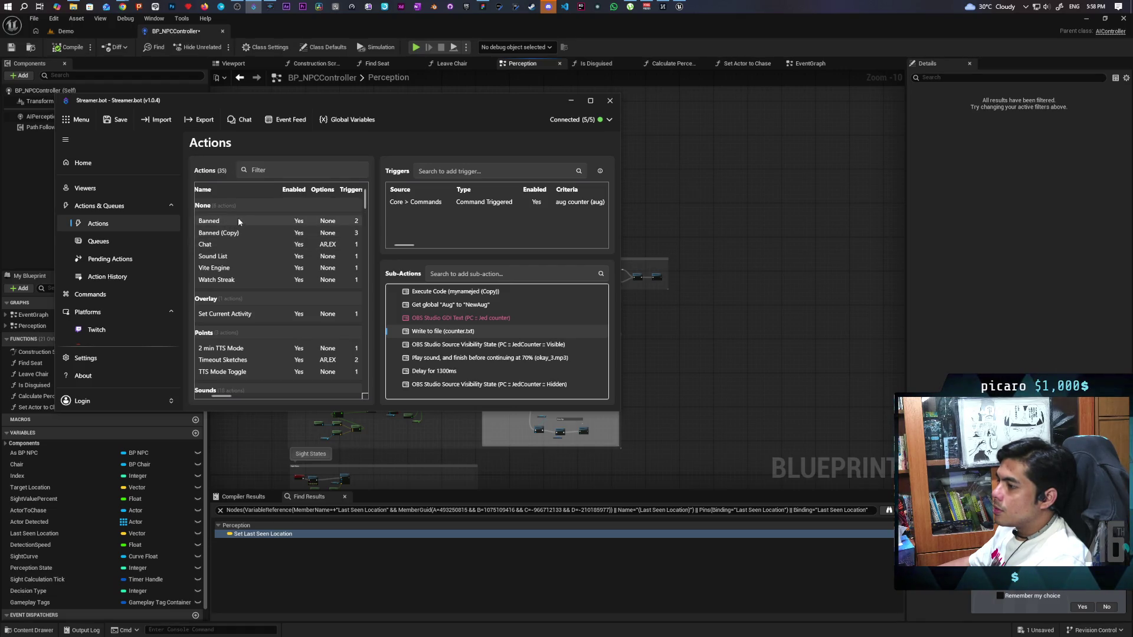
Add a new action named Reset Jed with the Sounds group cleared.
right_click(258, 206)
click(277, 216)
text(Reset)
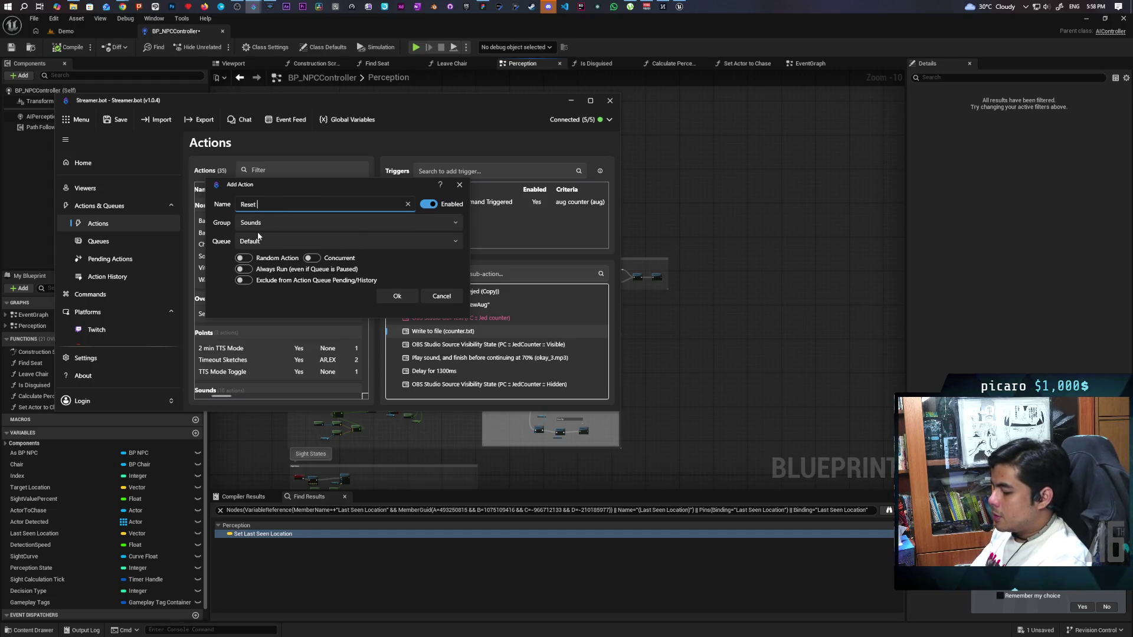
text(Jed)
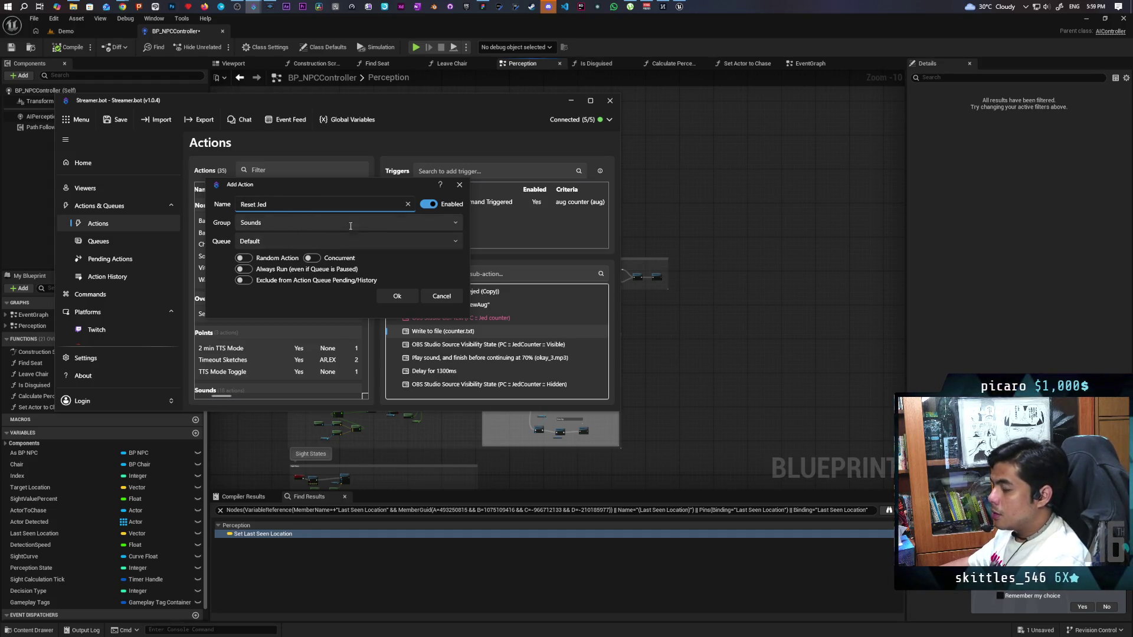
click(351, 224)
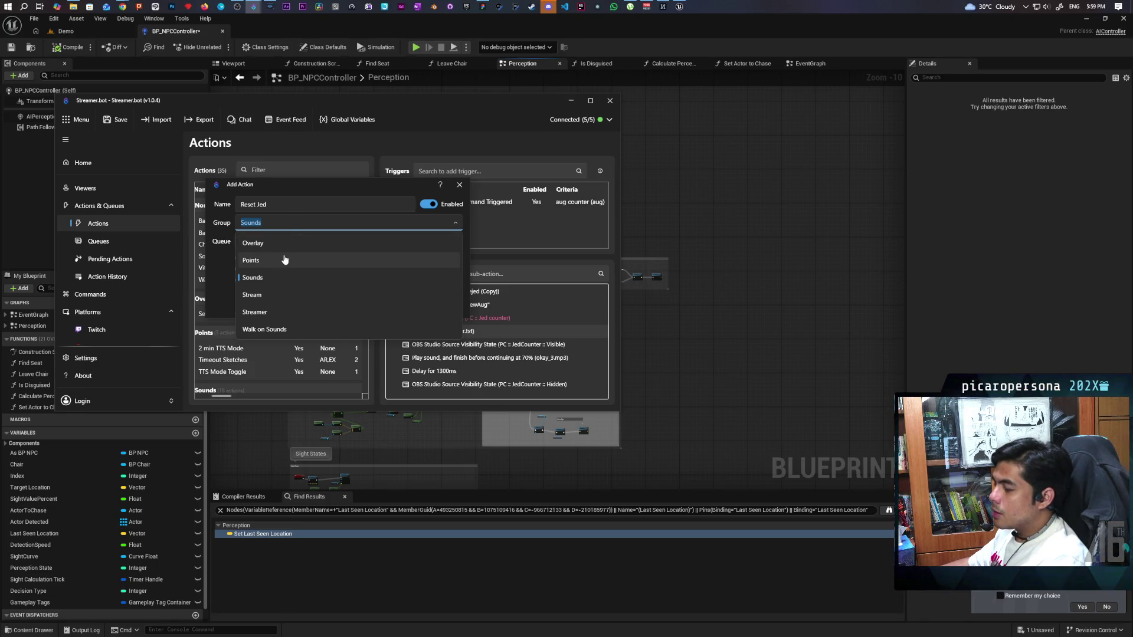
click(251, 222)
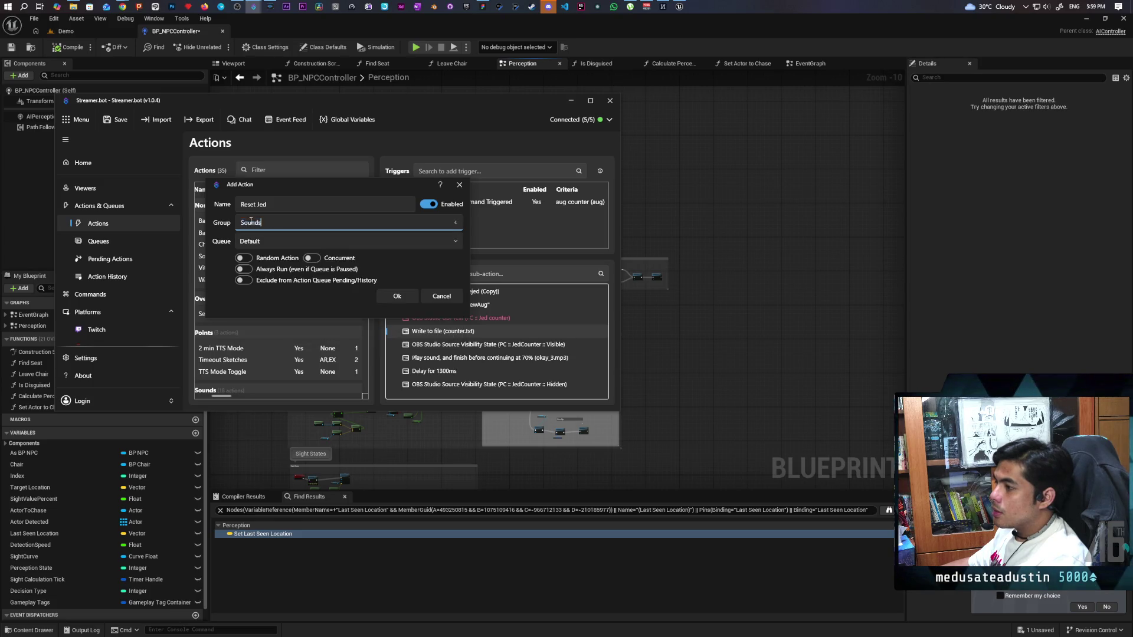
key(BackSpace)
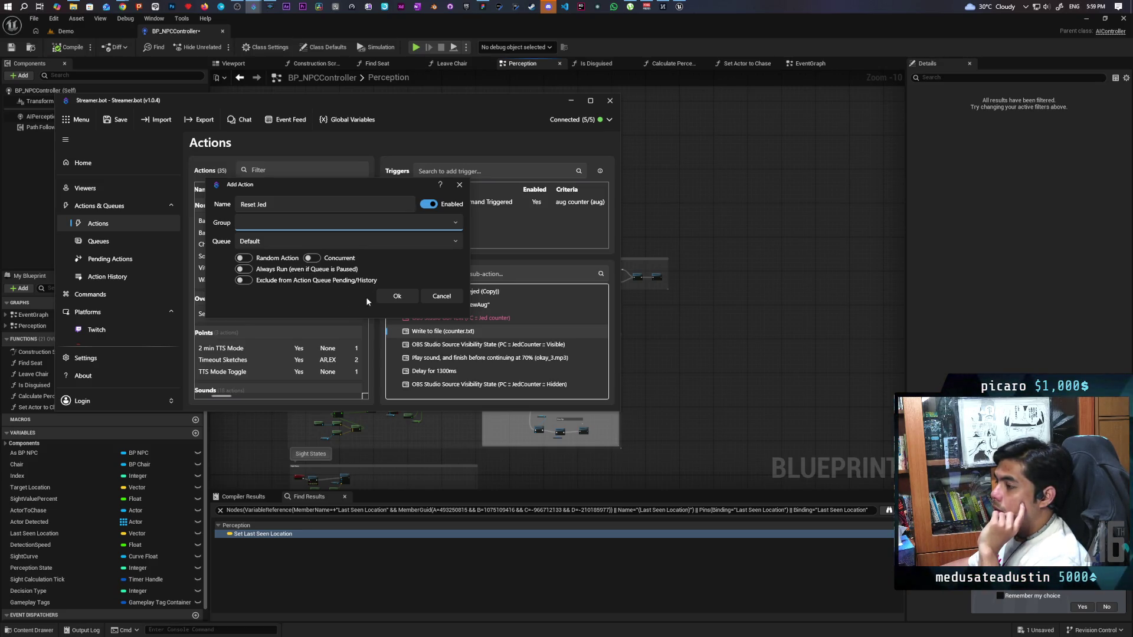
drag(326, 183, 445, 187)
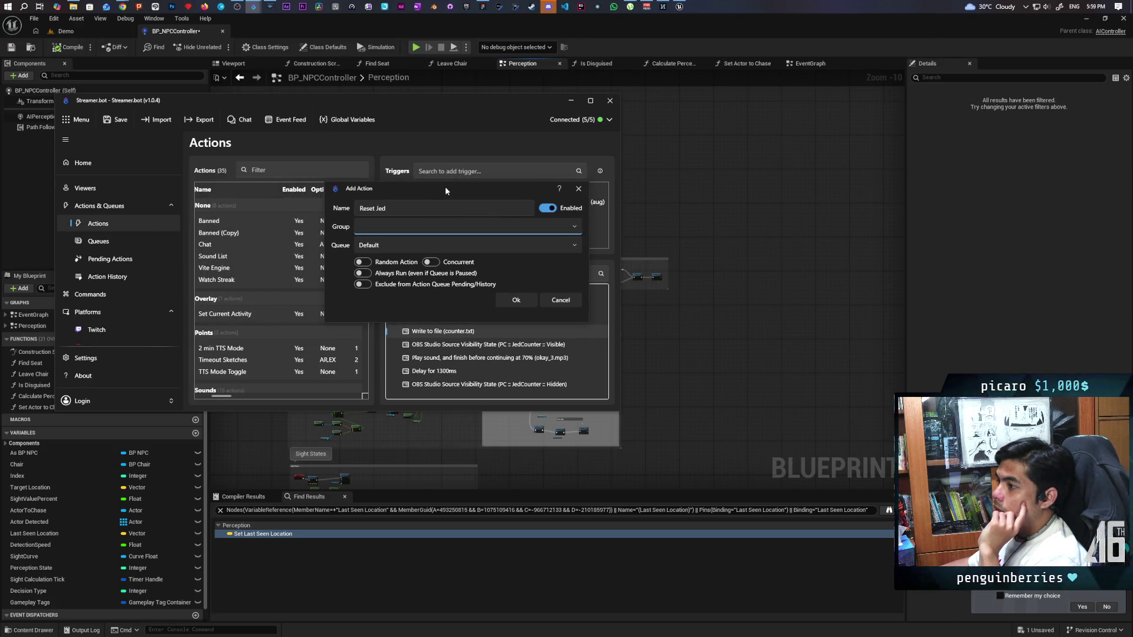
click(512, 299)
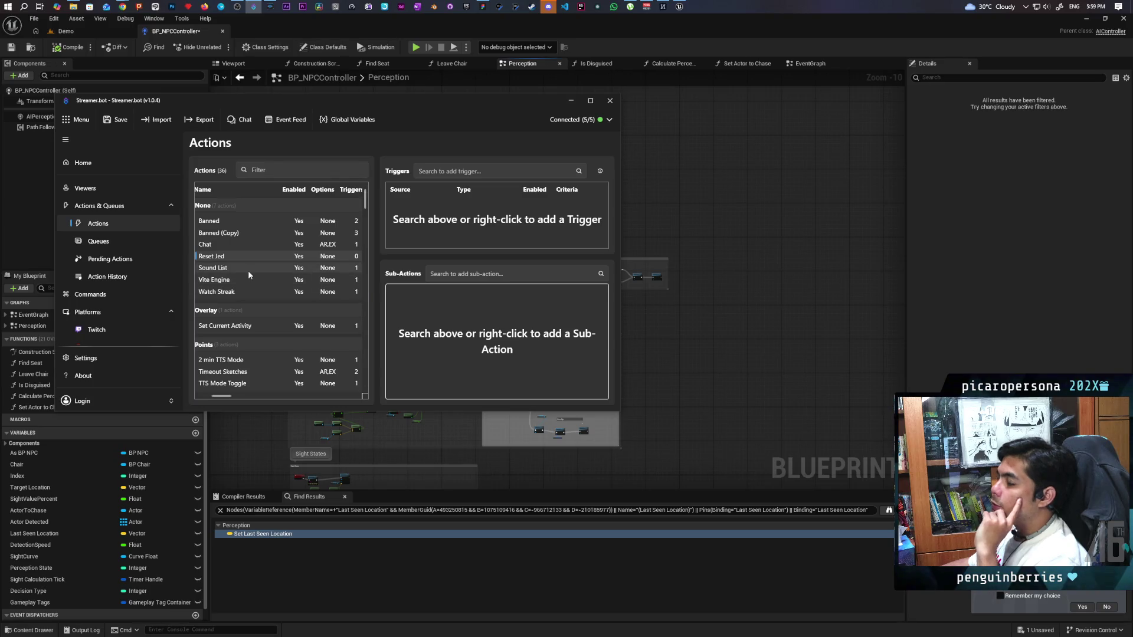
Try an Automatic Reward Redemption trigger, check its reward choices, then close it.
right_click(423, 230)
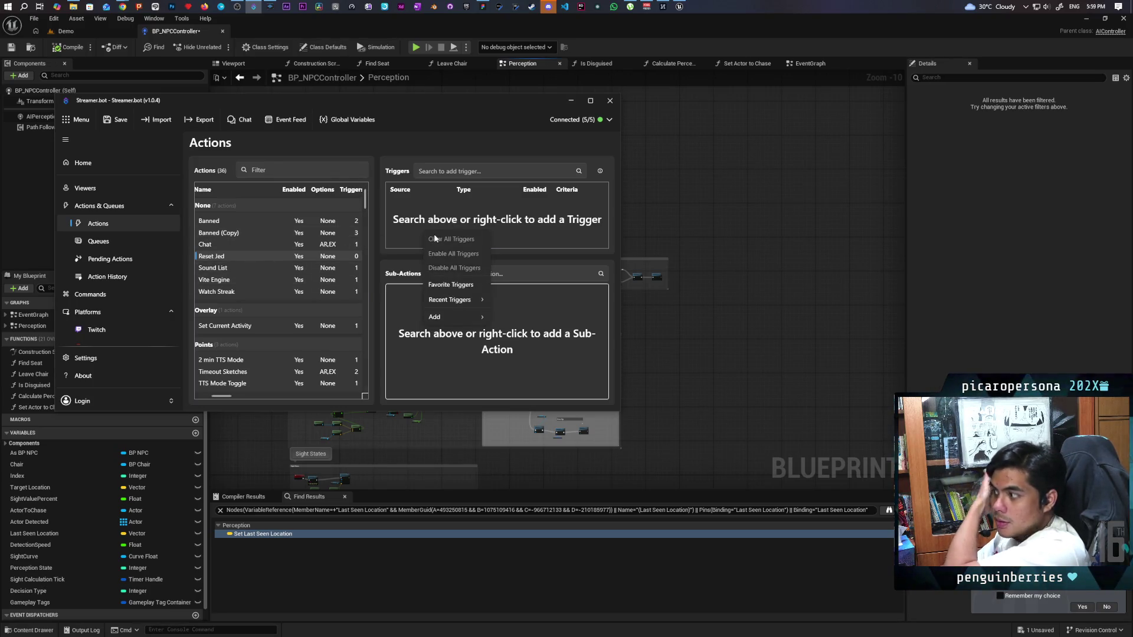
mouse_move(444, 314)
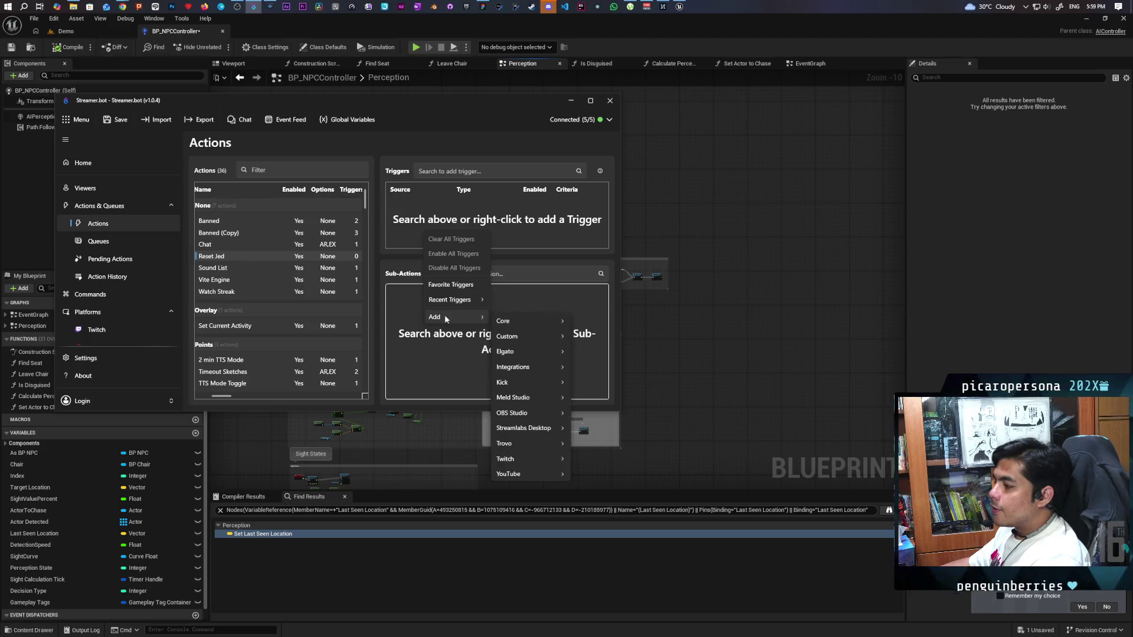
mouse_move(528, 465)
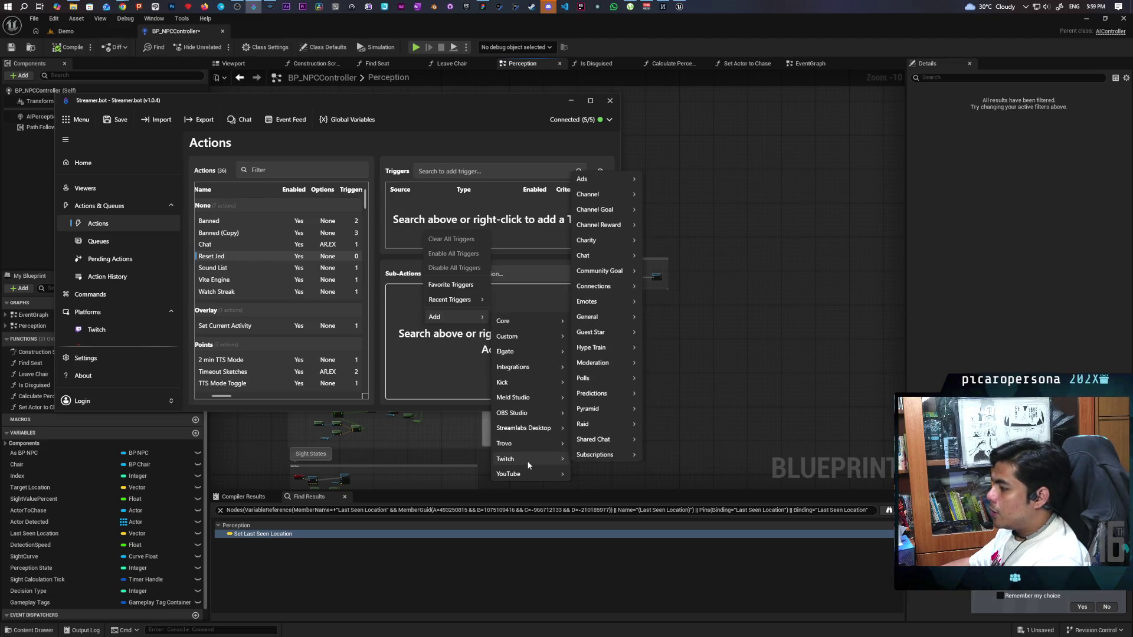
mouse_move(609, 196)
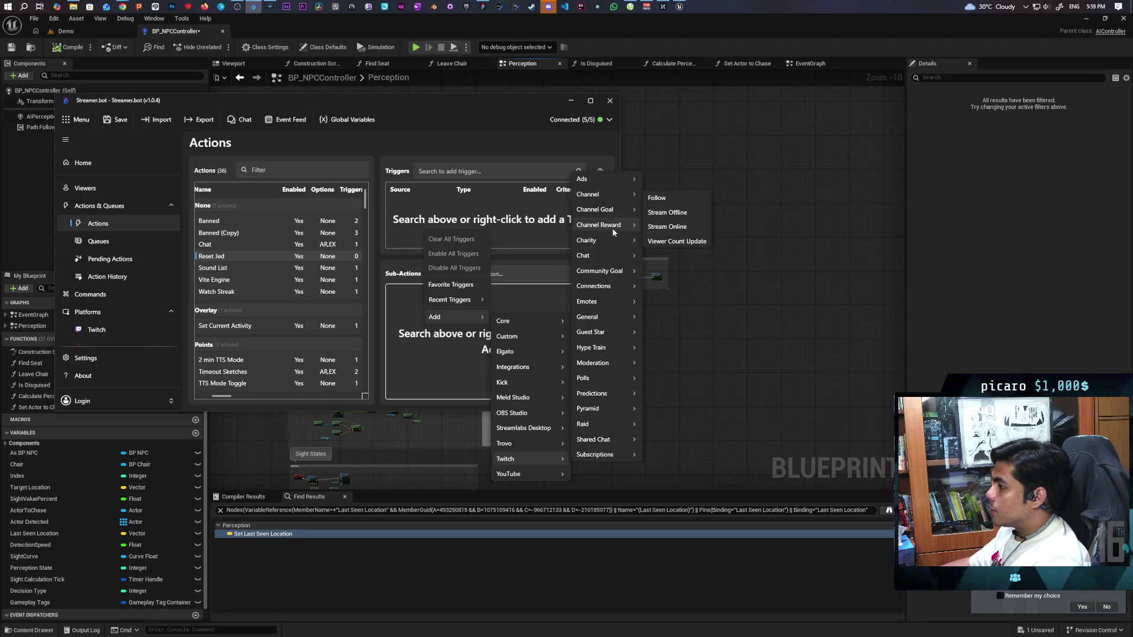
mouse_move(611, 226)
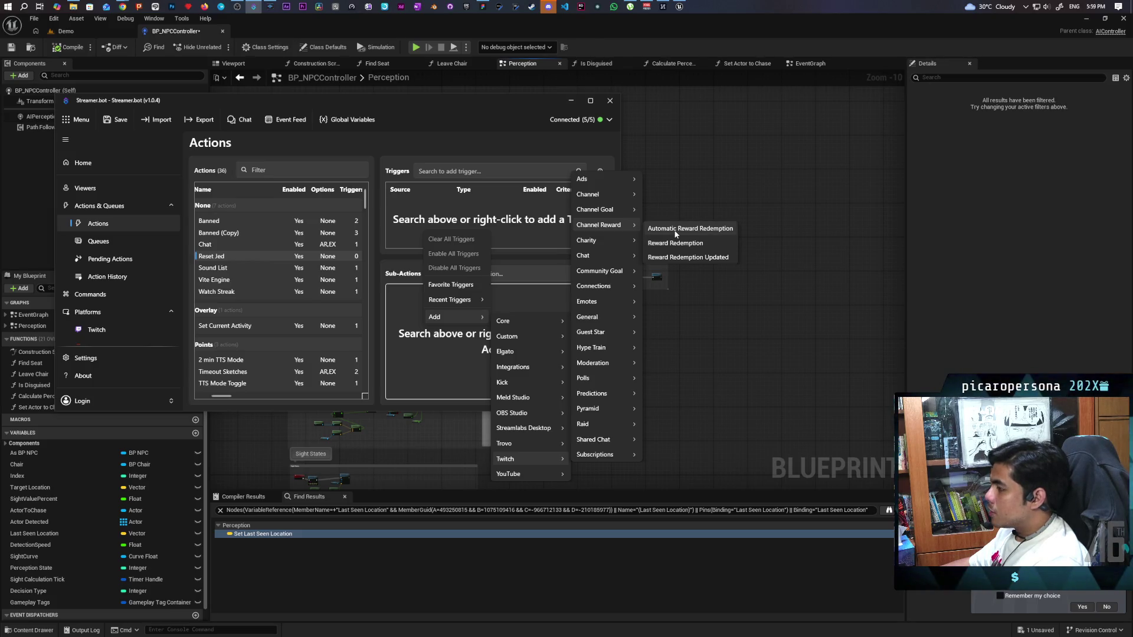
click(676, 233)
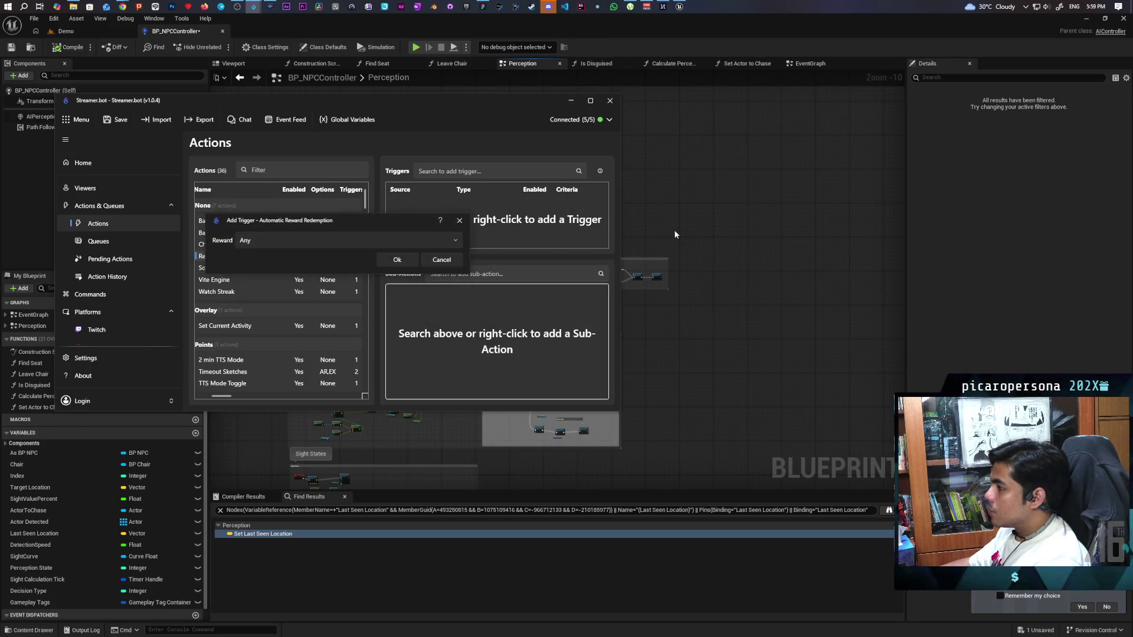
click(441, 240)
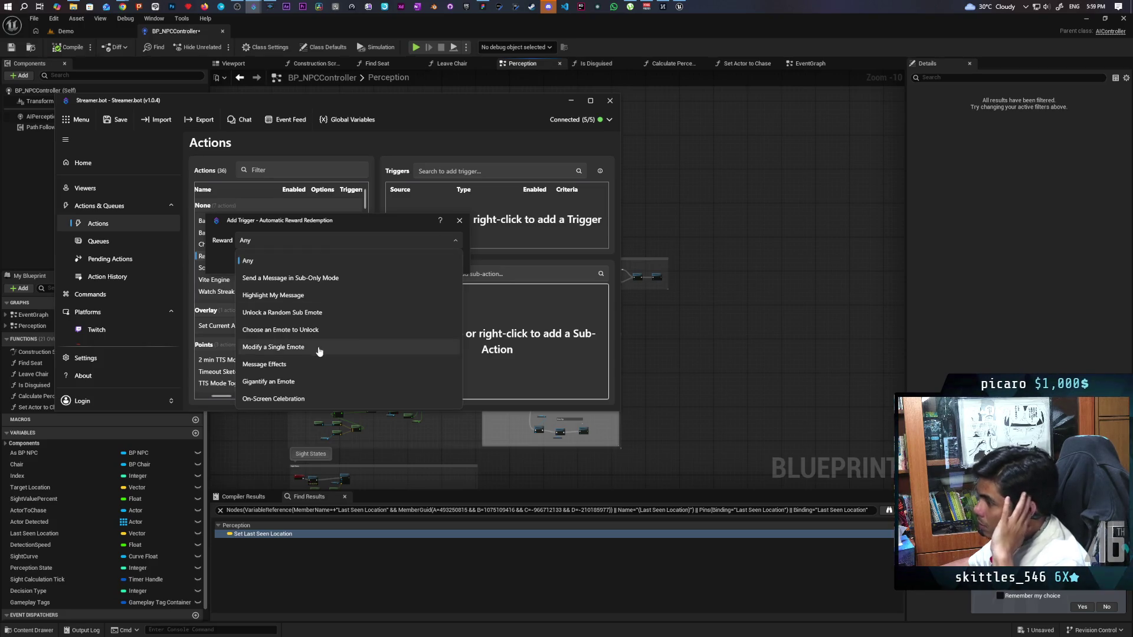
click(460, 222)
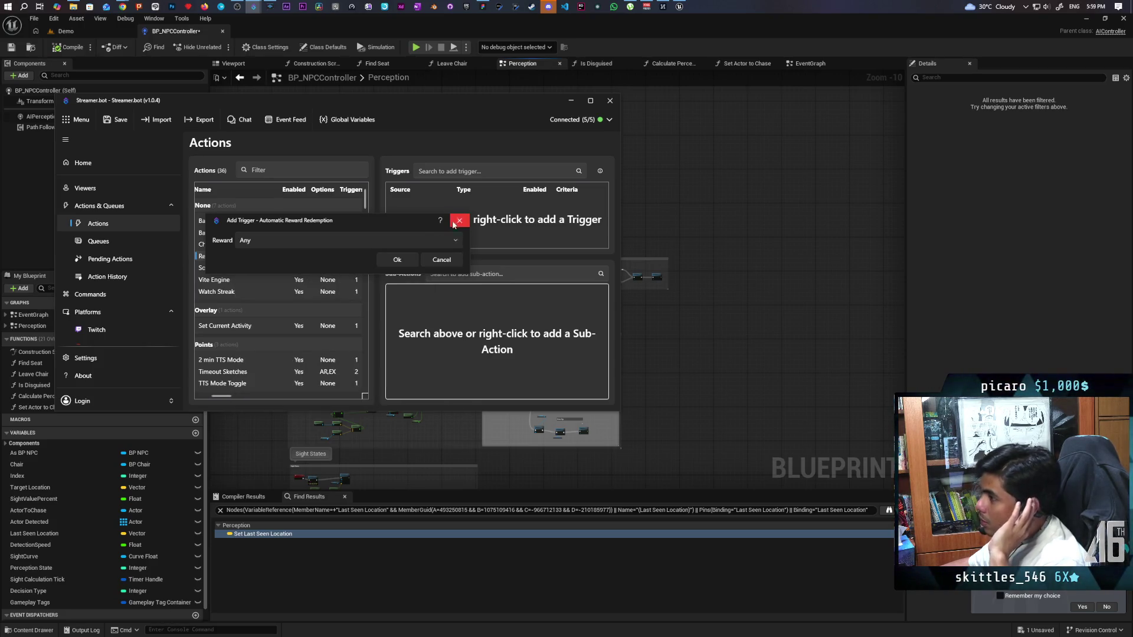
click(460, 222)
Add a Twitch Channel Reward > Reward Redemption trigger to Reset Jed.
right_click(474, 225)
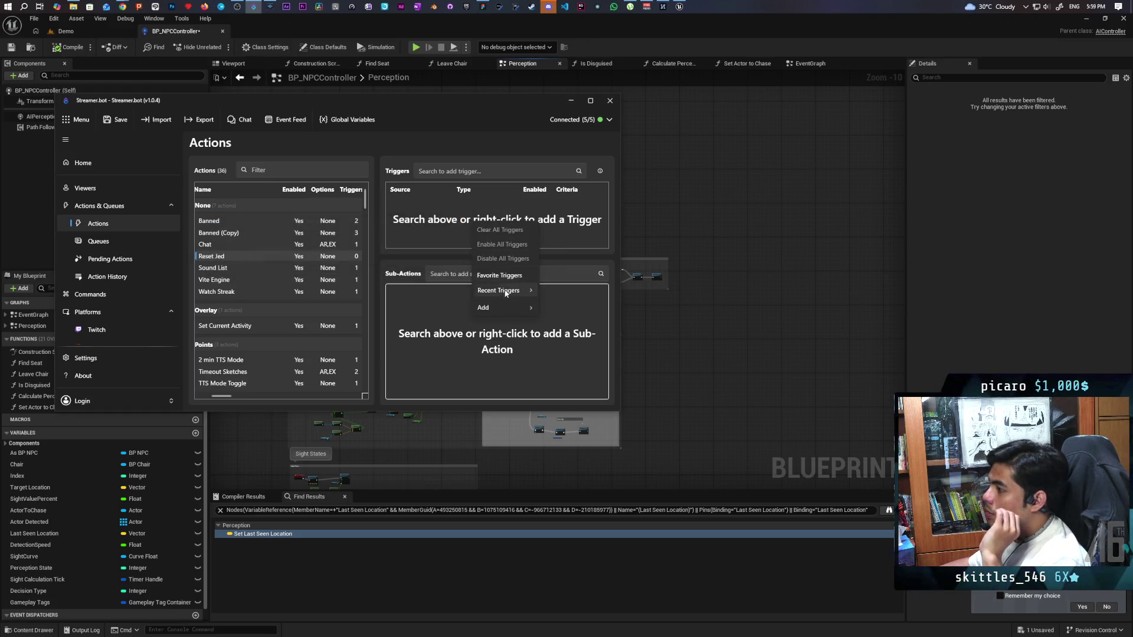
mouse_move(503, 307)
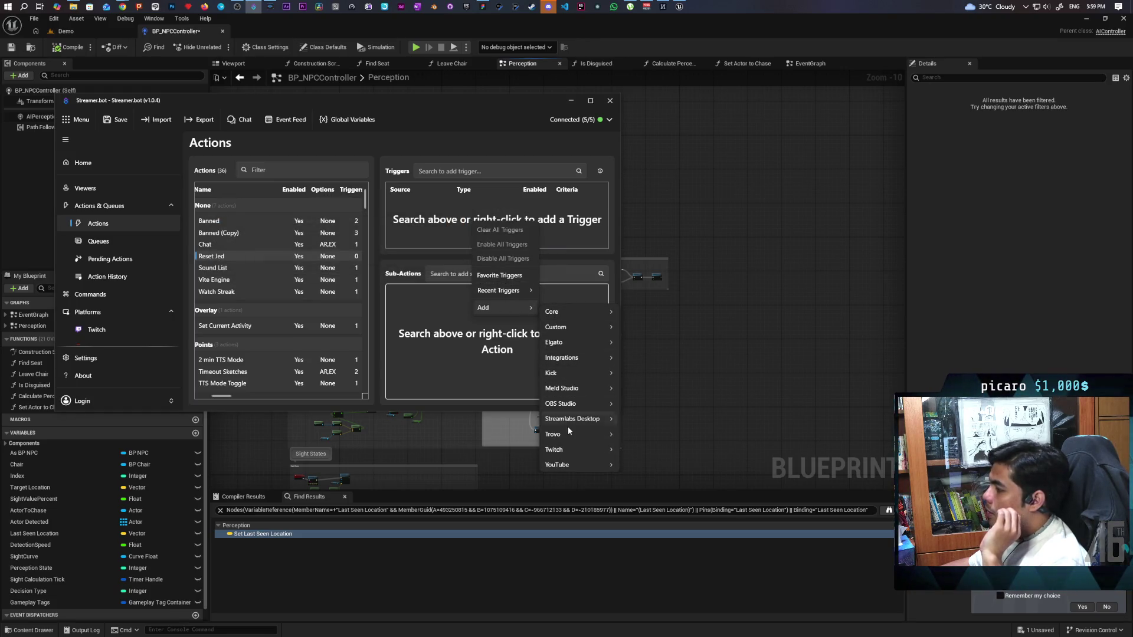
mouse_move(582, 448)
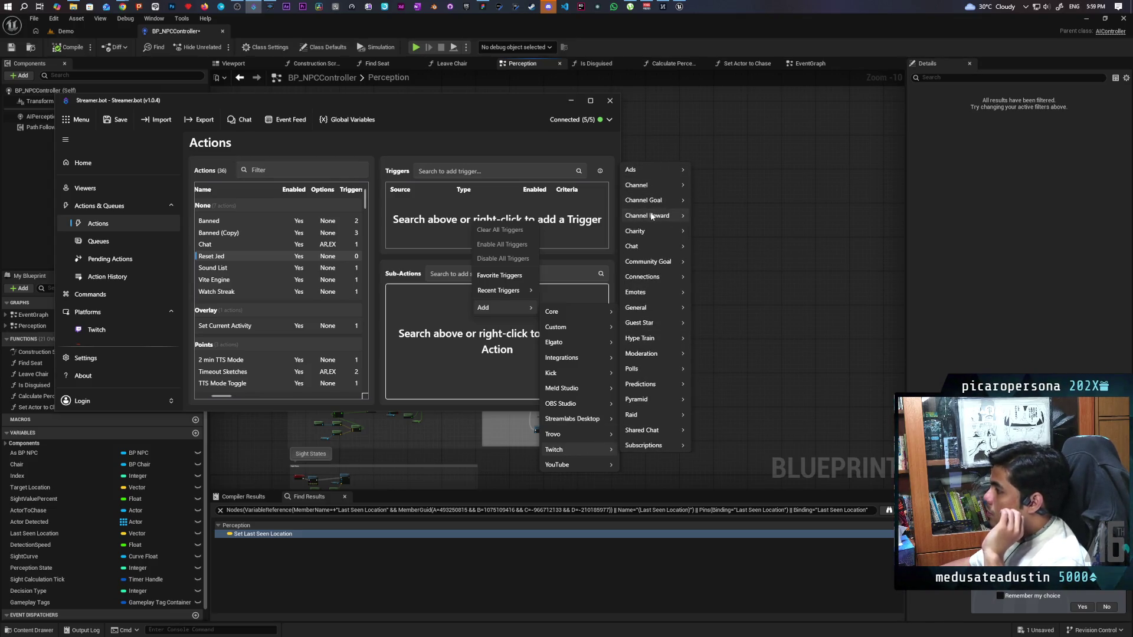
mouse_move(652, 216)
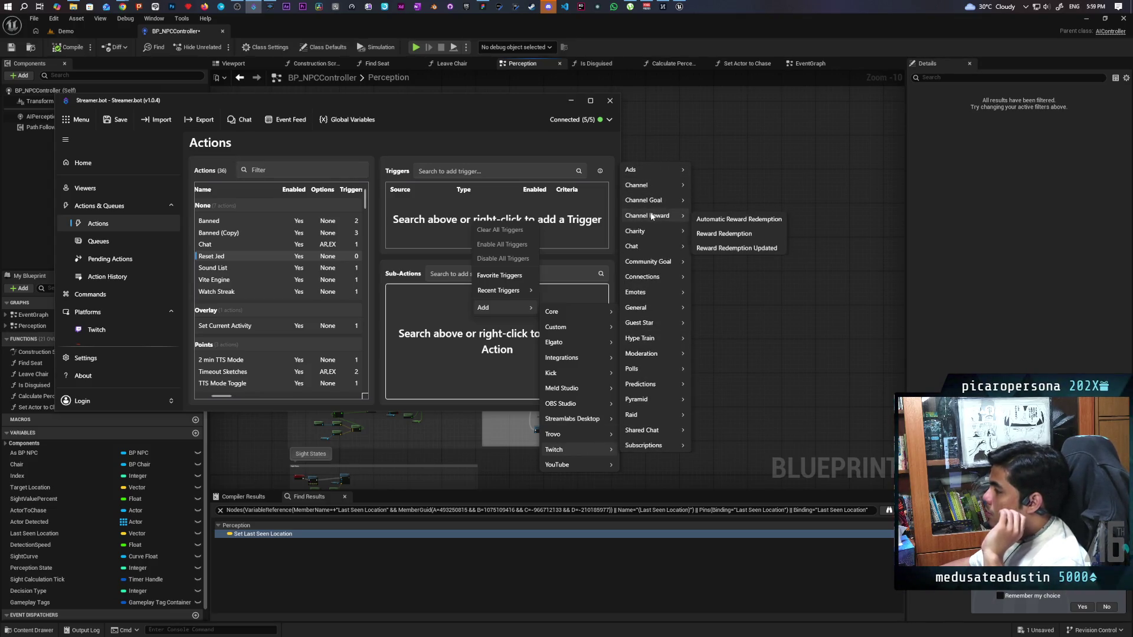
click(737, 236)
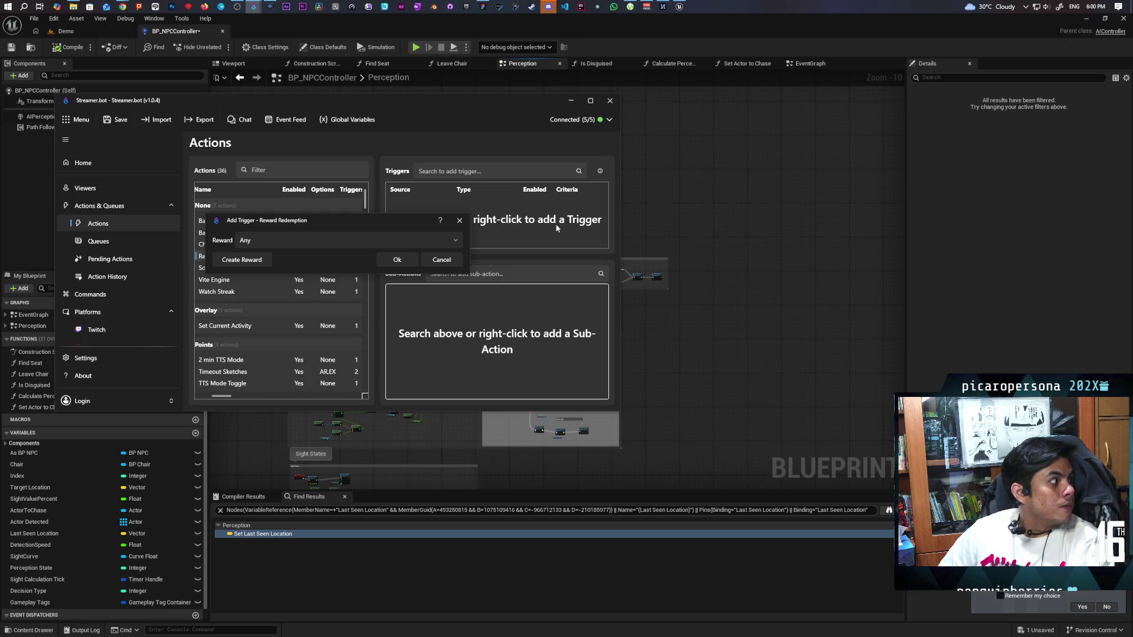
Create a 50000-point reward 'Reset the Jed counter' and confirm it as the trigger.
click(243, 263)
click(268, 134)
text(Reset the Jed cou)
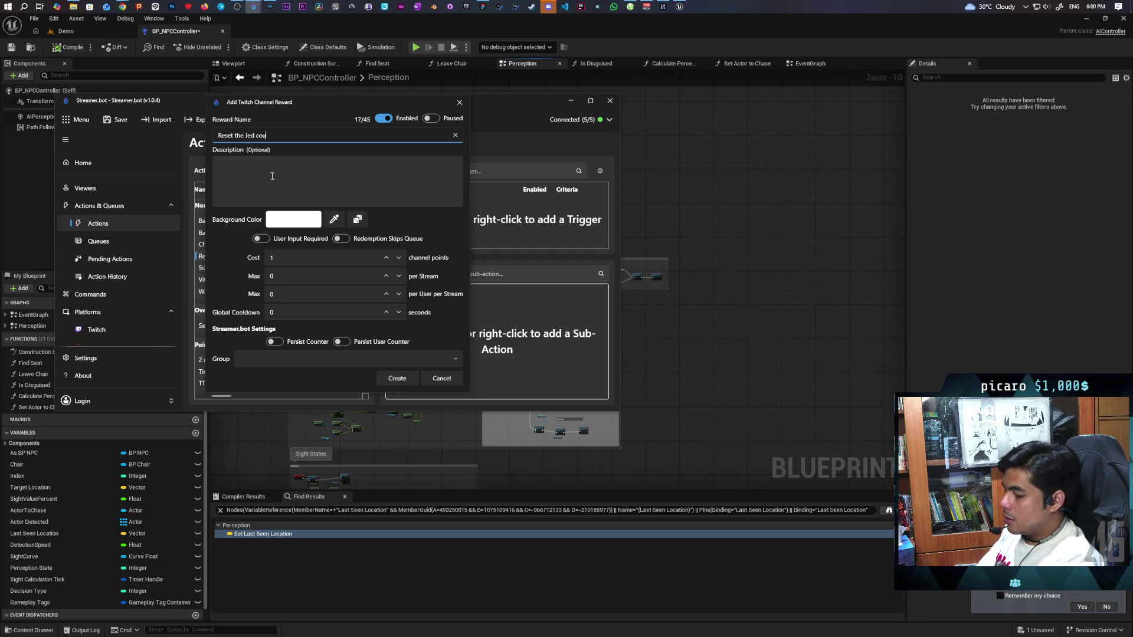
text(nter)
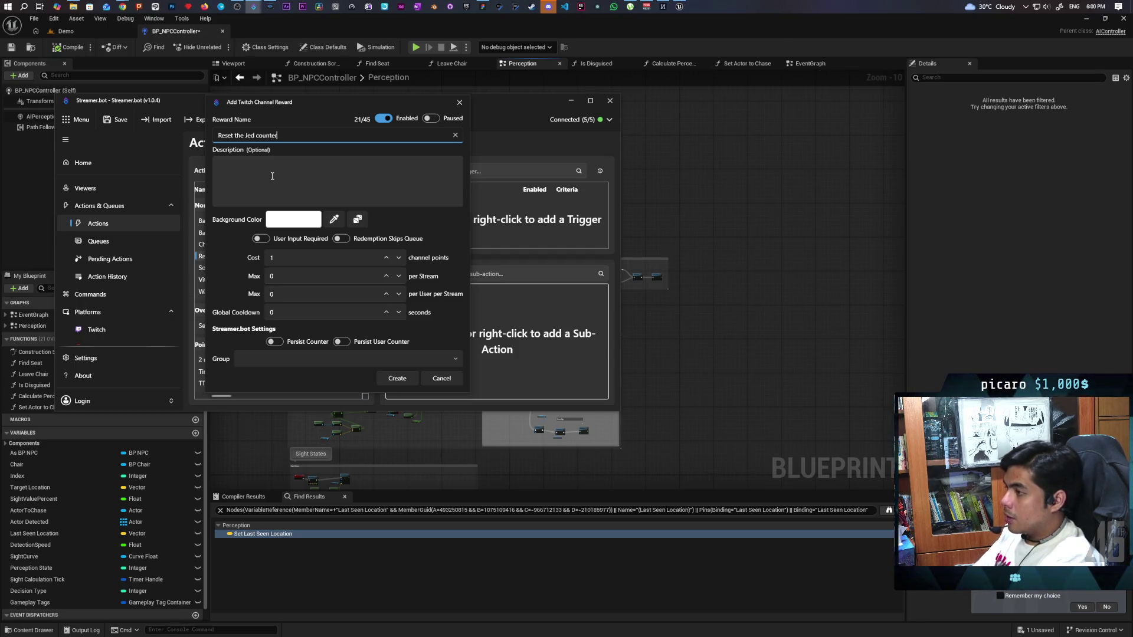
click(266, 257)
text(50000)
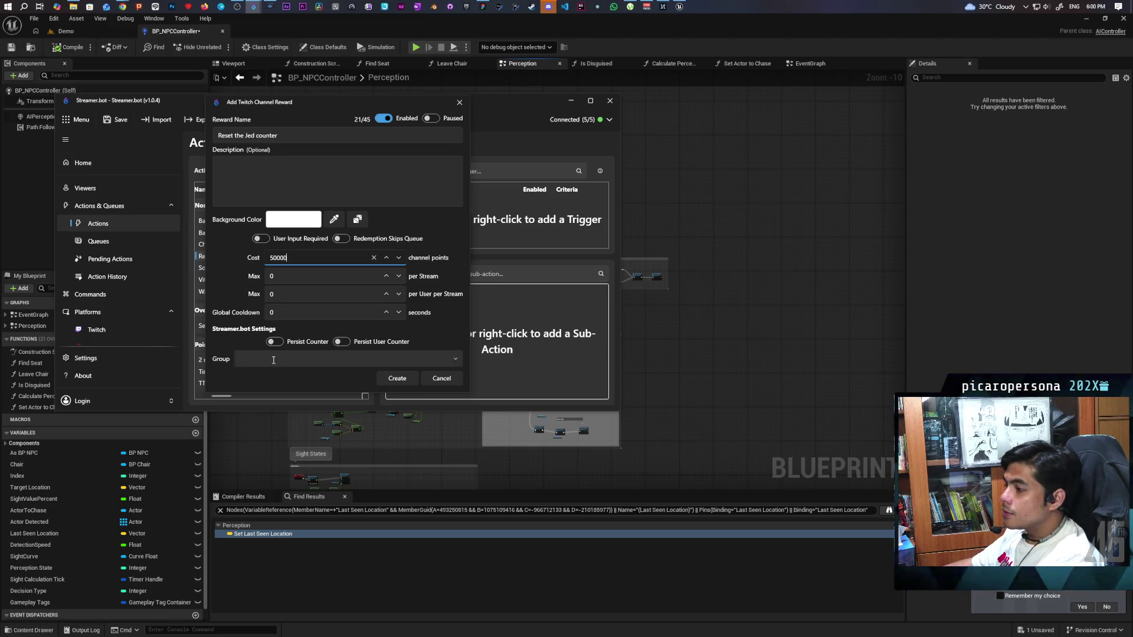
click(394, 377)
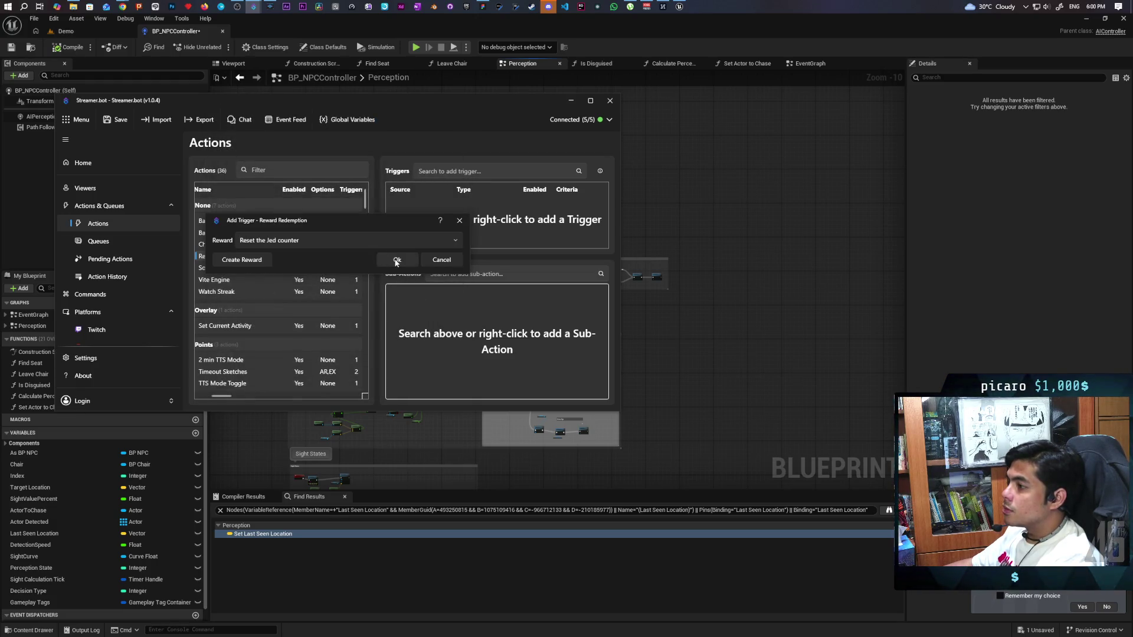
click(396, 261)
Add a Global (Set) sub-action setting the persisted global Jed to value 0.
right_click(425, 305)
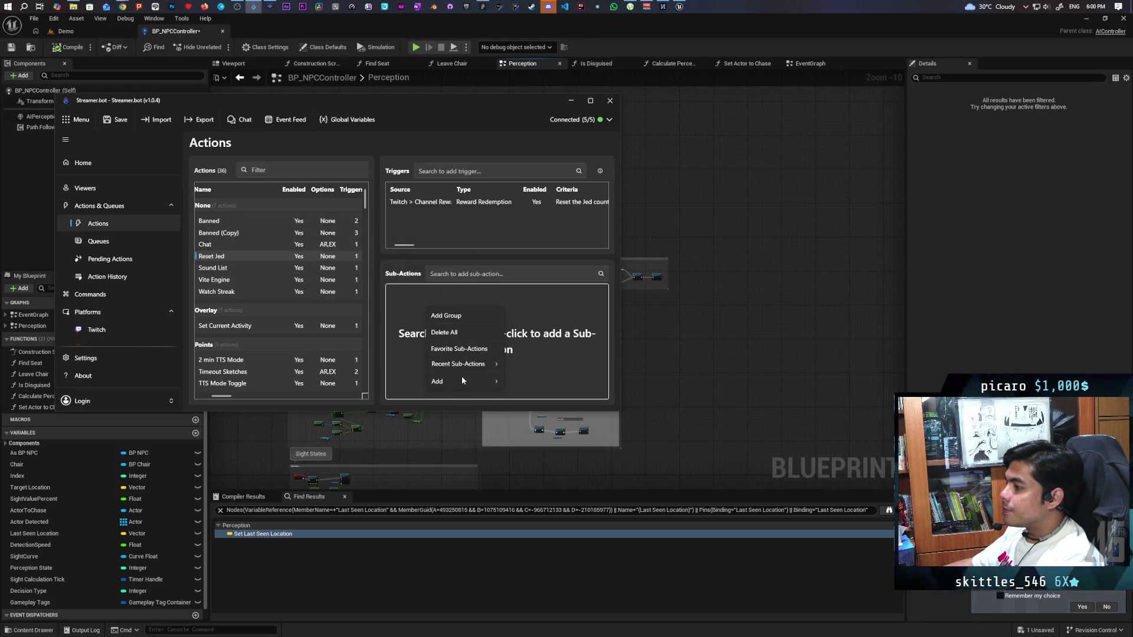
mouse_move(461, 377)
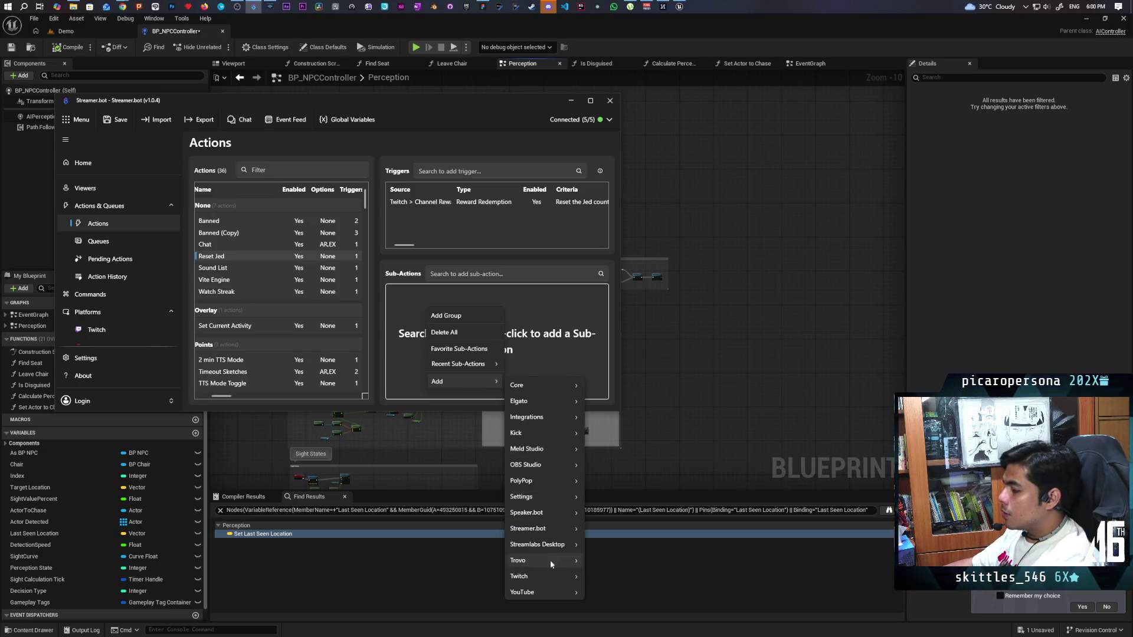
mouse_move(578, 389)
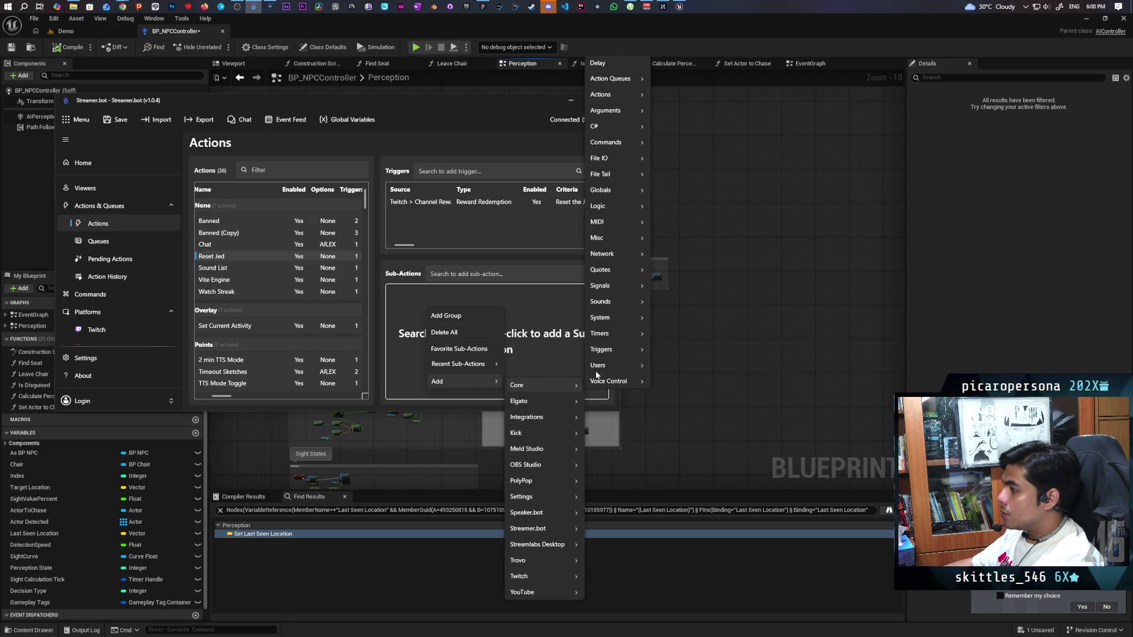
mouse_move(620, 190)
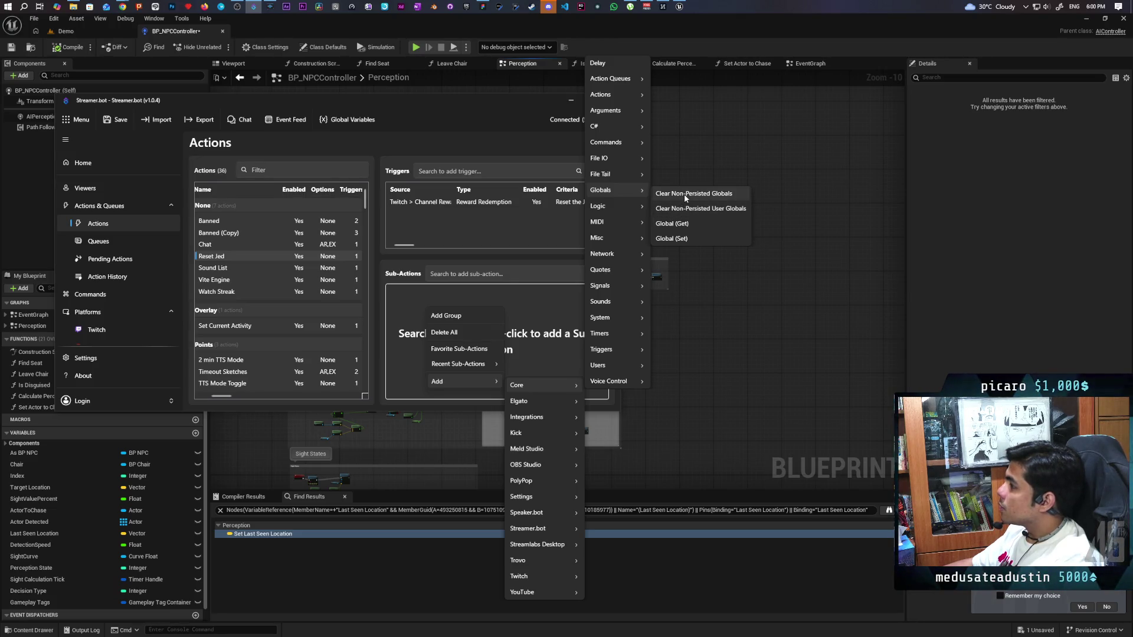
click(673, 239)
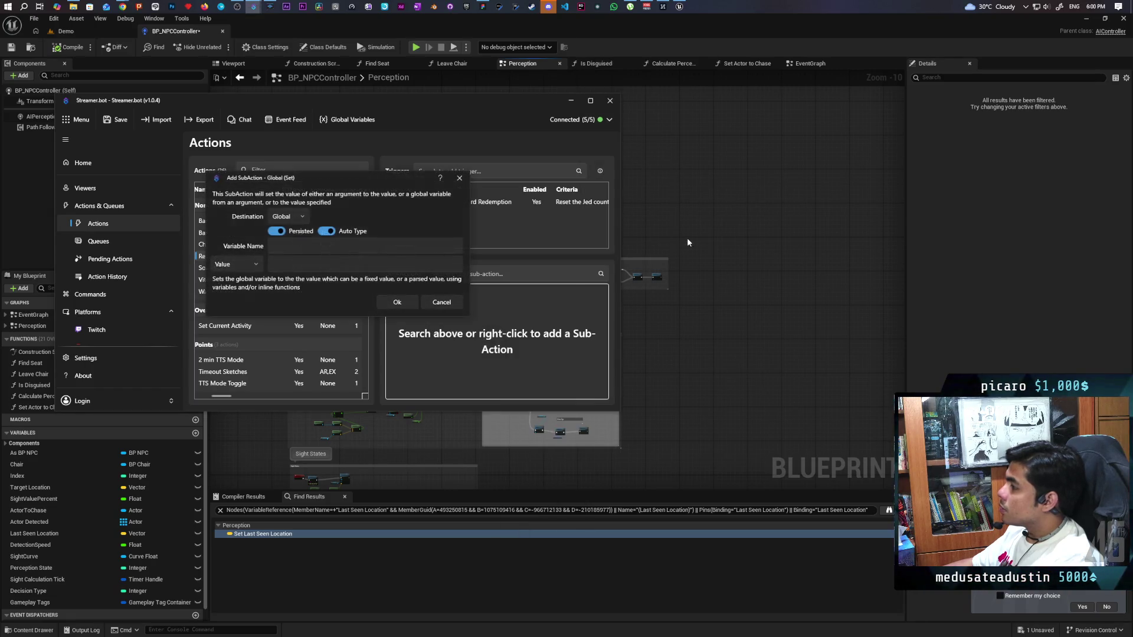
click(312, 246)
text(Jed)
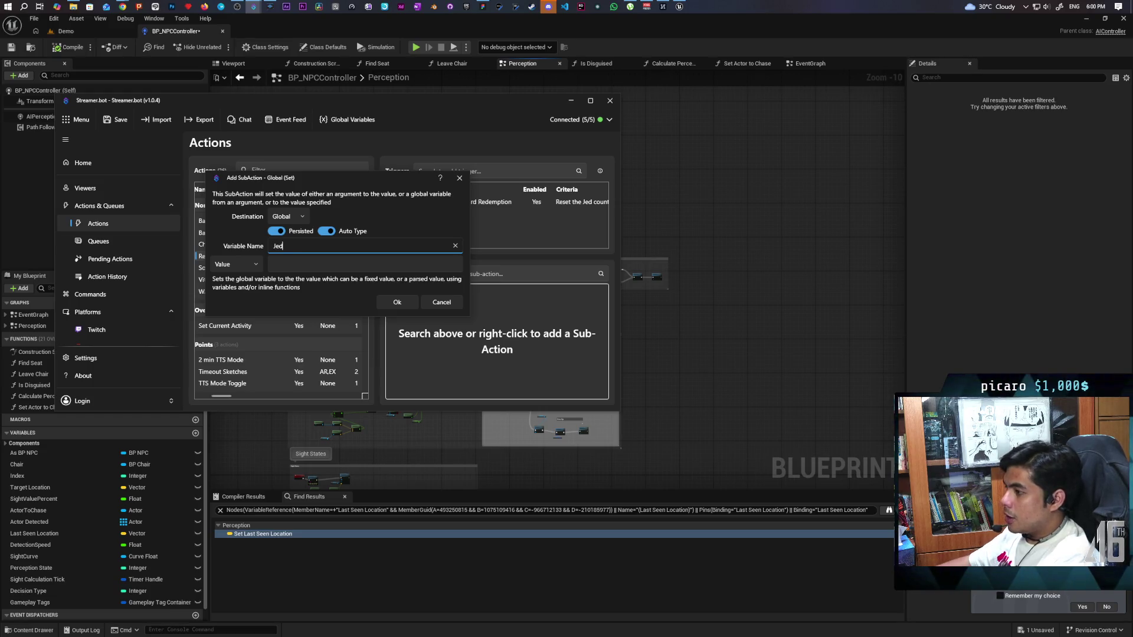
click(245, 264)
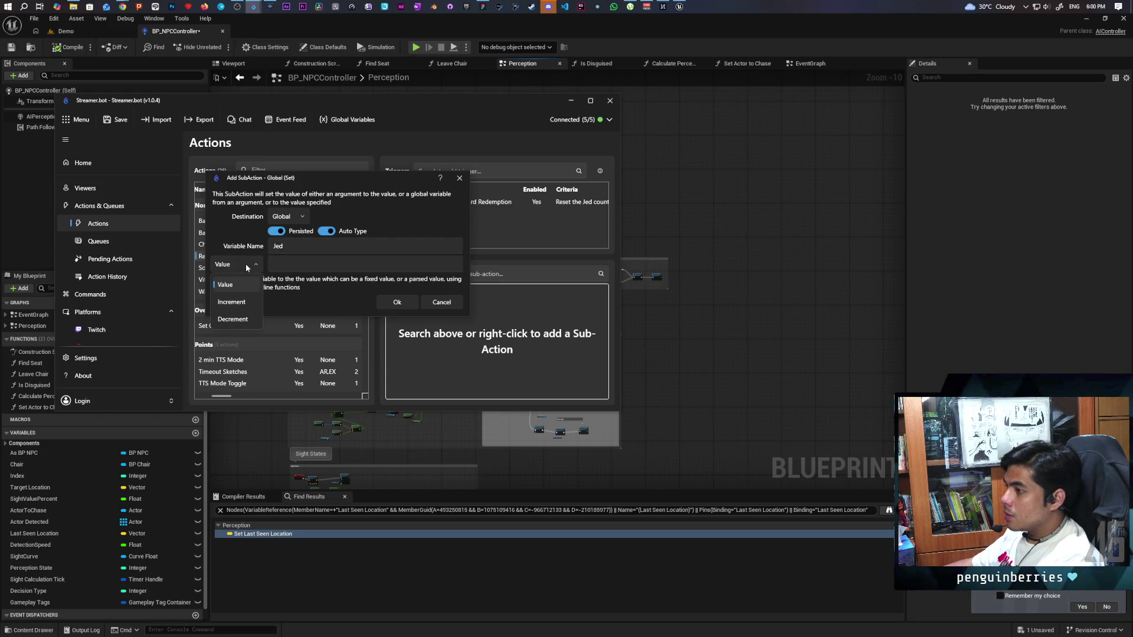
click(283, 266)
click(292, 261)
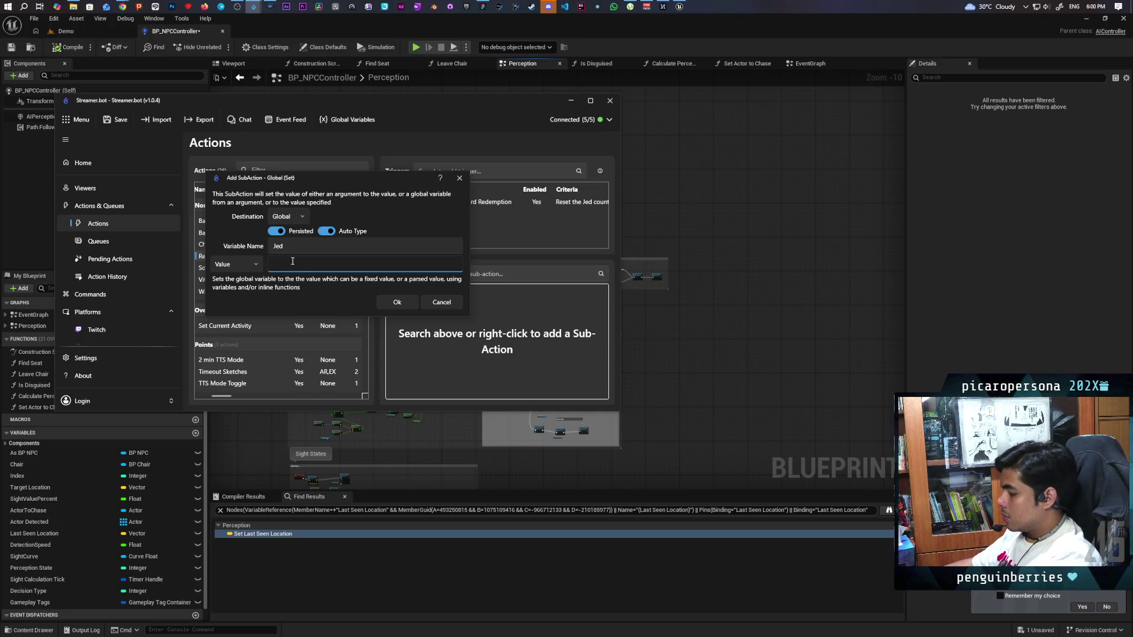
text(0)
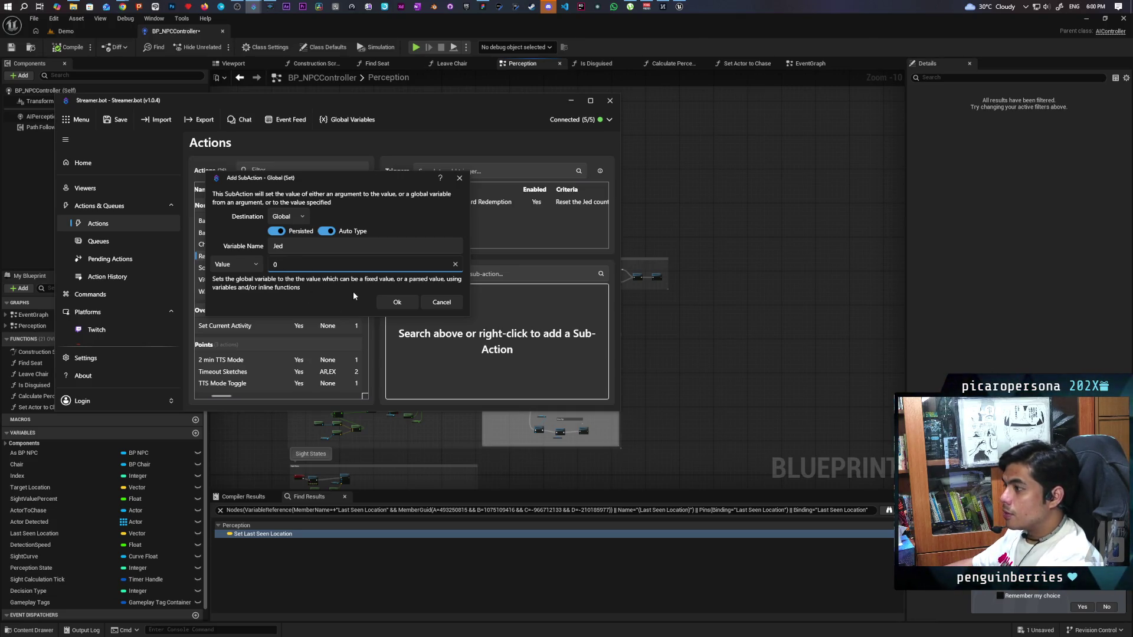
click(397, 302)
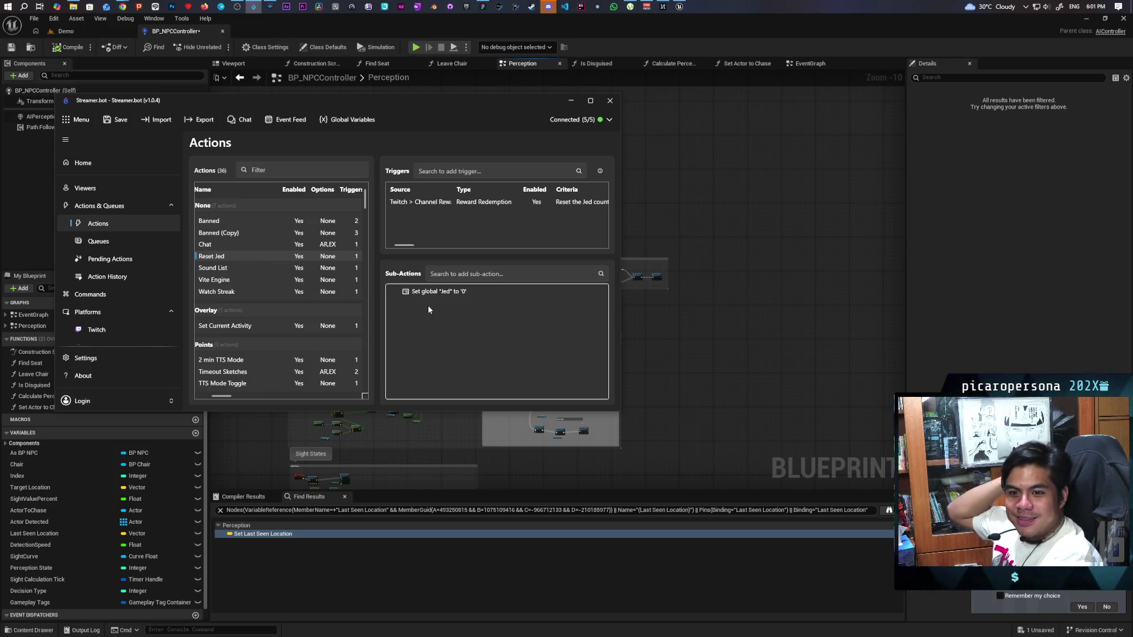
Add an Update Redemption Status sub-action with the status set to Fulfill.
right_click(435, 312)
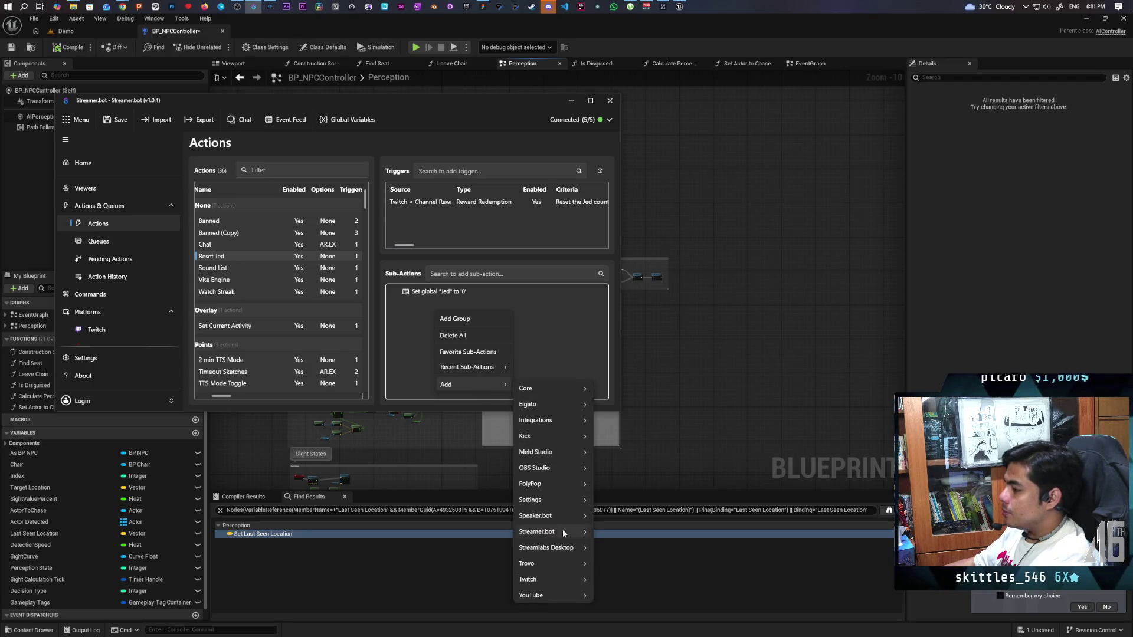
mouse_move(562, 562)
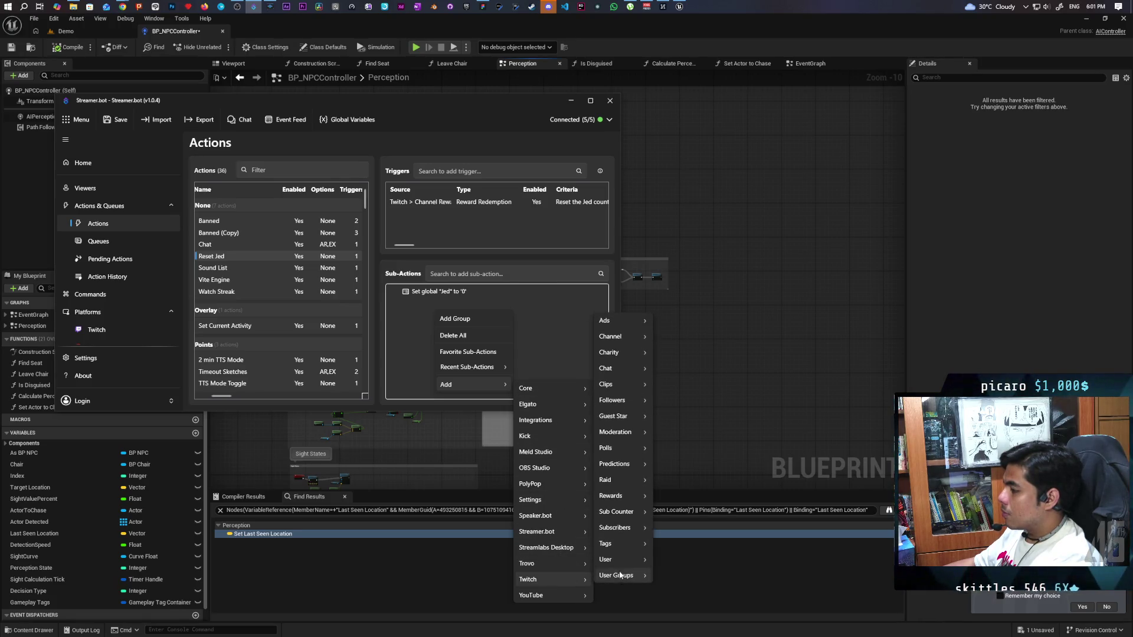
mouse_move(629, 336)
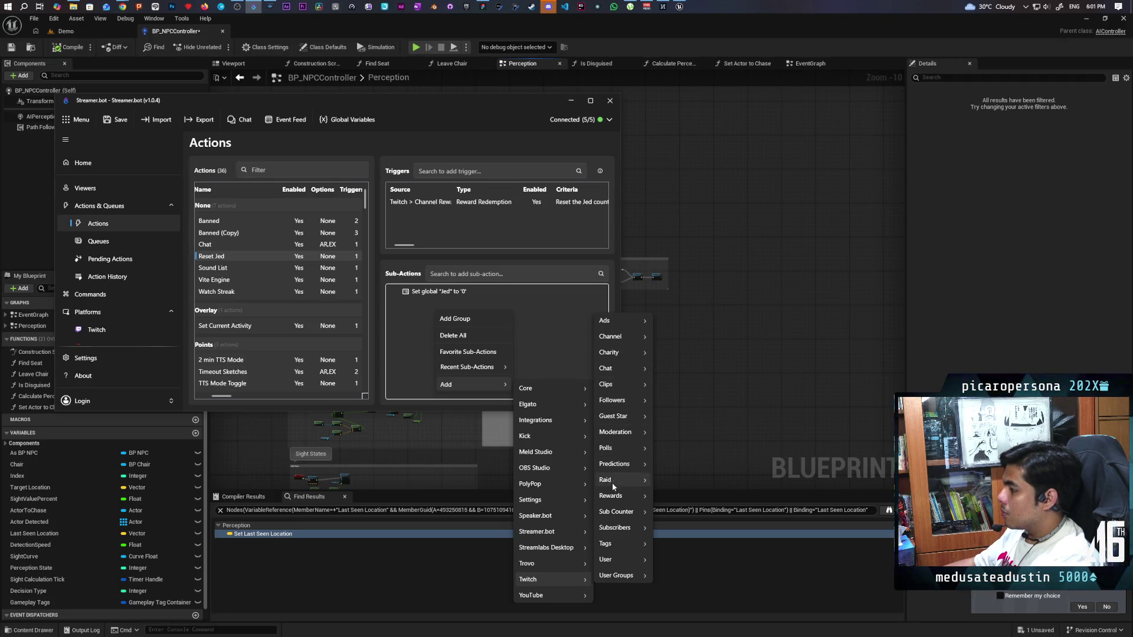
mouse_move(628, 502)
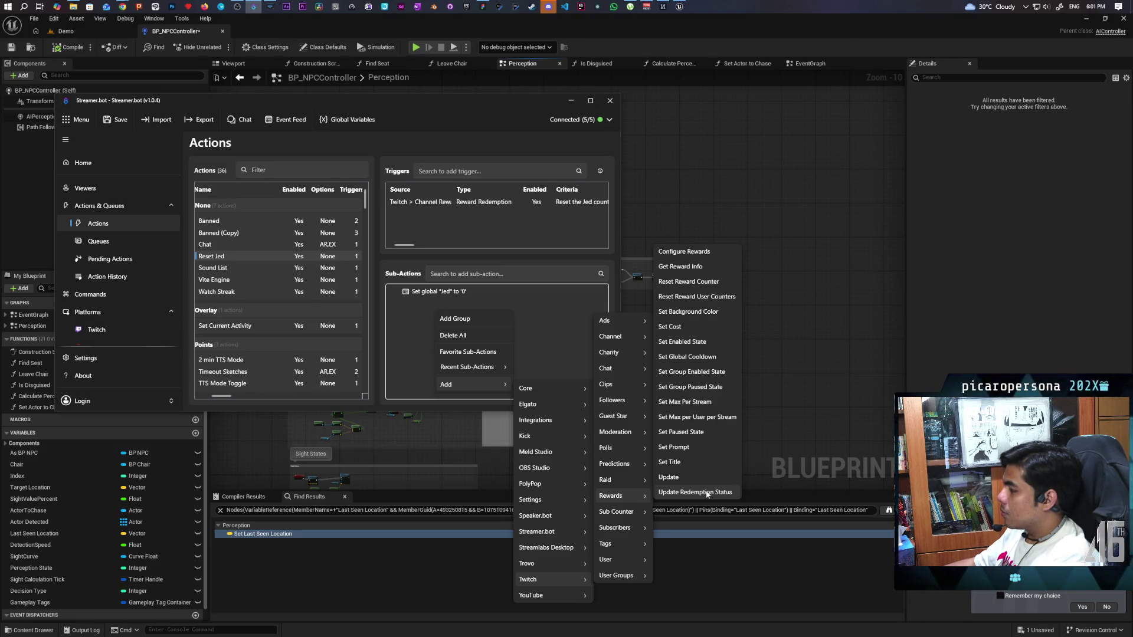
click(707, 493)
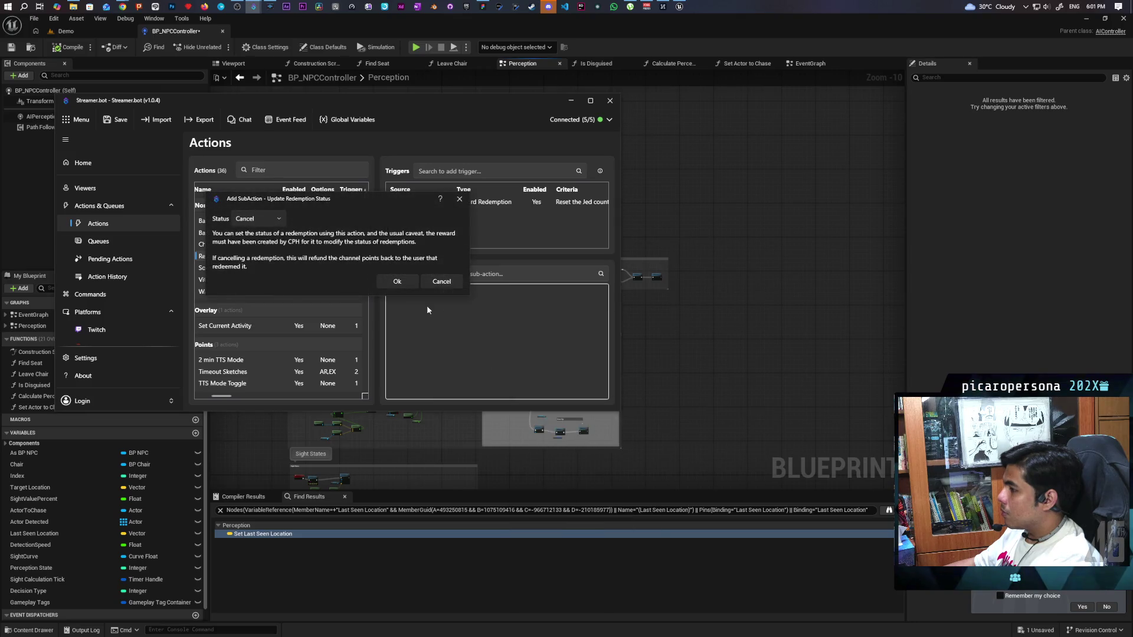
click(274, 218)
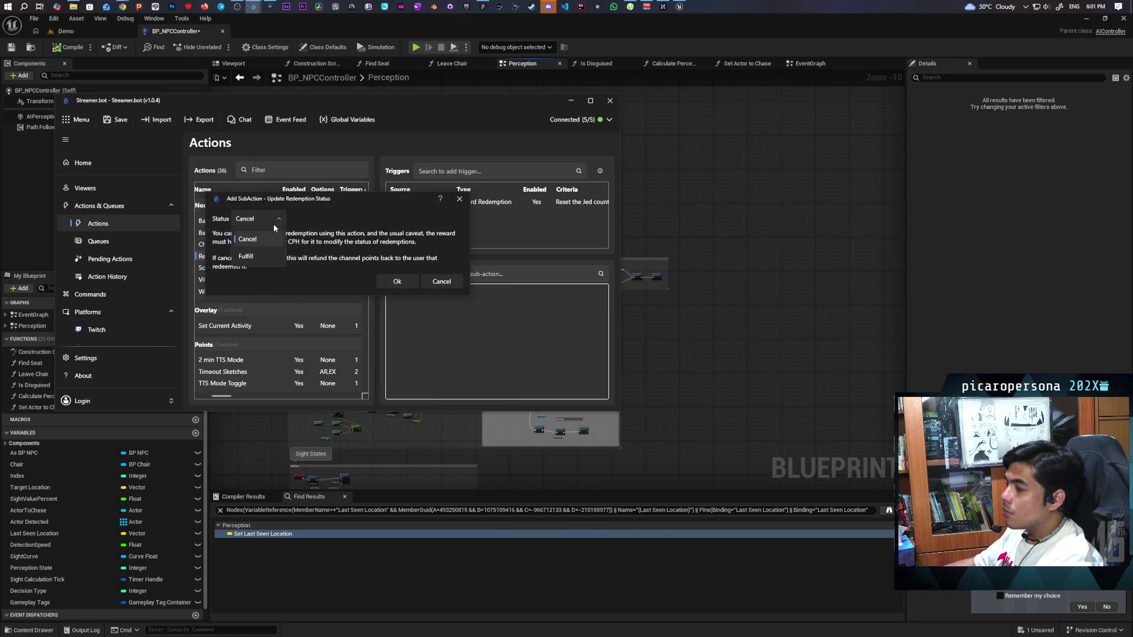
click(262, 257)
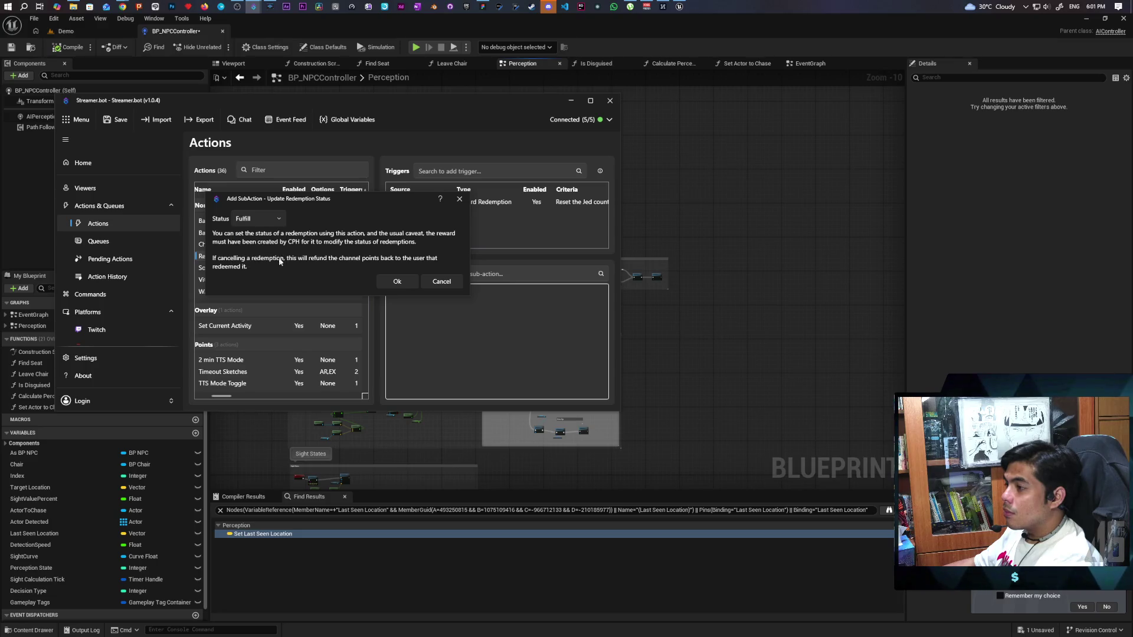
click(394, 281)
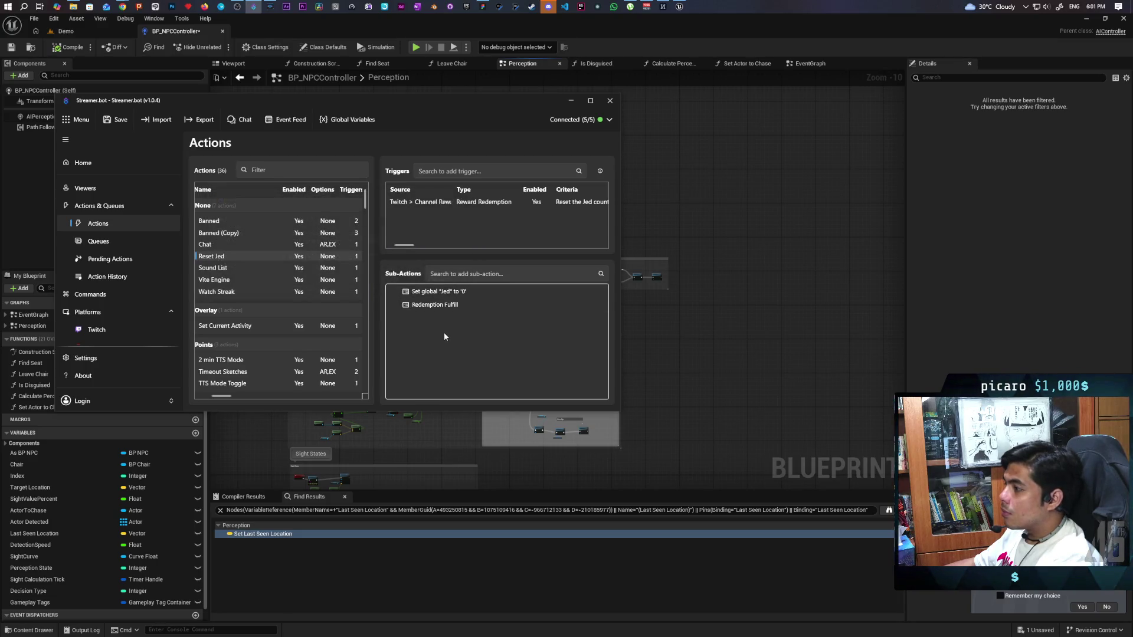
Duplicate Reset Jed, rename the copy Reset Aug, and open its reward trigger.
right_click(214, 257)
click(244, 303)
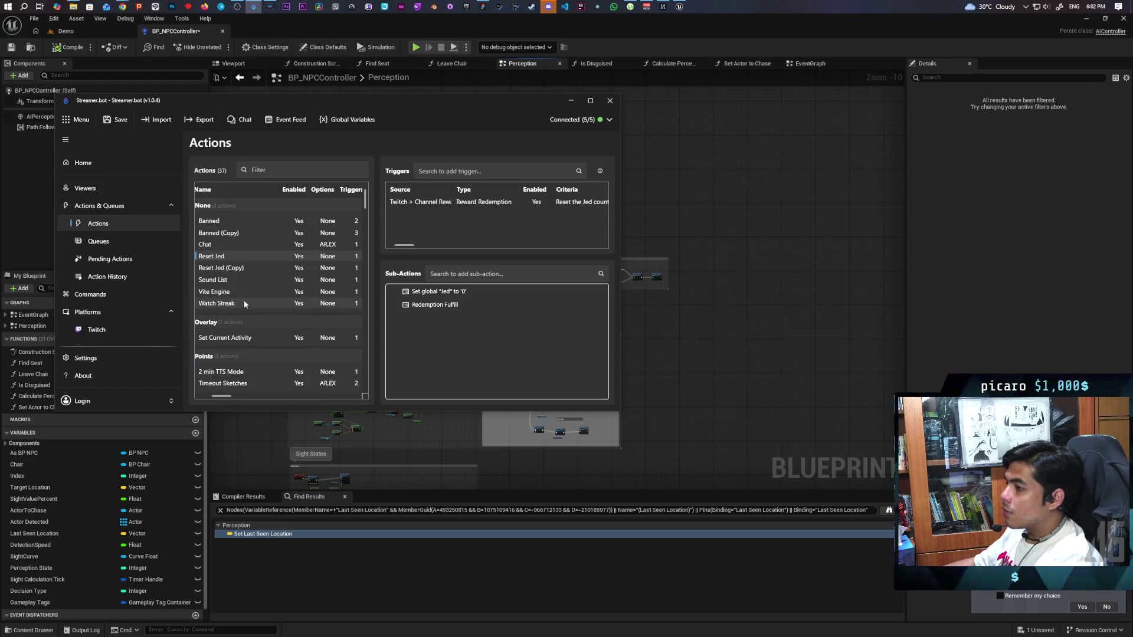
double_click(234, 266)
drag(292, 200, 258, 204)
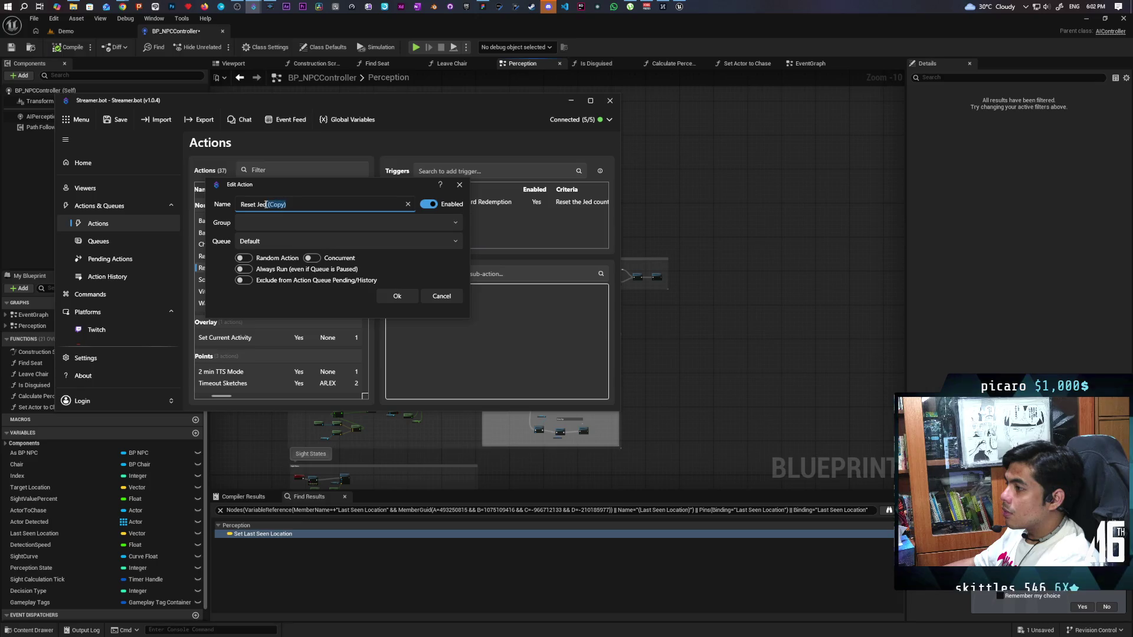
key(BackSpace)
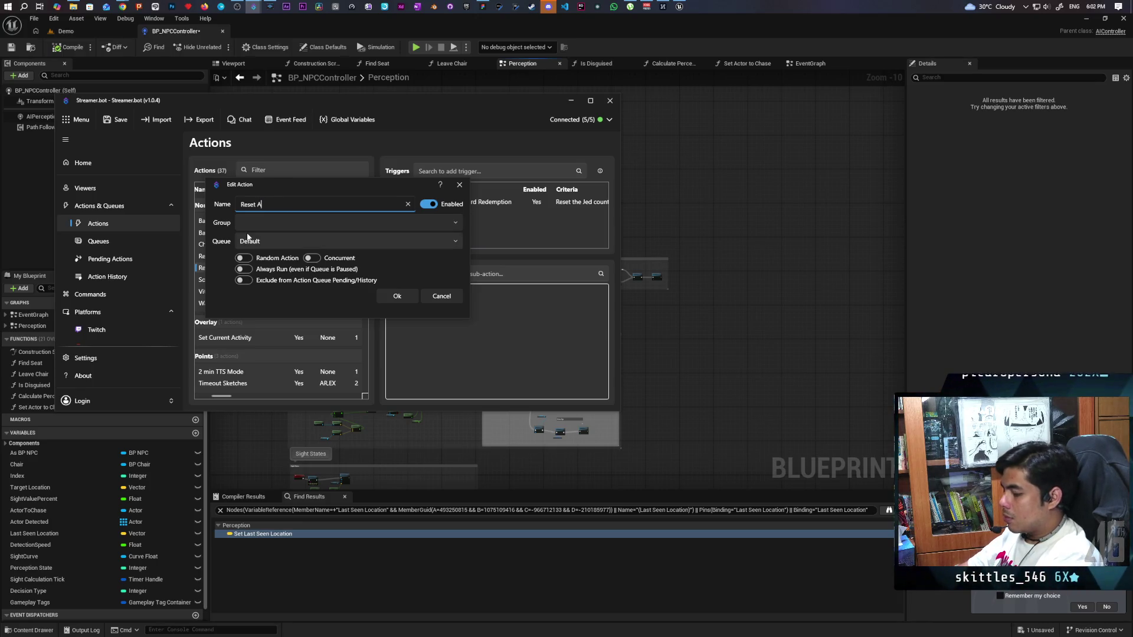
text(ug)
click(397, 296)
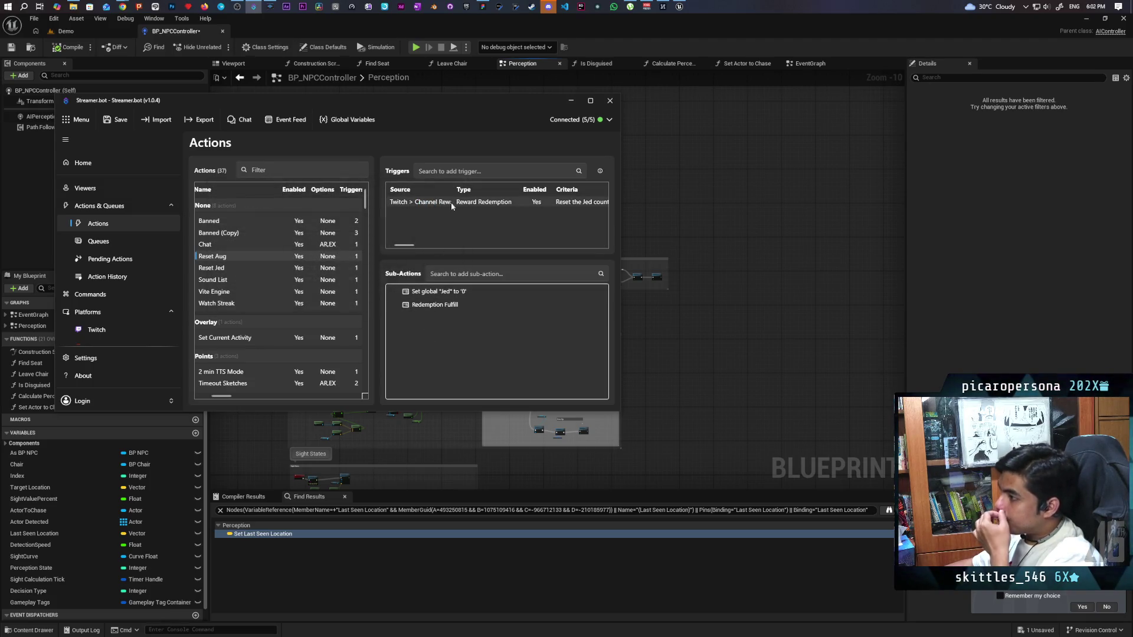
double_click(450, 203)
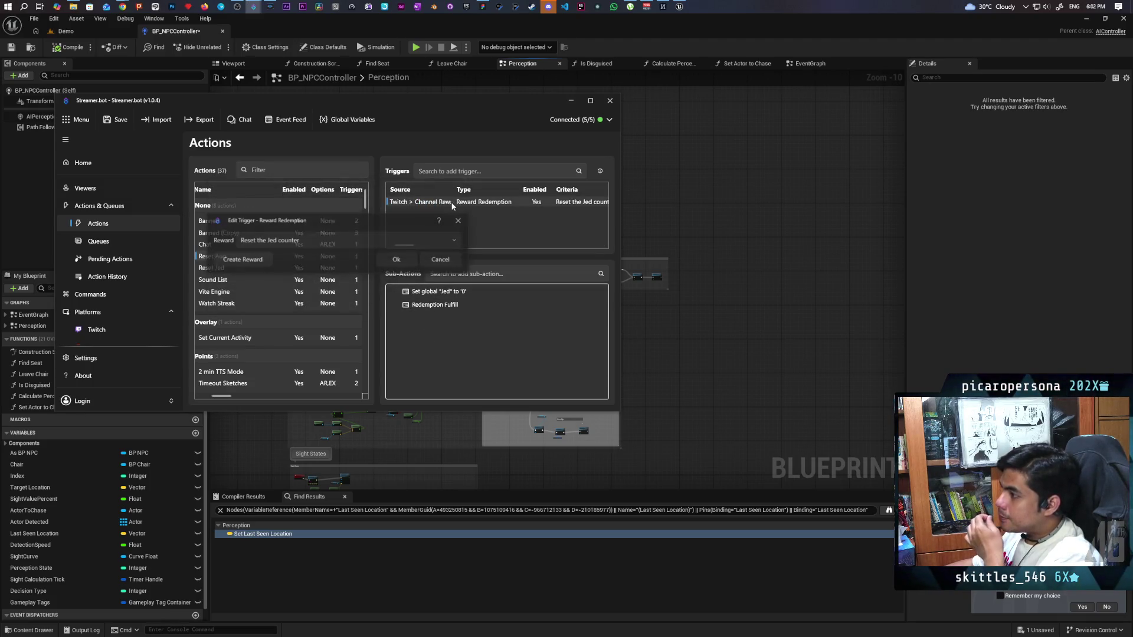
Create a 50000-point 'Reset the Aug counter' channel reward as Reset Aug's trigger.
click(258, 261)
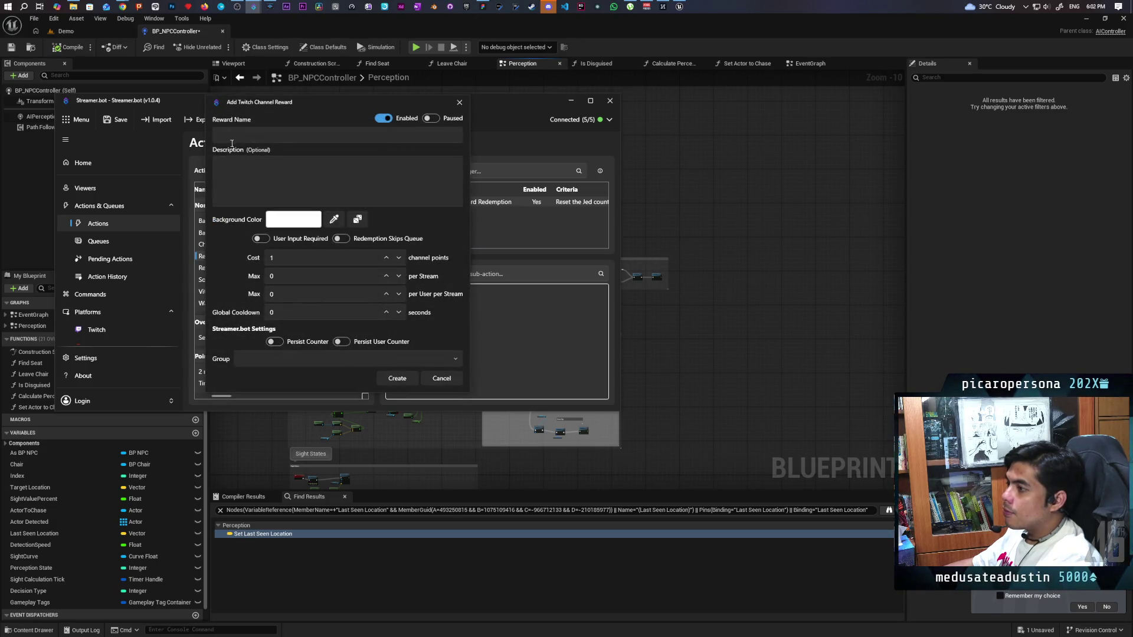
text(Reset the Aug)
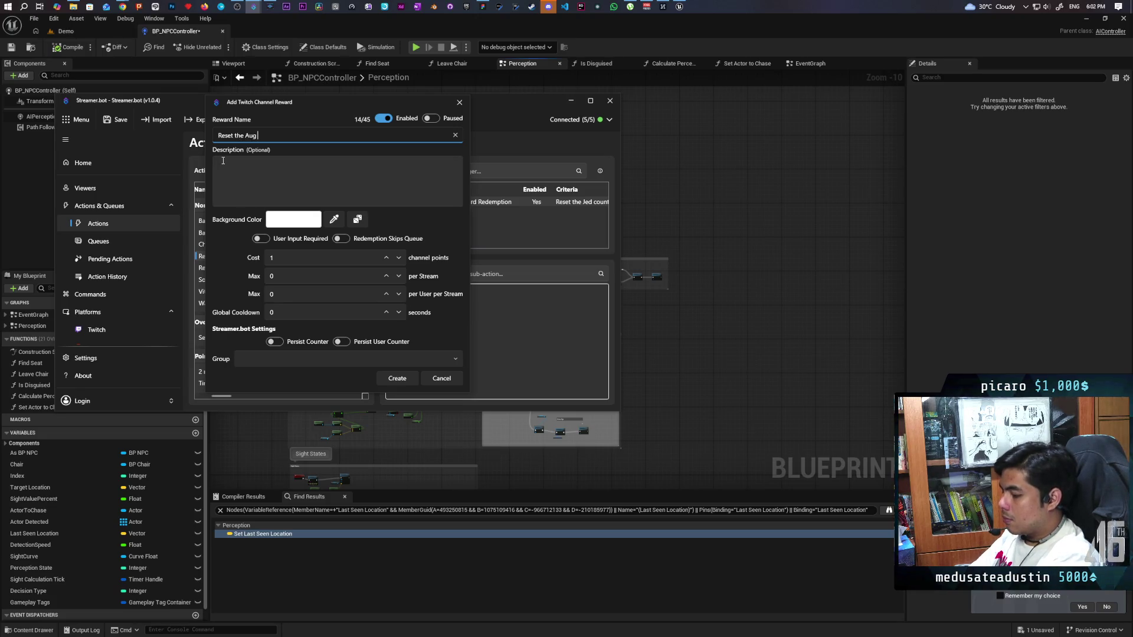
text( counter)
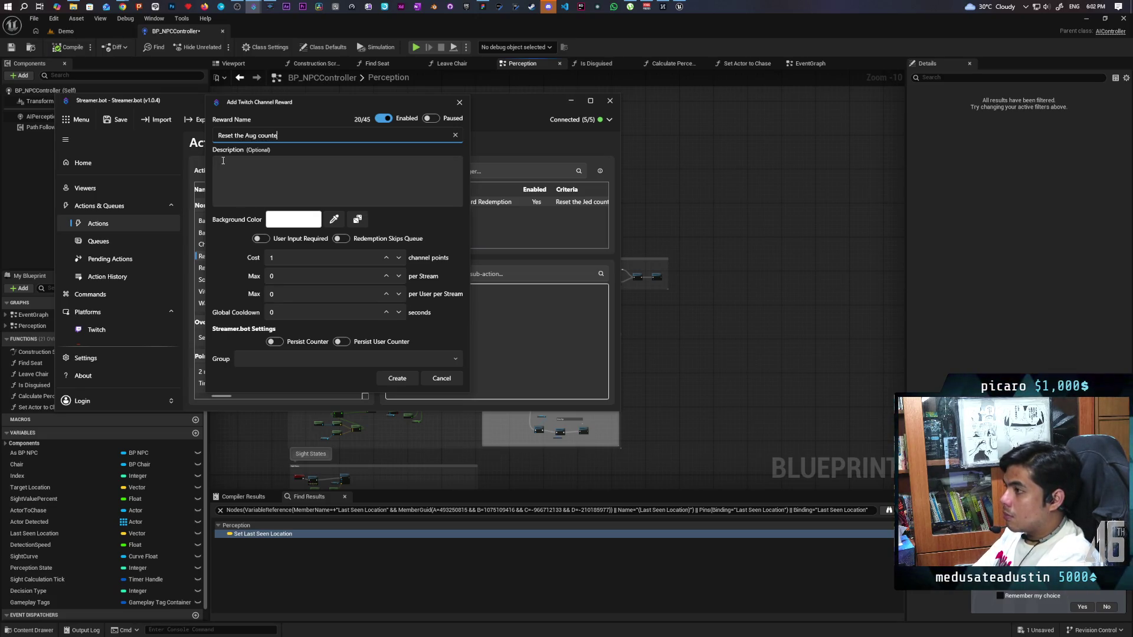
click(293, 260)
text(5000)
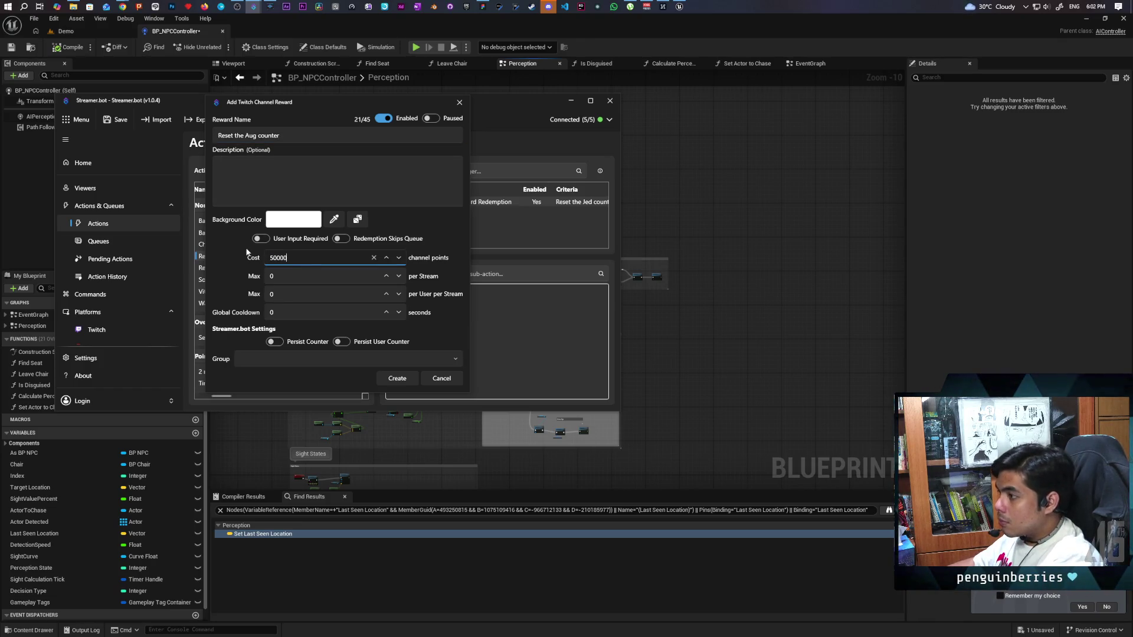
text(0)
click(398, 378)
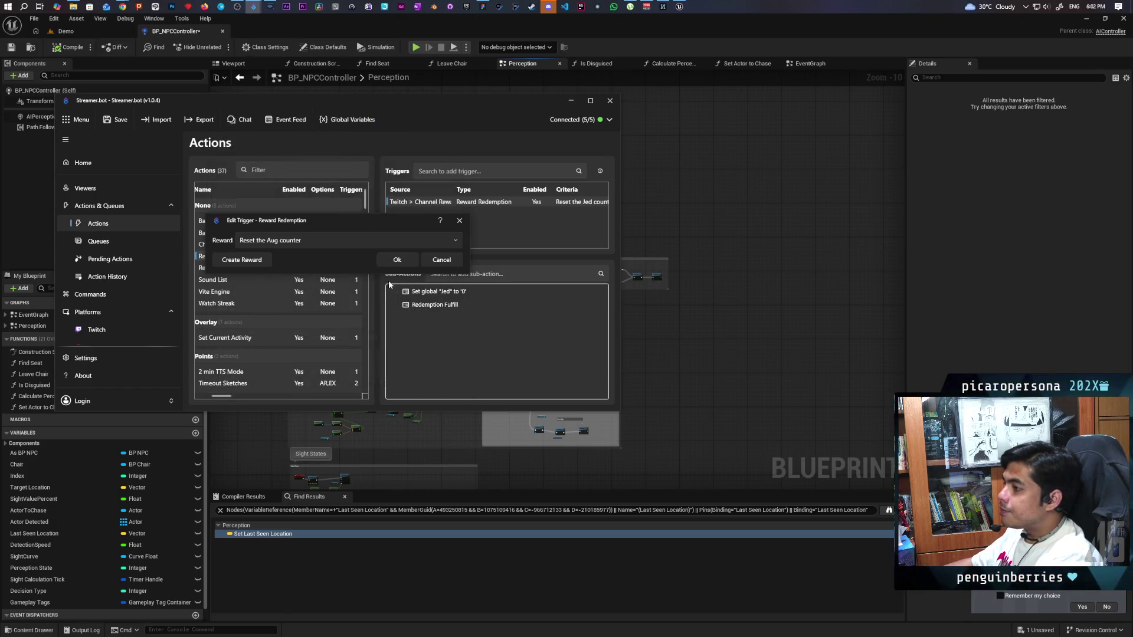
click(397, 257)
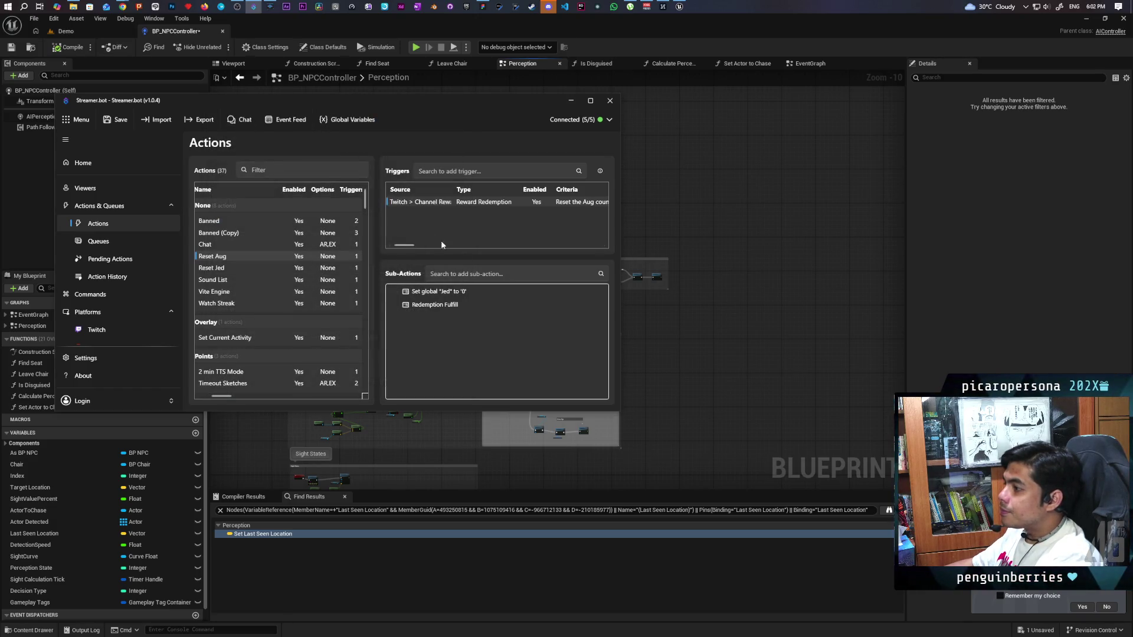
Make the Set Global sub-action reset 'Aug' to 0, save Streamer.bot and minimize it.
double_click(447, 288)
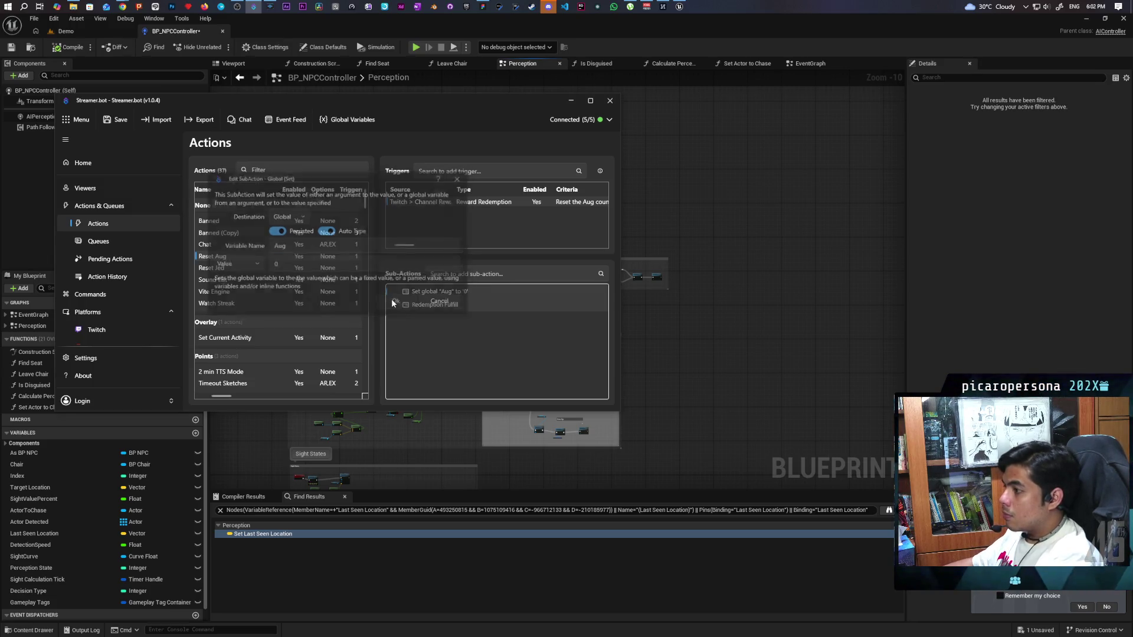
click(392, 300)
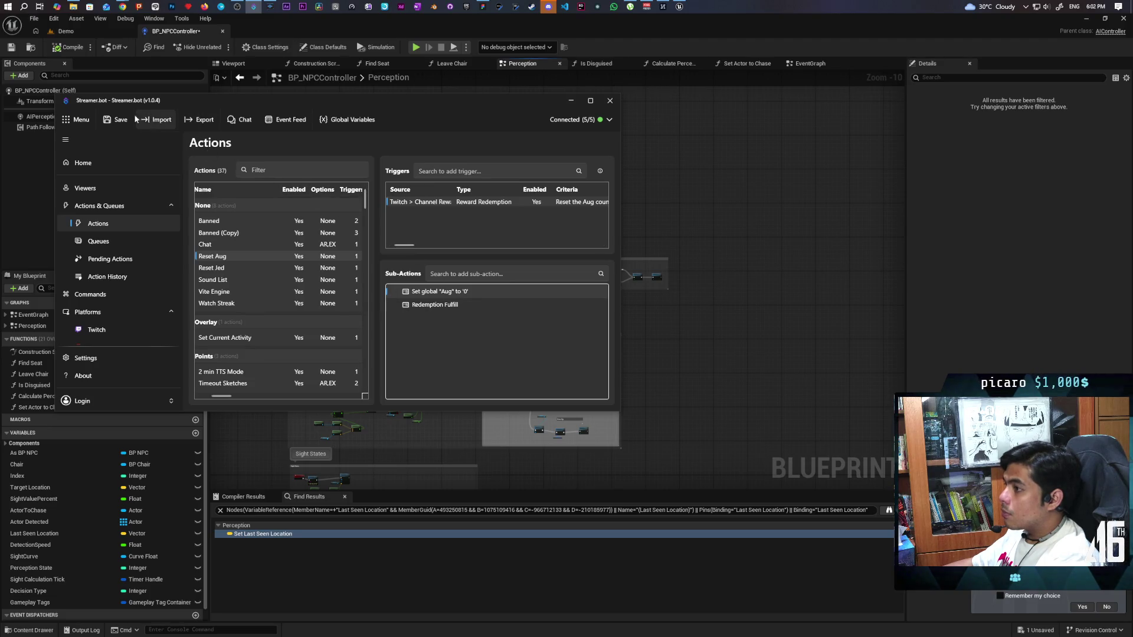
click(117, 121)
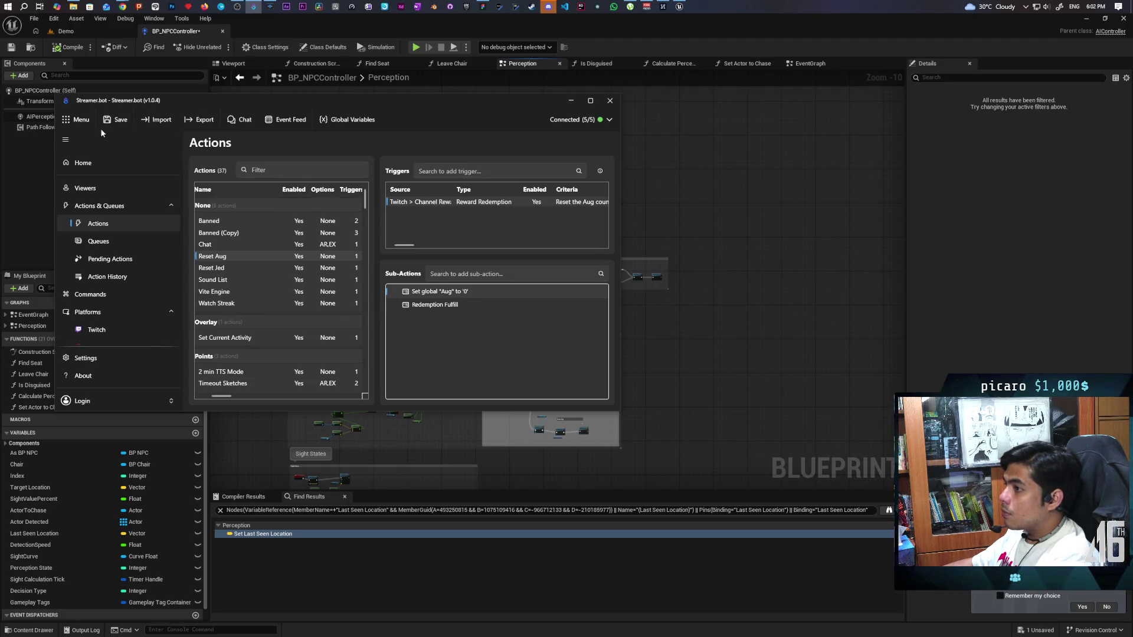
click(571, 102)
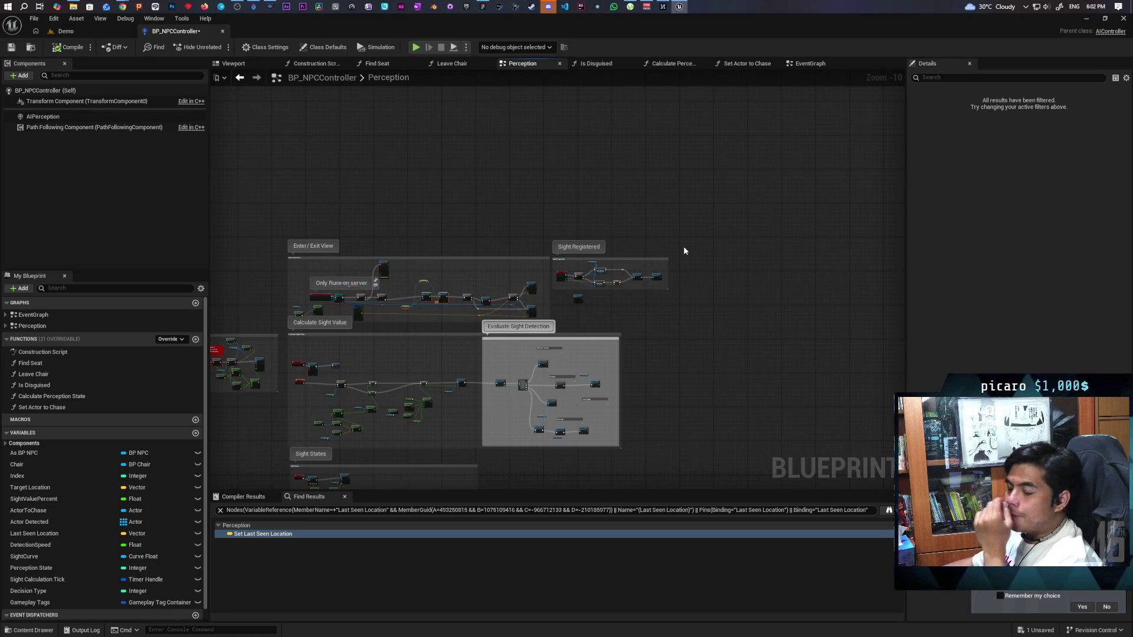
drag(664, 242, 746, 292)
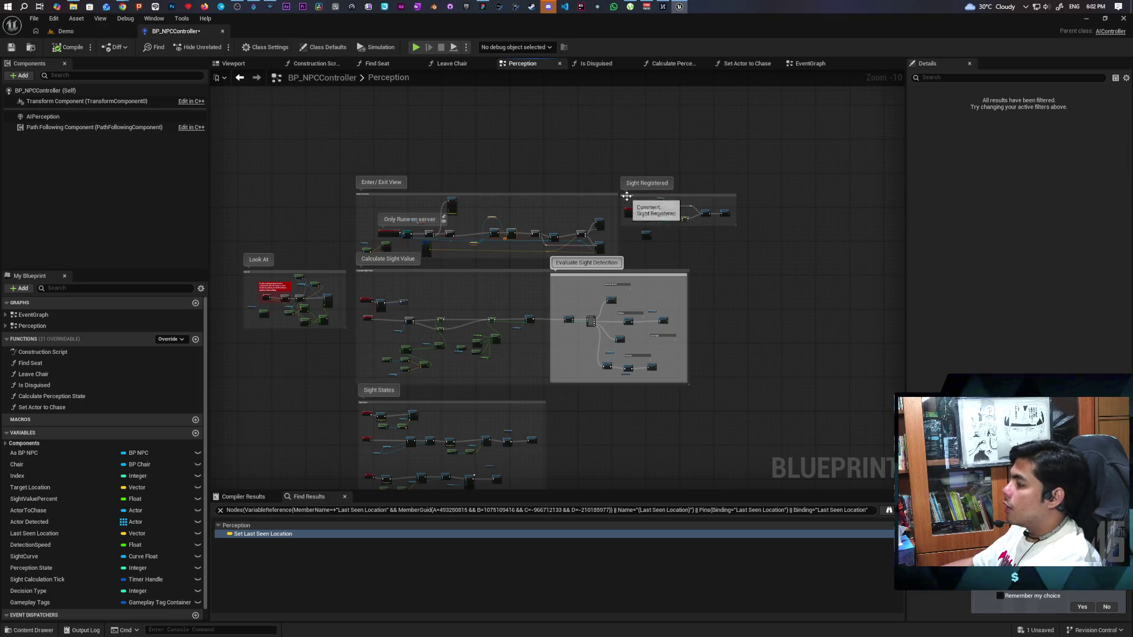
scroll(628, 195, up, 6)
mouse_move(702, 157)
mouse_down()
mouse_move(580, 161)
mouse_move(746, 171)
mouse_move(714, 154)
mouse_up()
scroll(497, 318, up, 3)
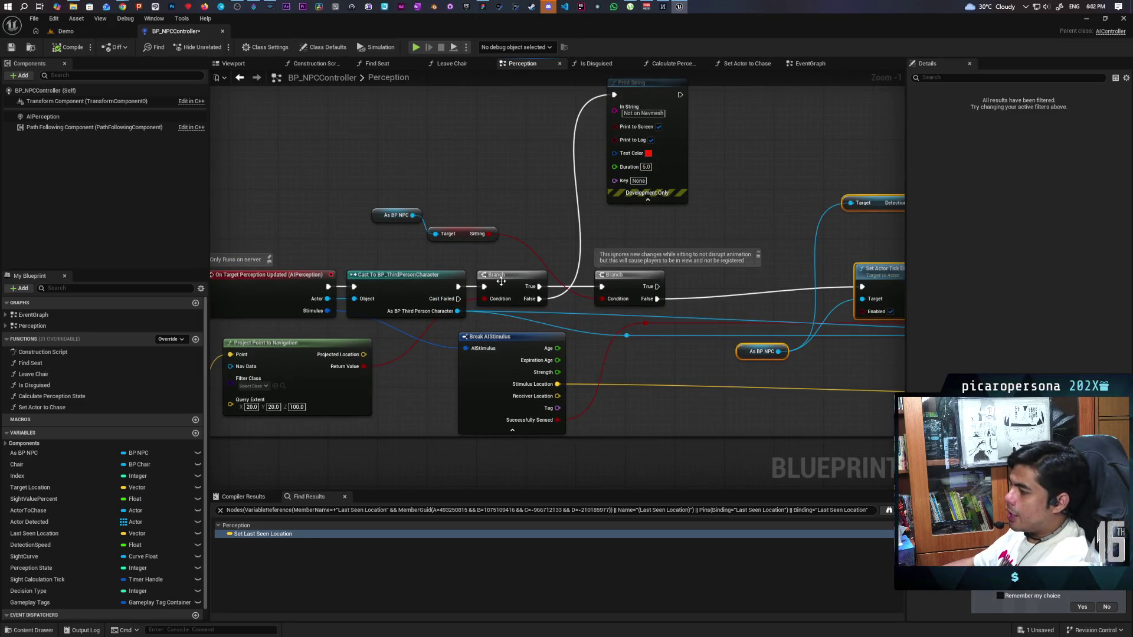
click(413, 297)
mouse_move(413, 298)
mouse_down()
mouse_move(513, 287)
mouse_move(413, 291)
mouse_move(413, 310)
mouse_move(416, 289)
mouse_move(643, 272)
mouse_move(417, 343)
mouse_move(556, 343)
mouse_move(473, 387)
mouse_move(485, 367)
mouse_up()
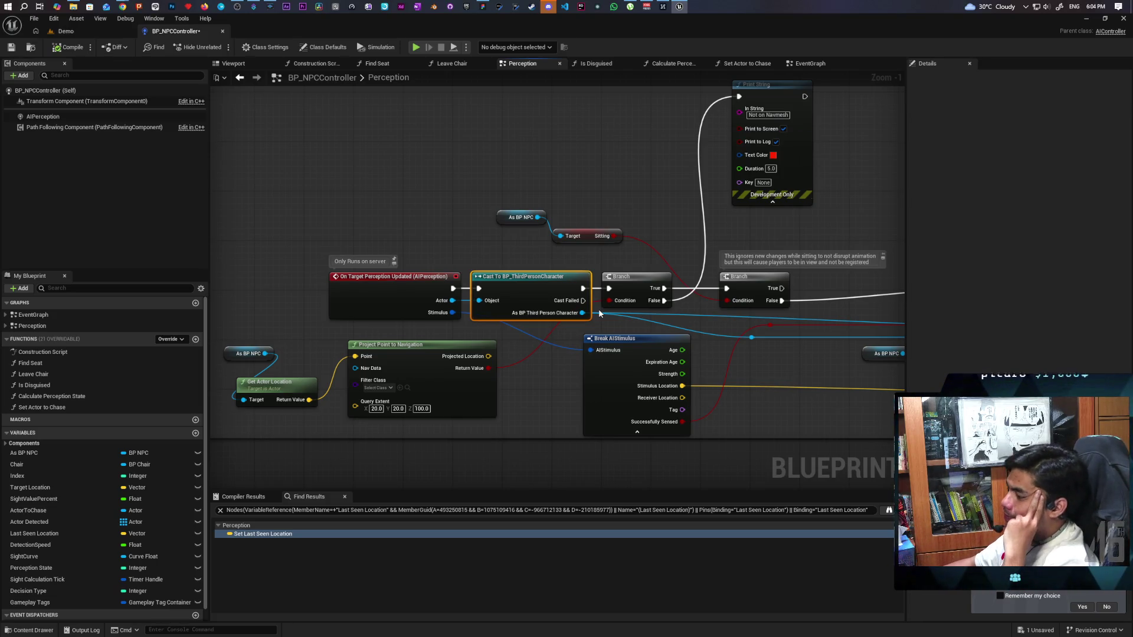
Move the As BP NPC node beside Get Actor Location in the Calculate Sight Value section.
mouse_move(559, 381)
mouse_down()
mouse_move(558, 328)
mouse_move(572, 373)
mouse_up()
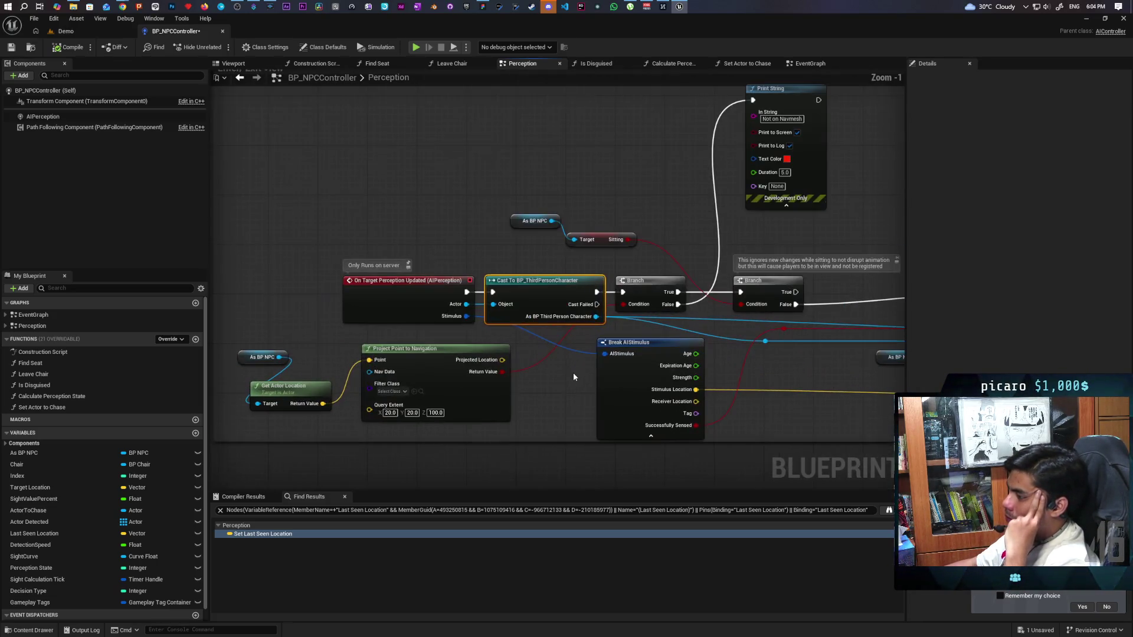
drag(280, 357, 539, 410)
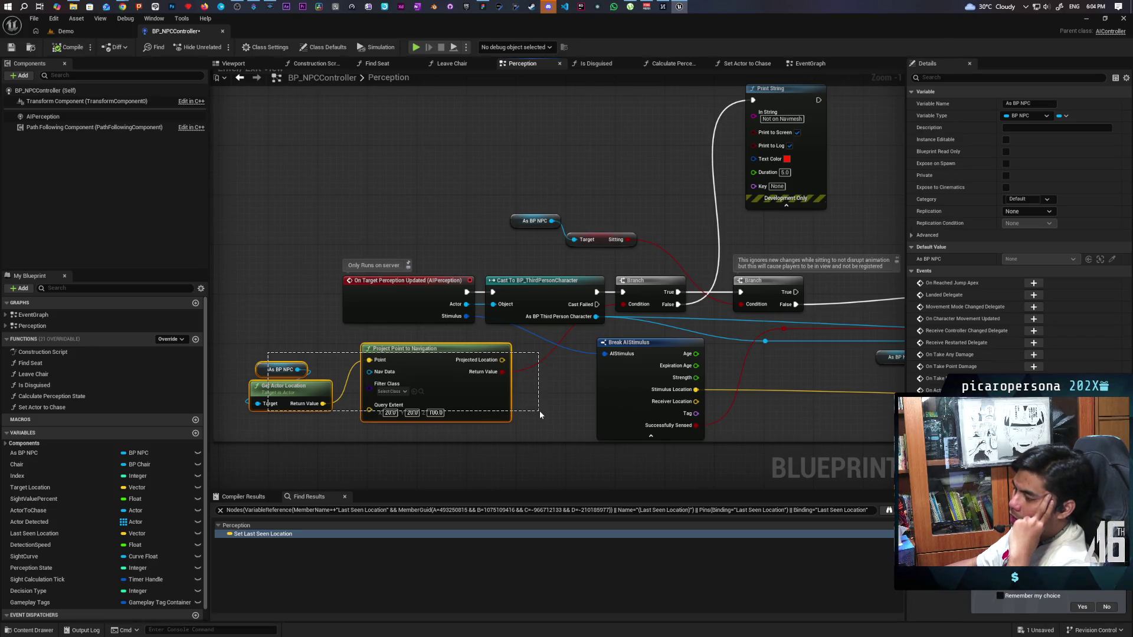
drag(539, 410, 539, 410)
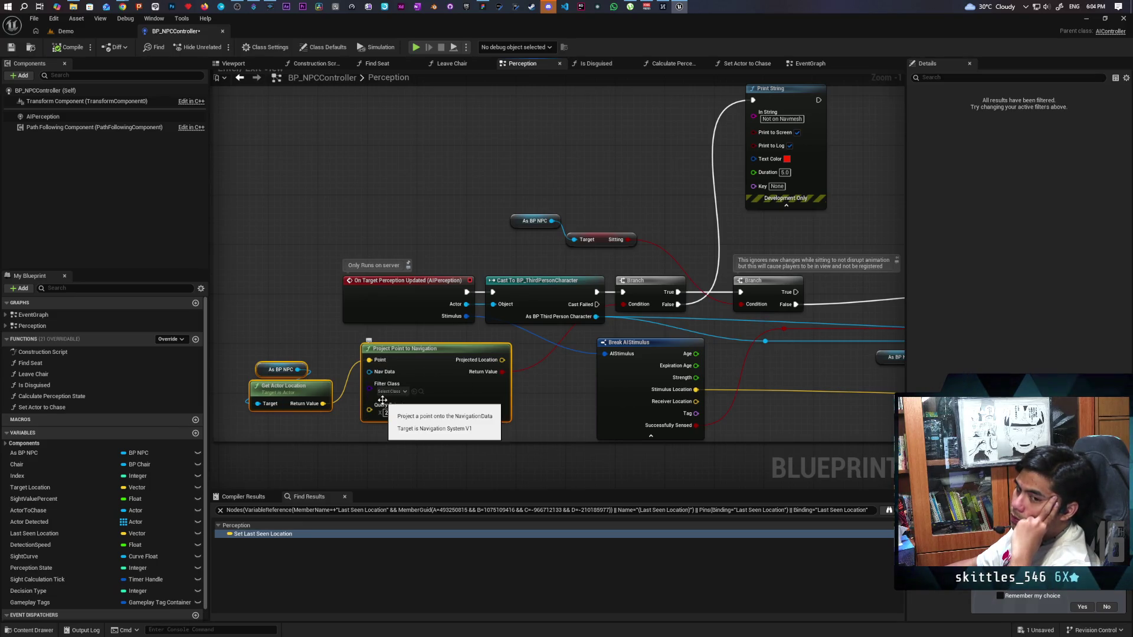
scroll(380, 400, down, 4)
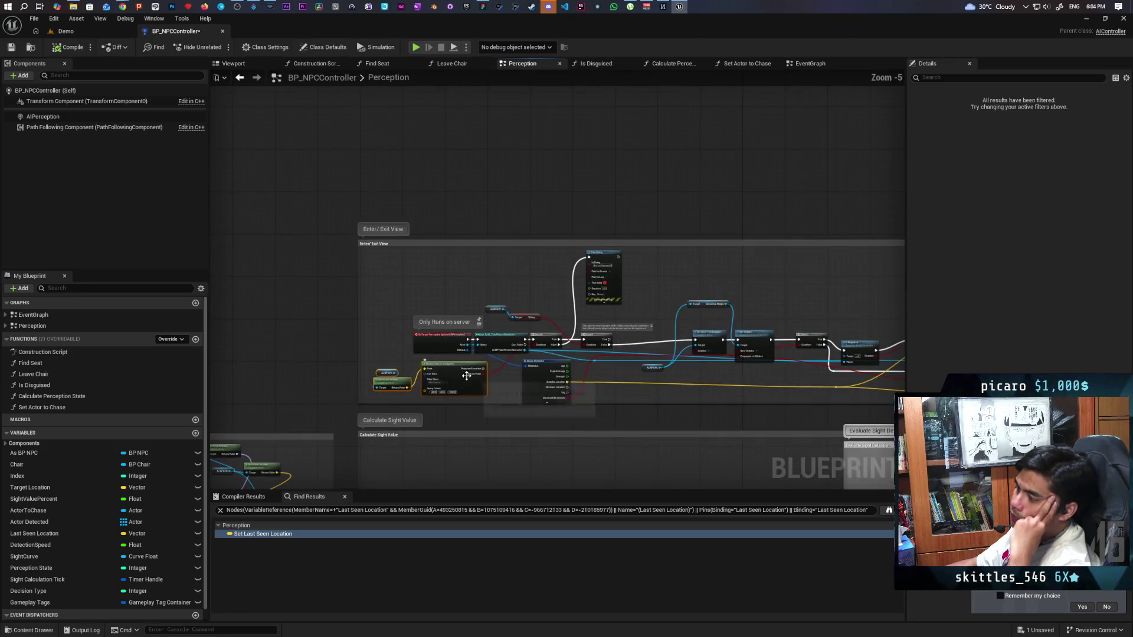
scroll(448, 348, up, 4)
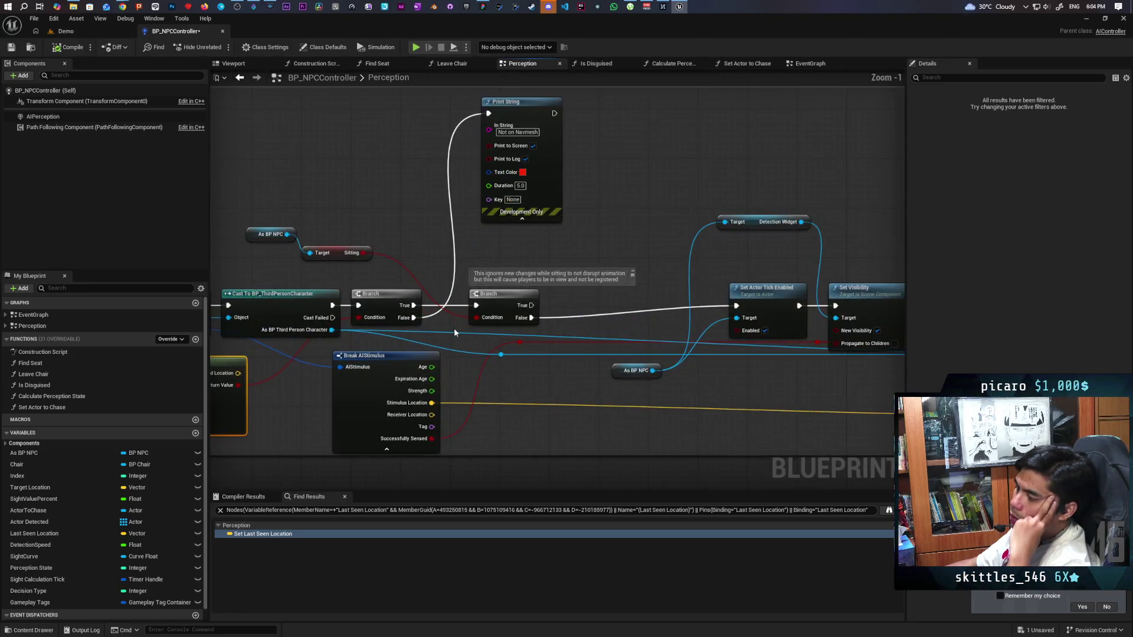
scroll(441, 333, down, 1)
scroll(354, 348, up, 1)
scroll(323, 358, down, 1)
scroll(323, 358, up, 2)
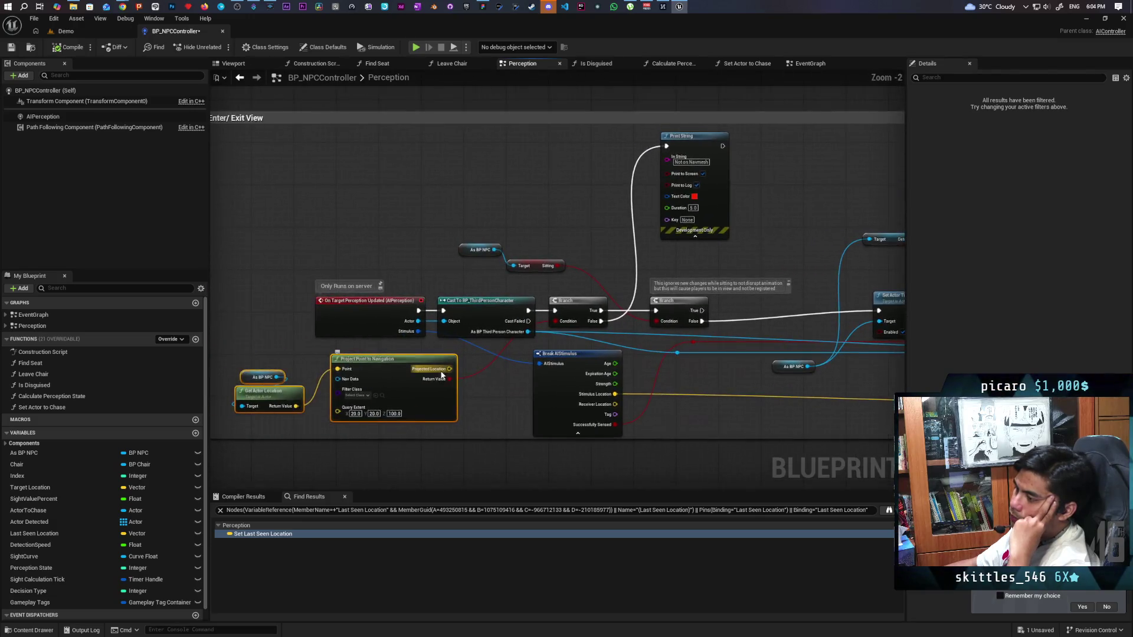
Select the On Target Perception Updated and Cast nodes, then pan right across the perception nodes.
click(338, 309)
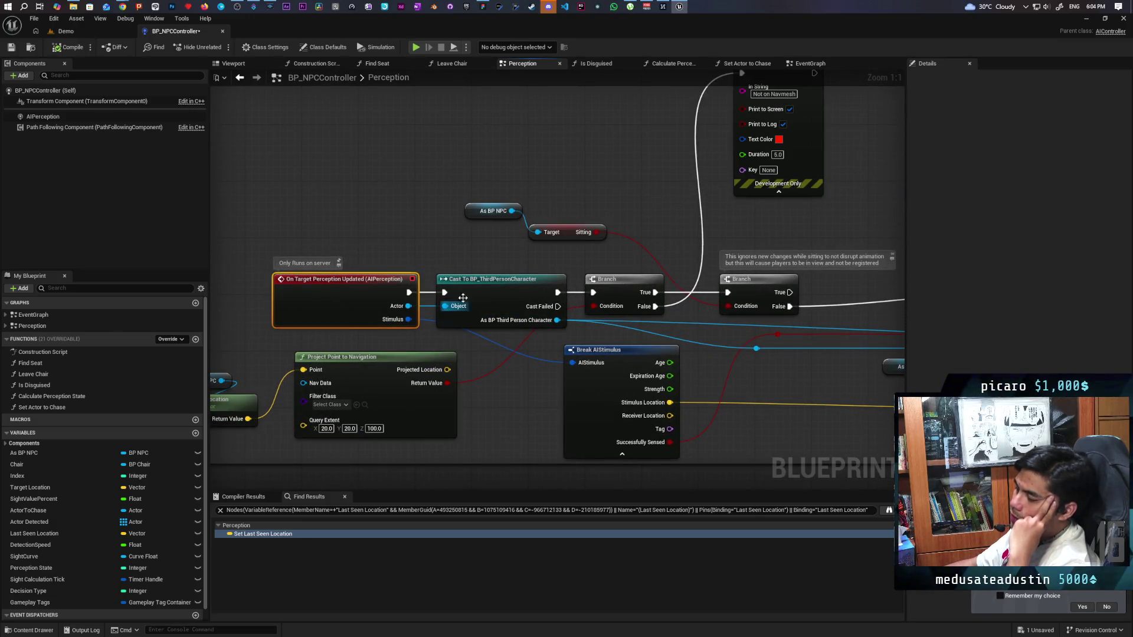
mouse_move(383, 258)
mouse_down()
mouse_move(474, 292)
mouse_move(497, 337)
mouse_up()
click(391, 264)
drag(390, 264, 492, 338)
click(260, 234)
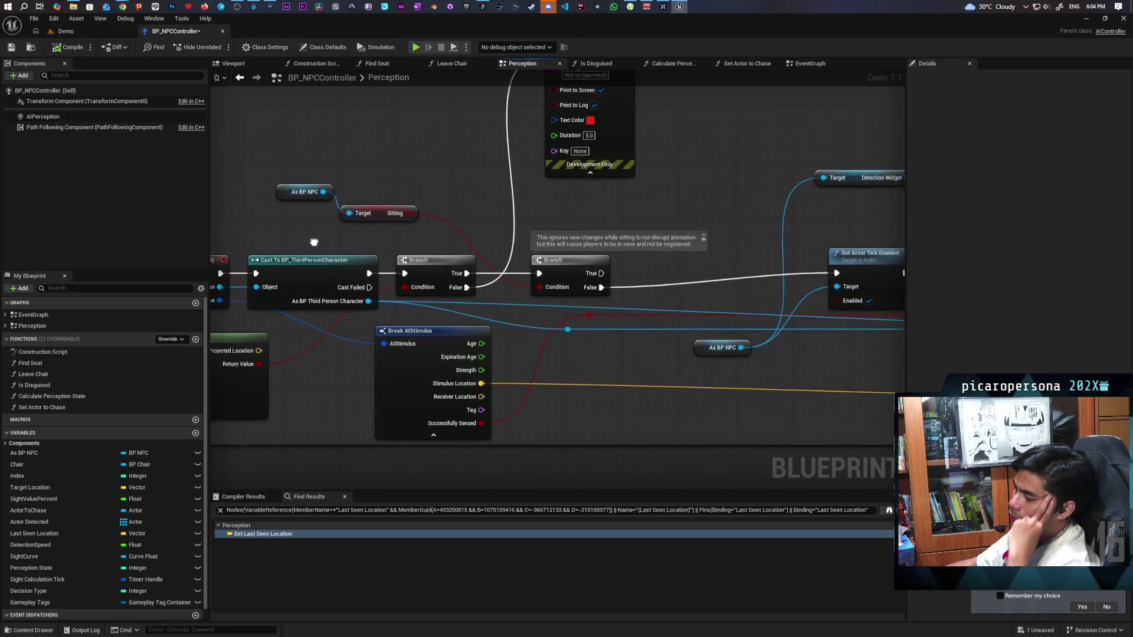
scroll(610, 349, down, 2)
drag(611, 349, 621, 350)
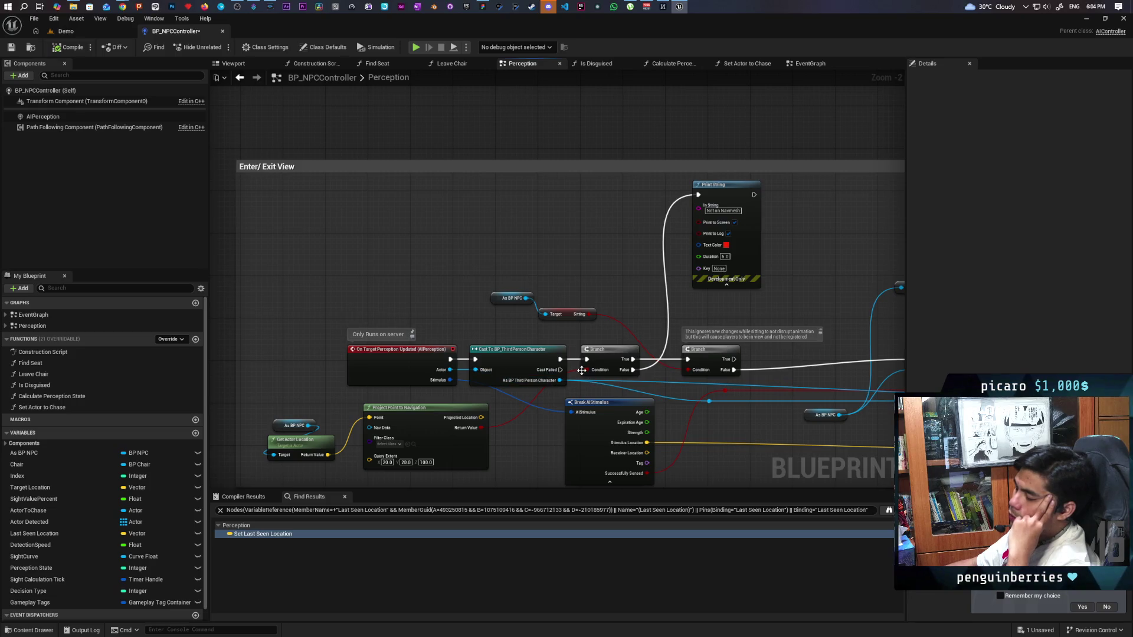
drag(686, 389, 577, 371)
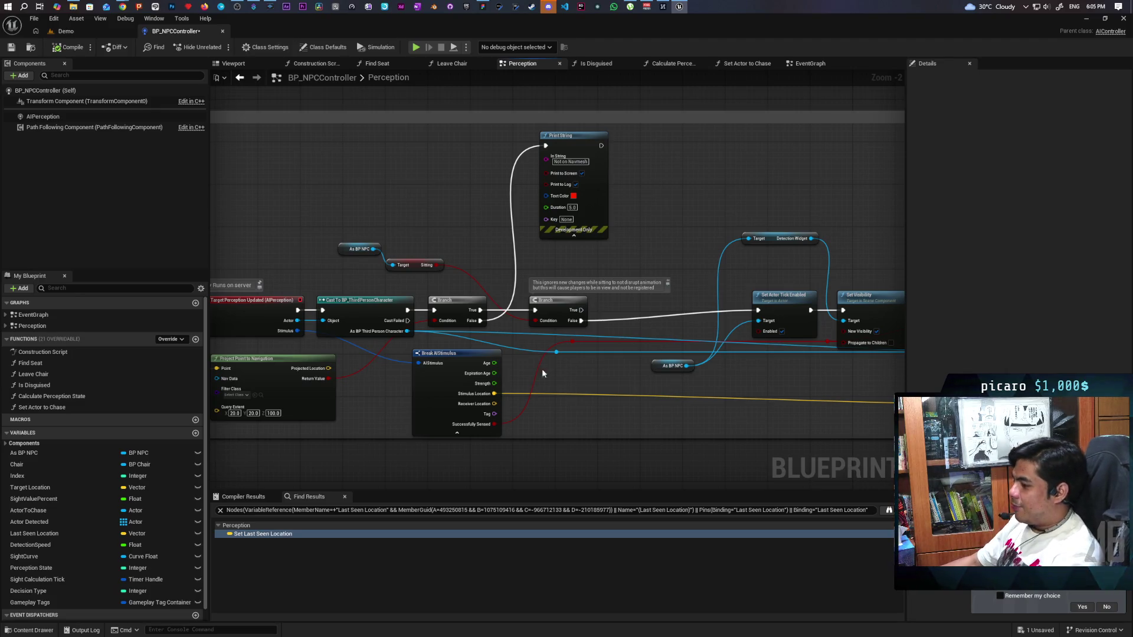
Clear the Find Results search and bring the Calculate Sight Value section into view.
click(220, 510)
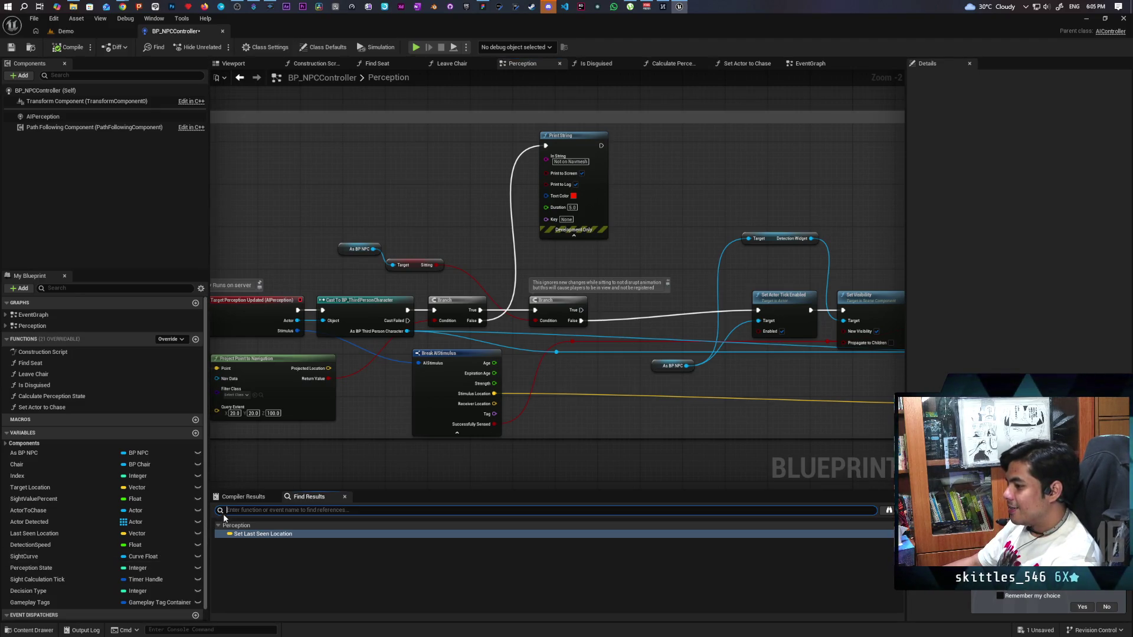
click(285, 584)
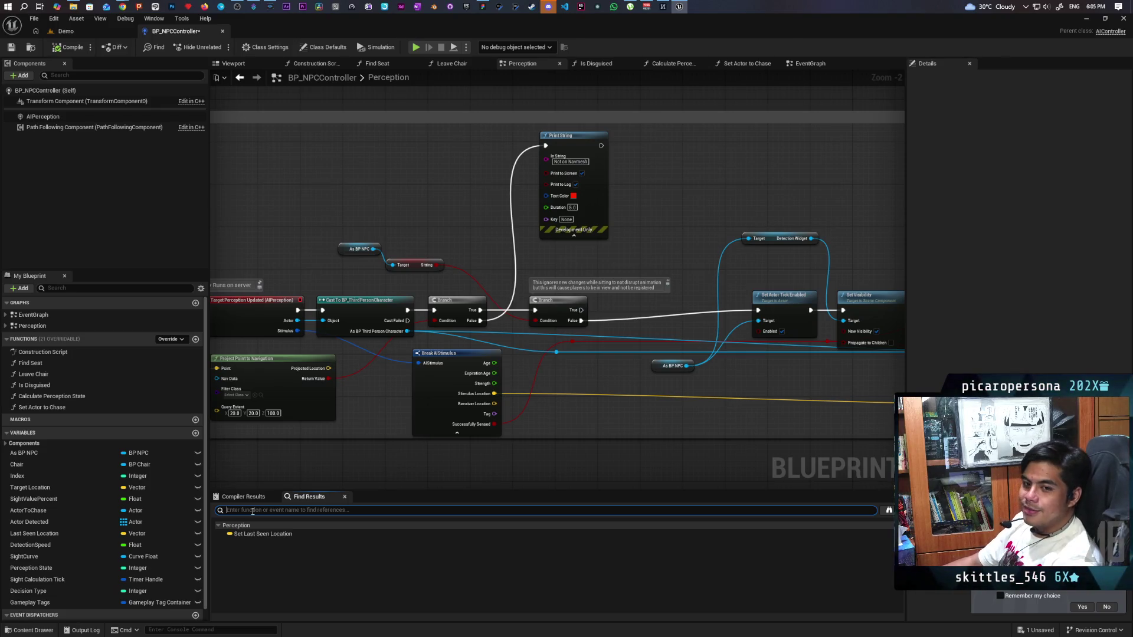
scroll(338, 439, down, 2)
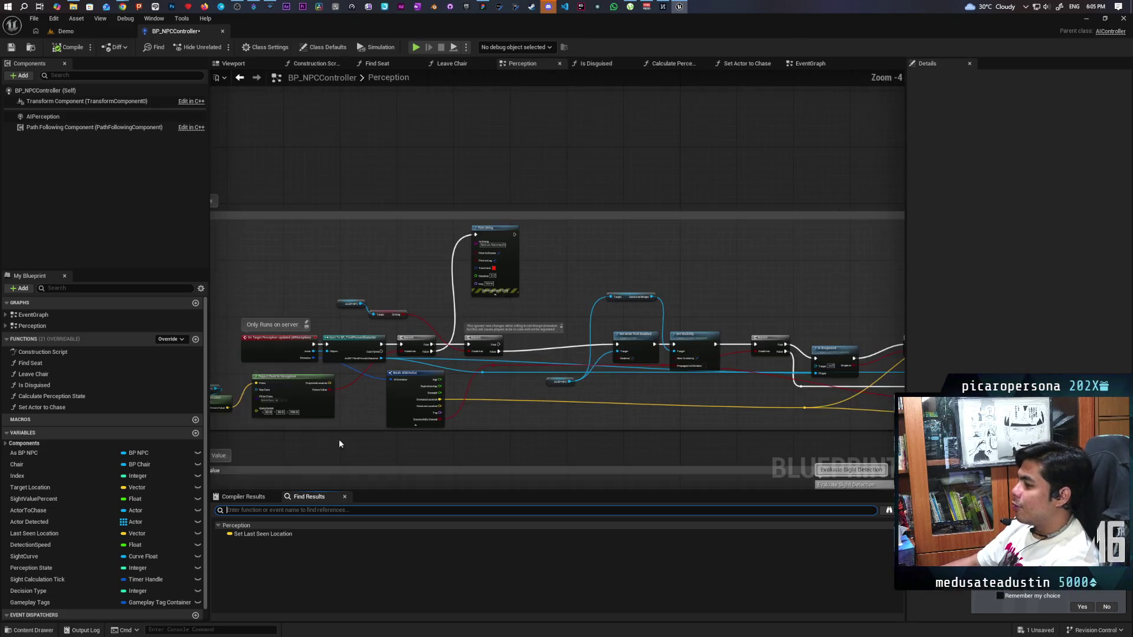
mouse_move(446, 439)
mouse_down()
mouse_move(392, 399)
mouse_move(387, 346)
mouse_up()
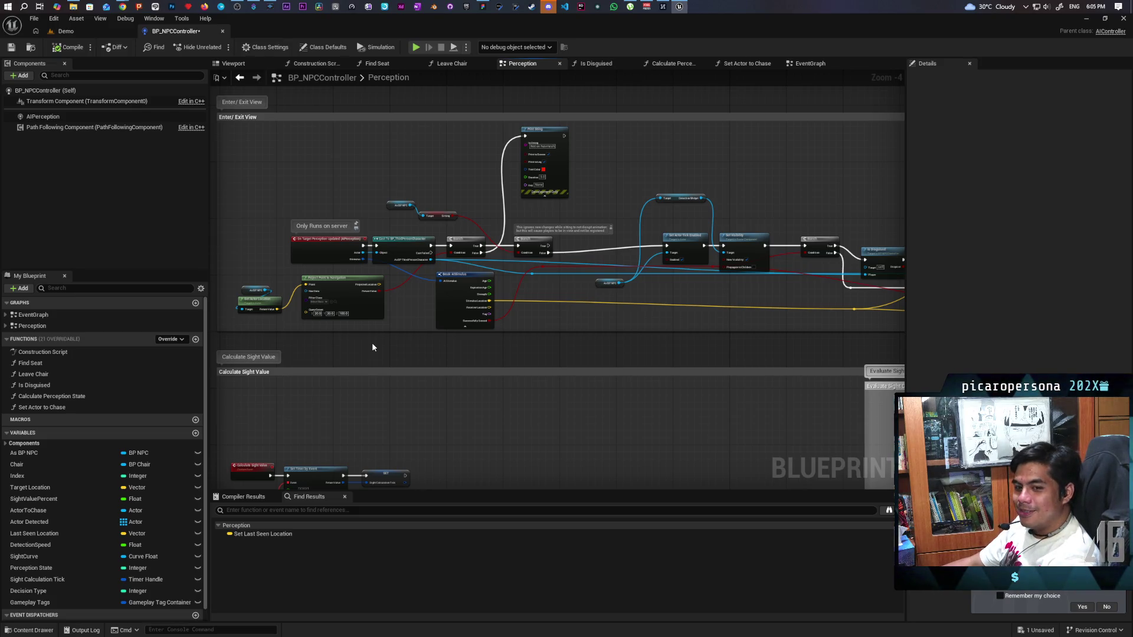
Pan to the On Target Perception Updated nodes and save BP_NPCController with Ctrl+S.
scroll(639, 359, down, 3)
scroll(643, 359, up, 3)
scroll(642, 355, up, 1)
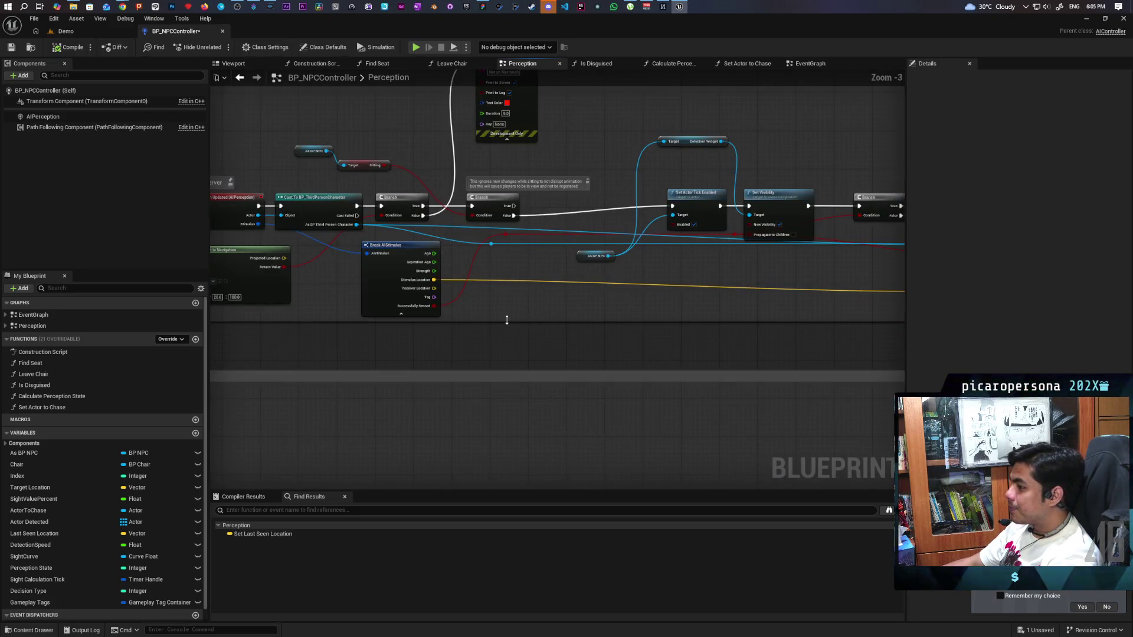
scroll(525, 340, down, 2)
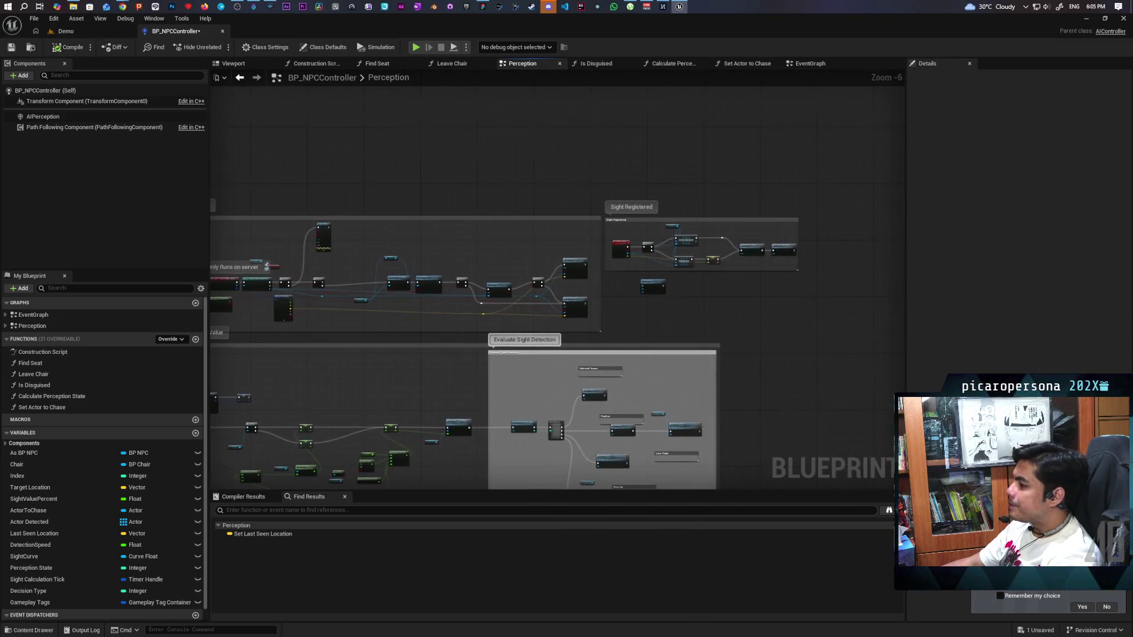
scroll(565, 330, up, 4)
mouse_move(543, 410)
mouse_down()
mouse_move(444, 381)
mouse_move(736, 362)
mouse_move(751, 372)
mouse_move(568, 371)
mouse_up()
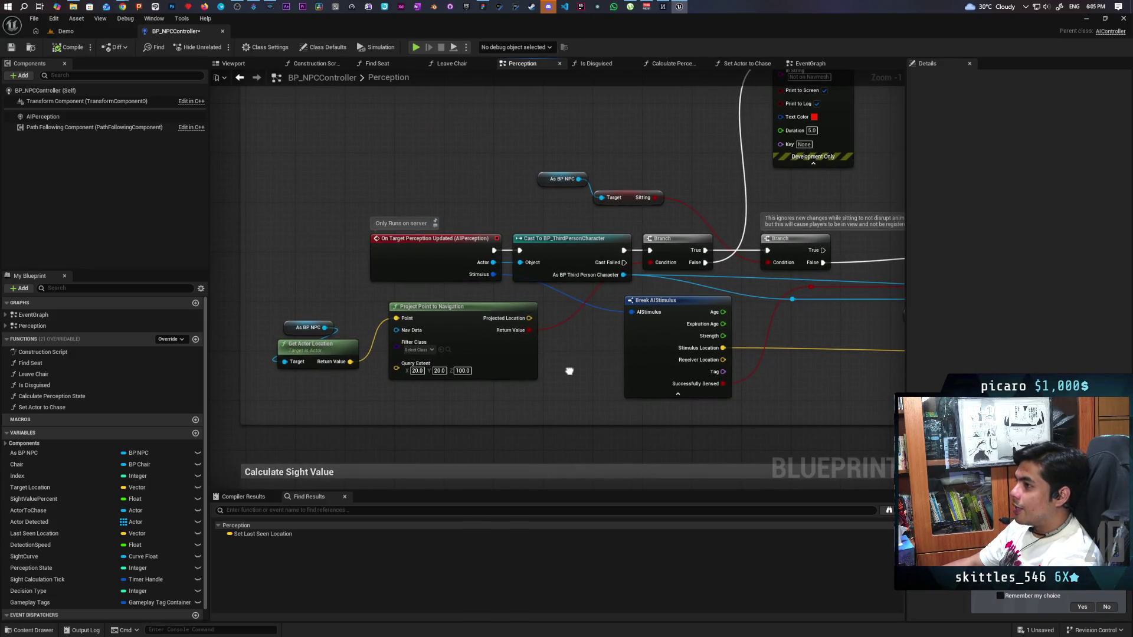
key(ctrl+s)
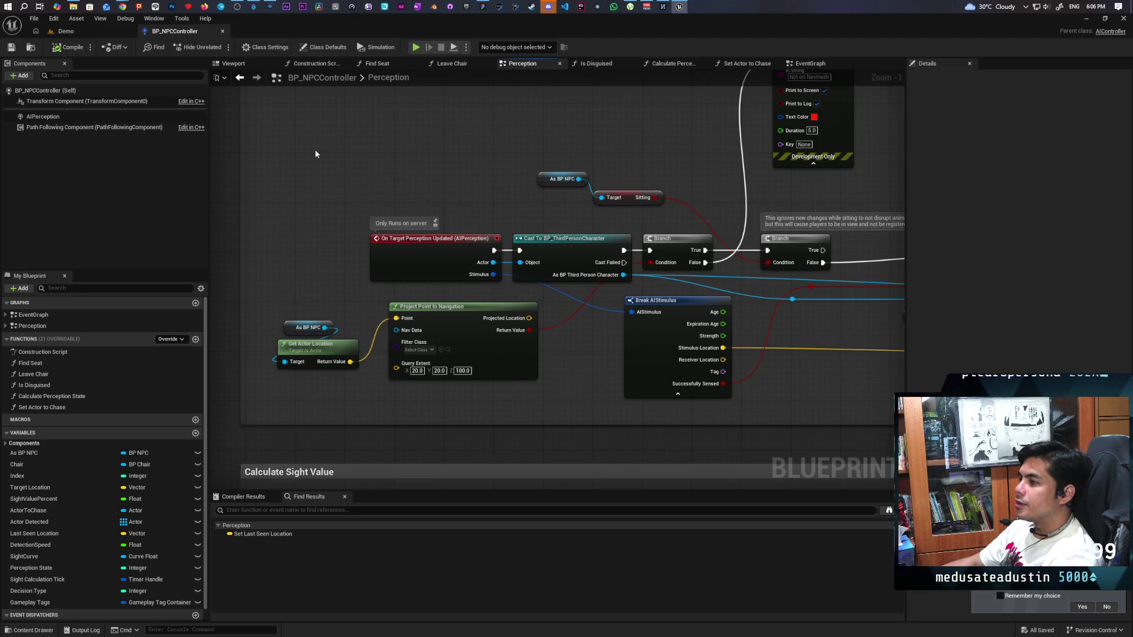
scroll(401, 180, down, 3)
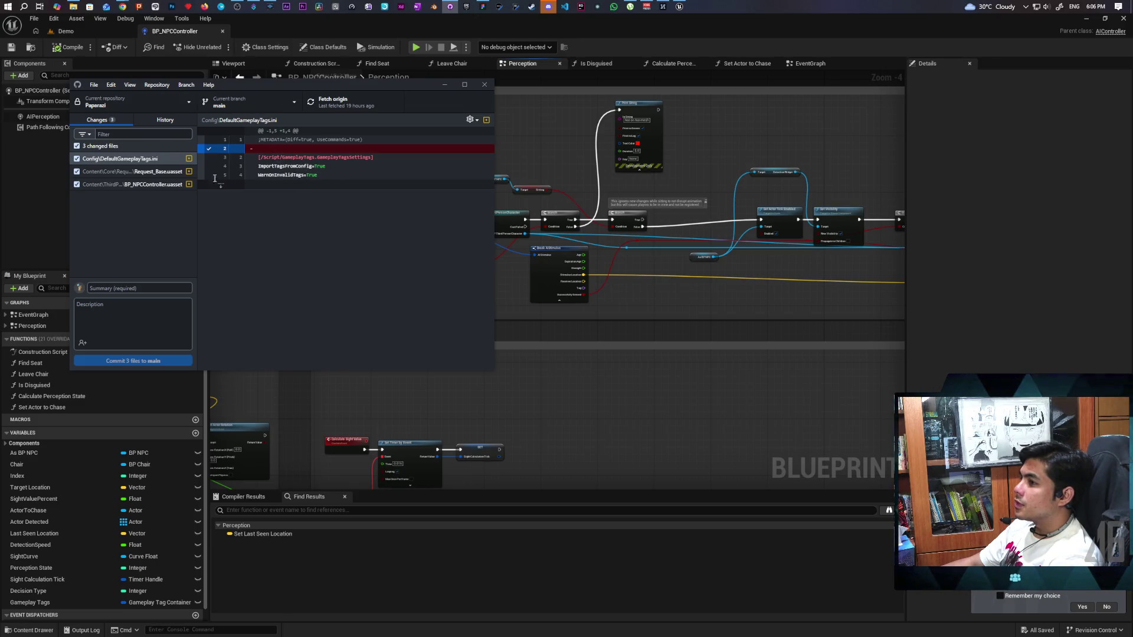
Review the diffs of Request_Base.uasset, BP_NPCController.uasset and DefaultGameplayTags.ini, and glance at History.
click(136, 172)
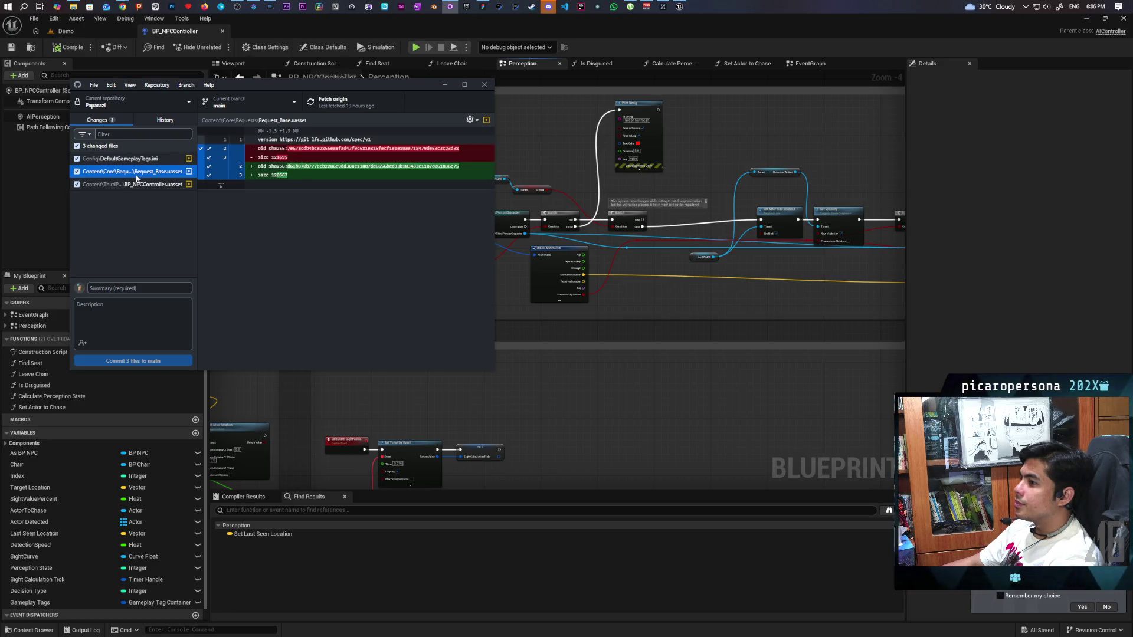
click(137, 185)
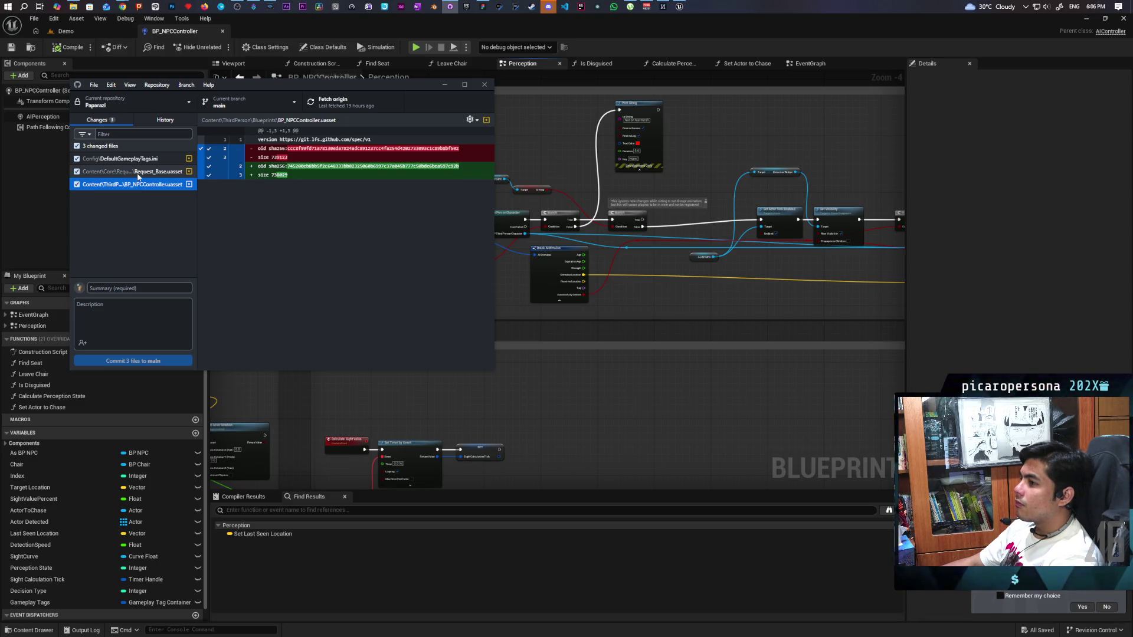
click(144, 160)
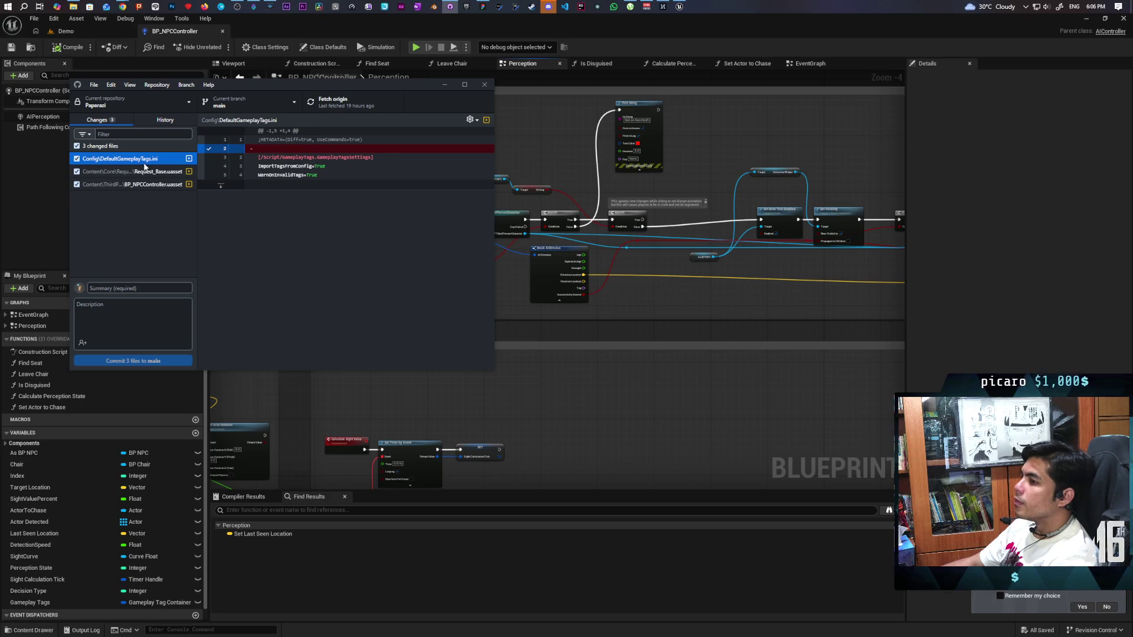
click(160, 120)
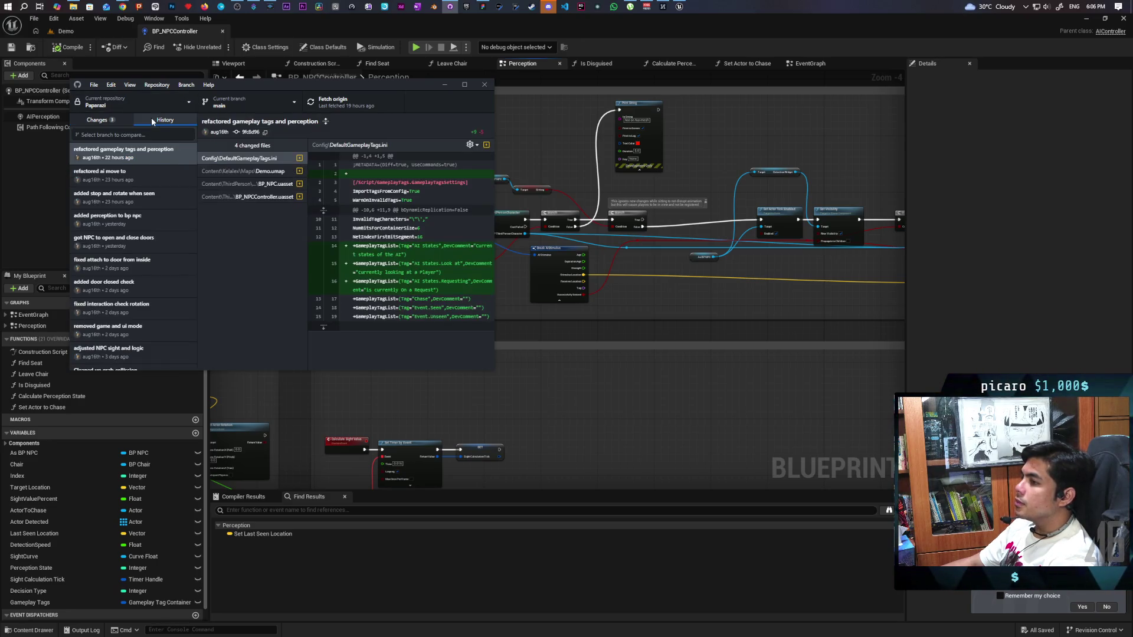
click(105, 121)
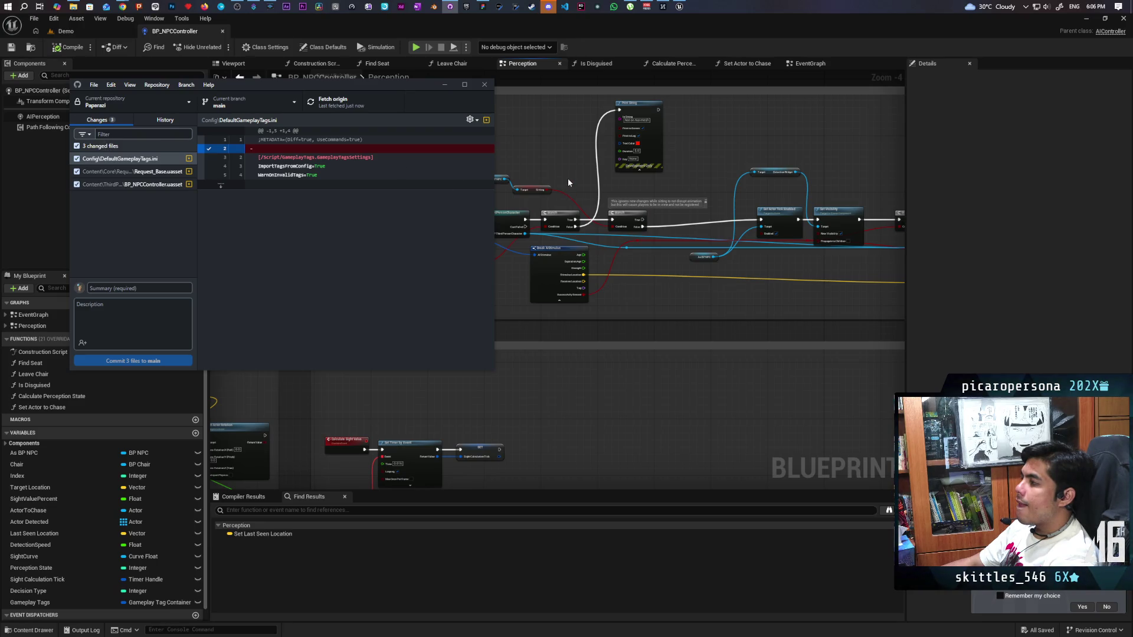
scroll(568, 182, down, 5)
scroll(568, 183, up, 4)
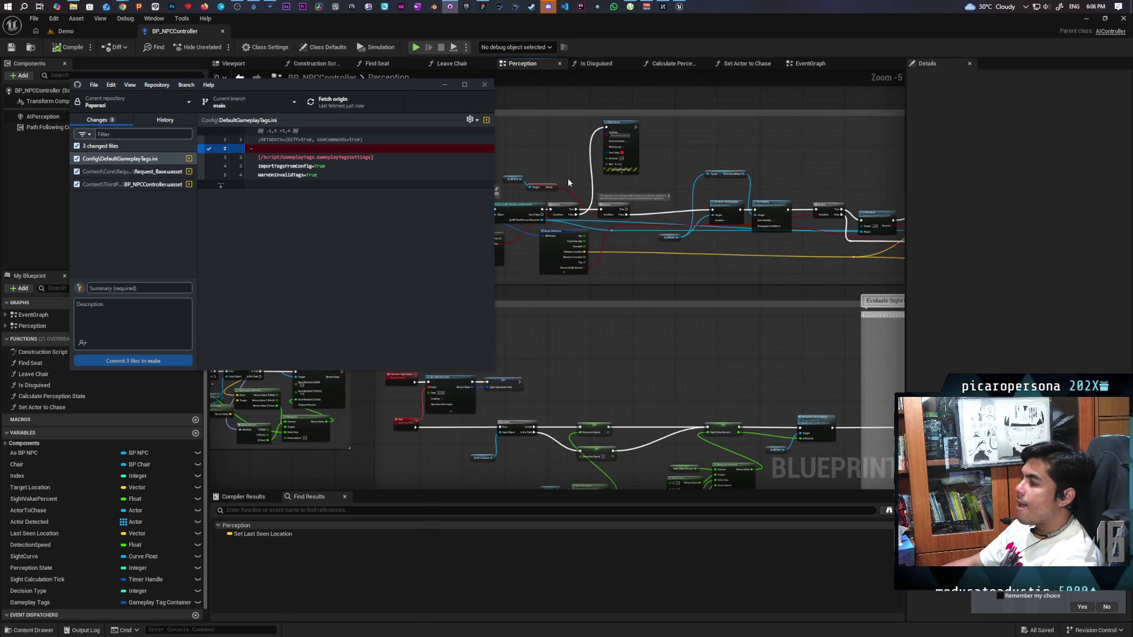
Commit the three changed files to main with the summary 'Cleaned up Spaghetti'.
click(150, 271)
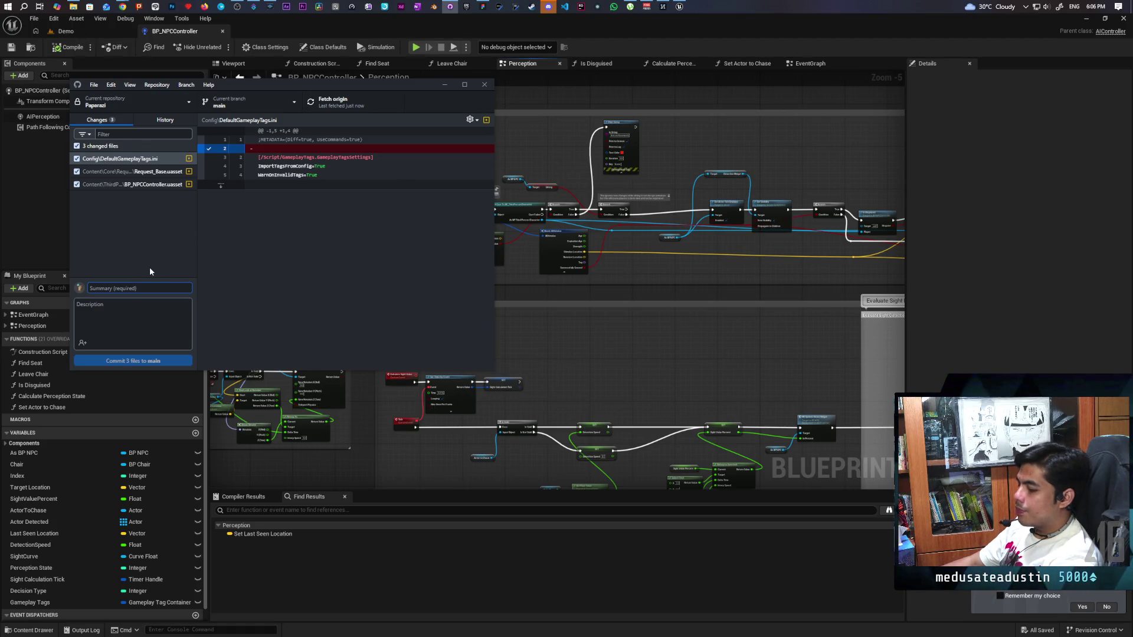
text(Cleaned )
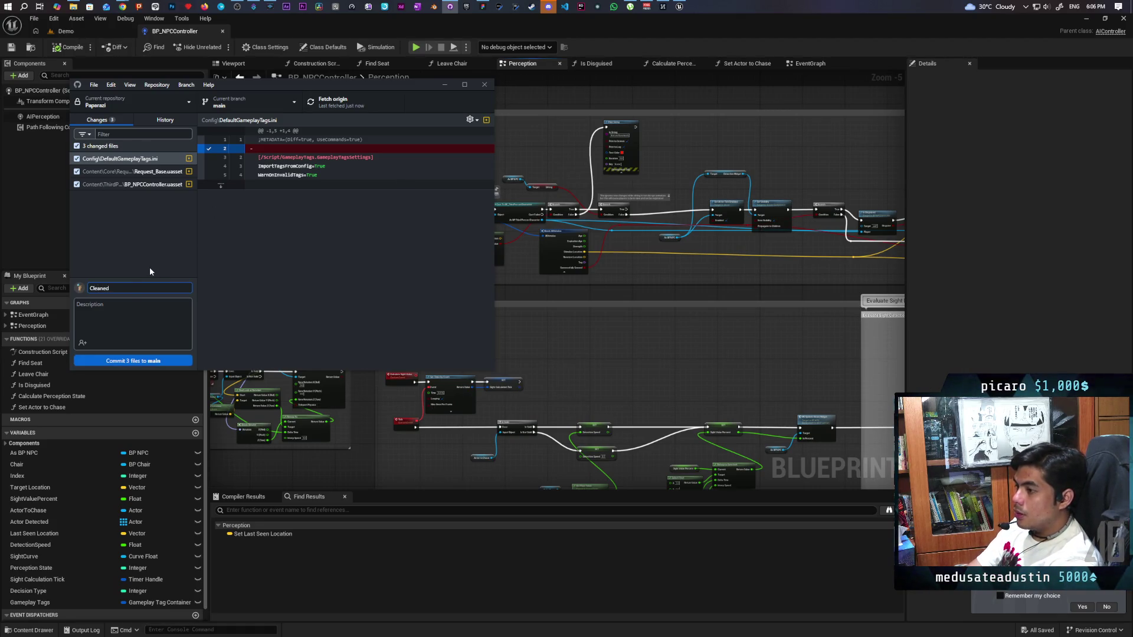
text(up Spag)
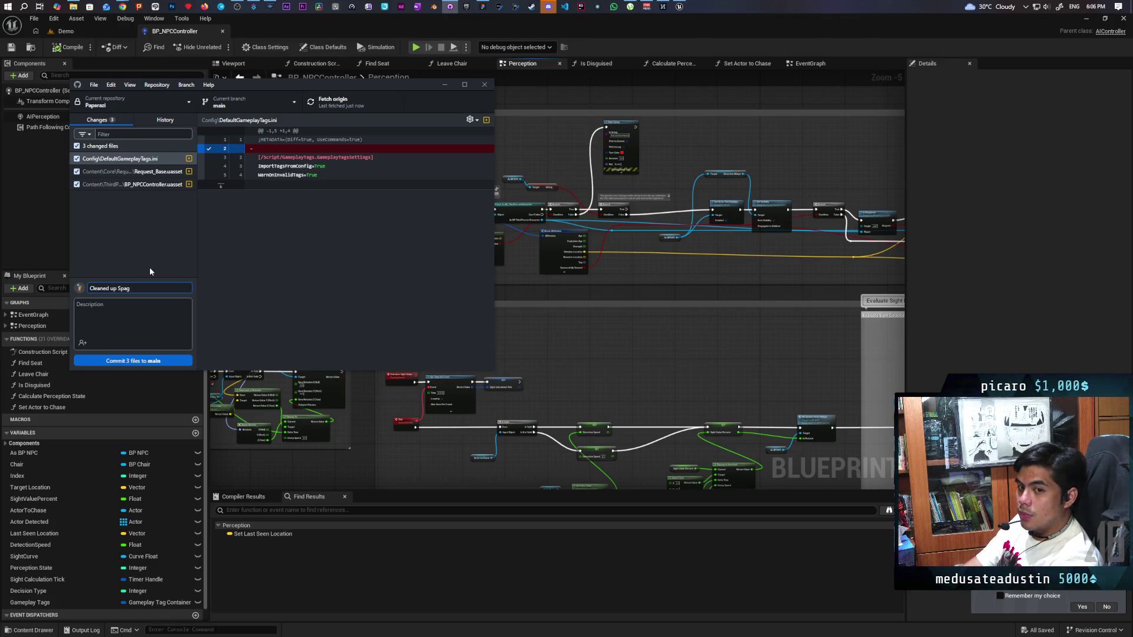
key(BackSpace)
text(ctt)
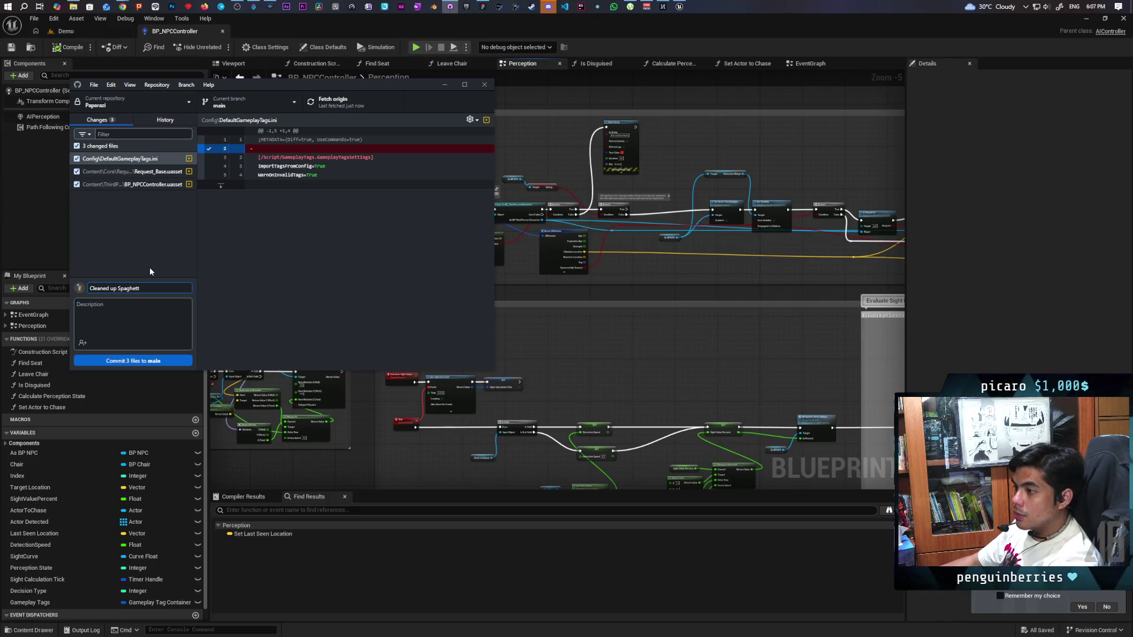
click(144, 360)
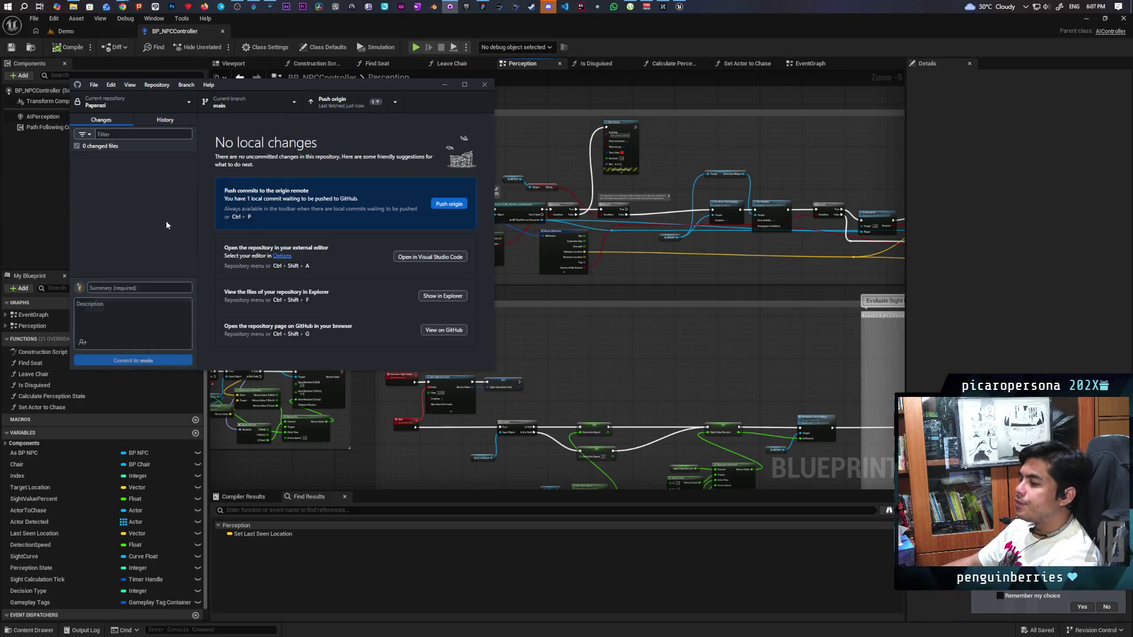
Push the 'Cleaned up Spaghetti' commit to origin and return to Unreal's Perception graph.
click(326, 103)
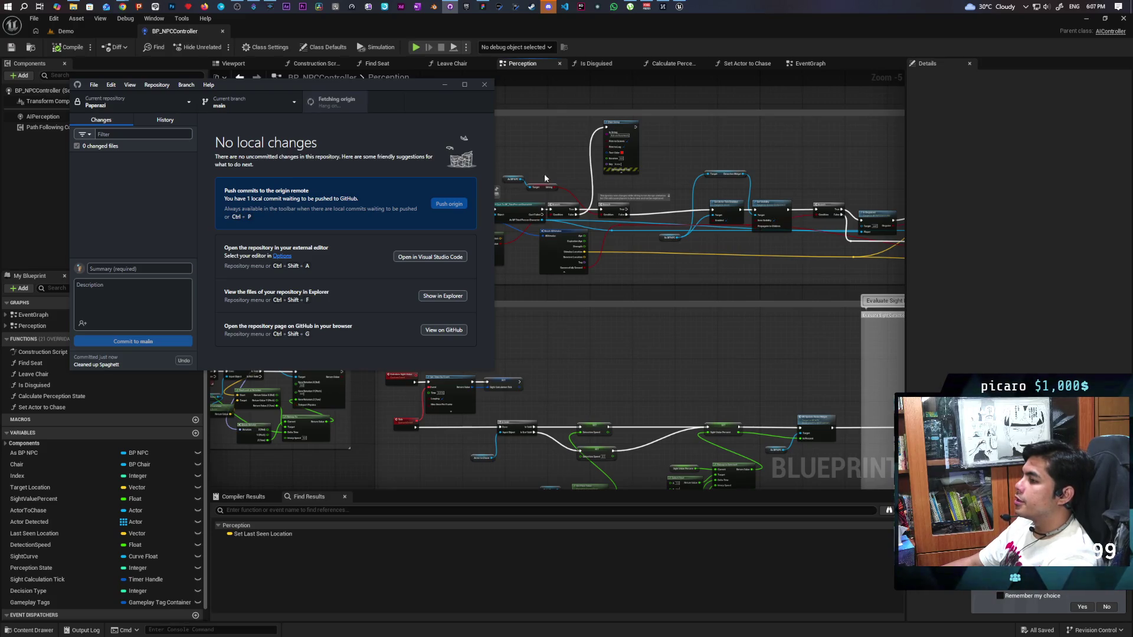
click(444, 86)
scroll(461, 169, up, 4)
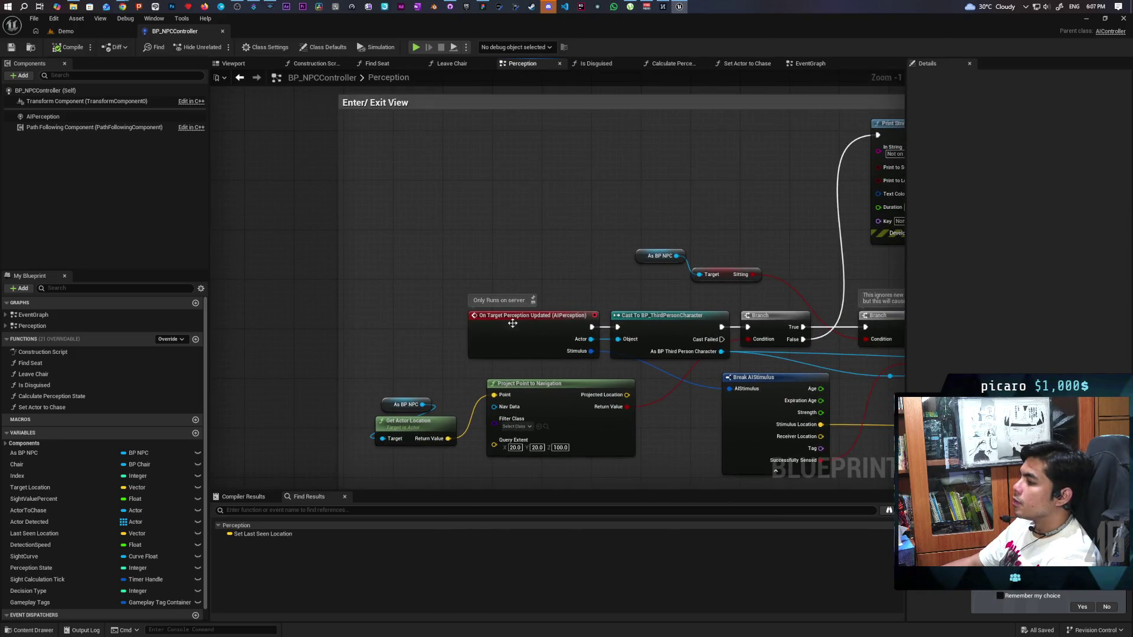
Move On Target Perception Updated above the Enter/Exit View group, cutting its wires into the cast.
mouse_move(515, 333)
mouse_down()
mouse_move(387, 225)
mouse_move(377, 280)
mouse_move(443, 350)
mouse_move(443, 335)
mouse_up()
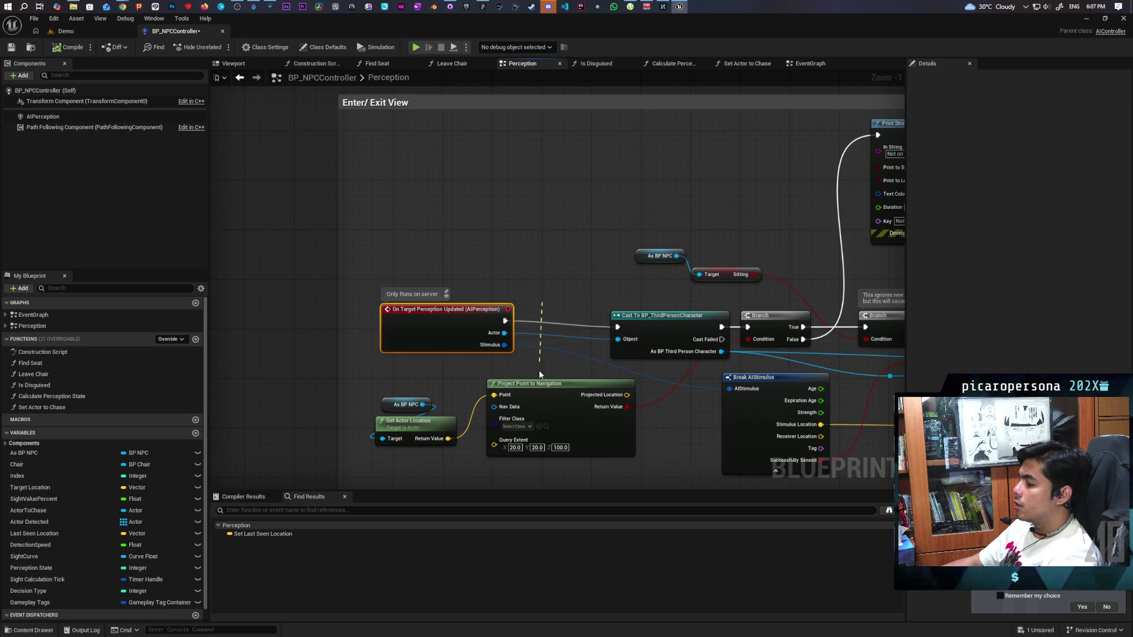
drag(539, 370, 539, 366)
drag(544, 325, 698, 282)
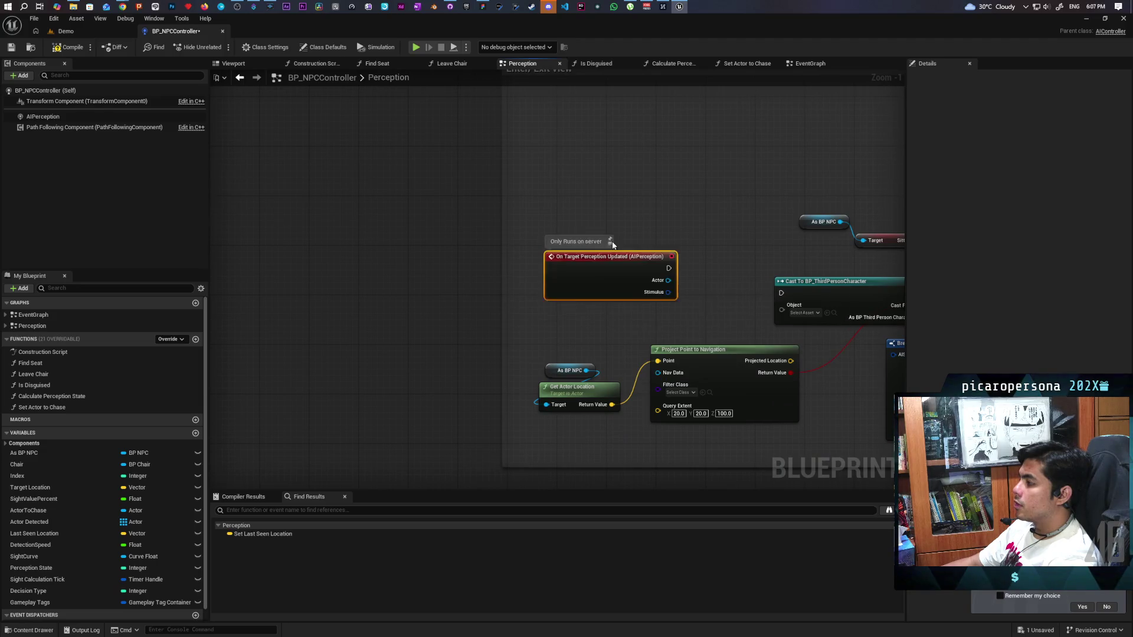
mouse_move(611, 244)
mouse_down()
mouse_move(606, 101)
mouse_move(649, 319)
mouse_up()
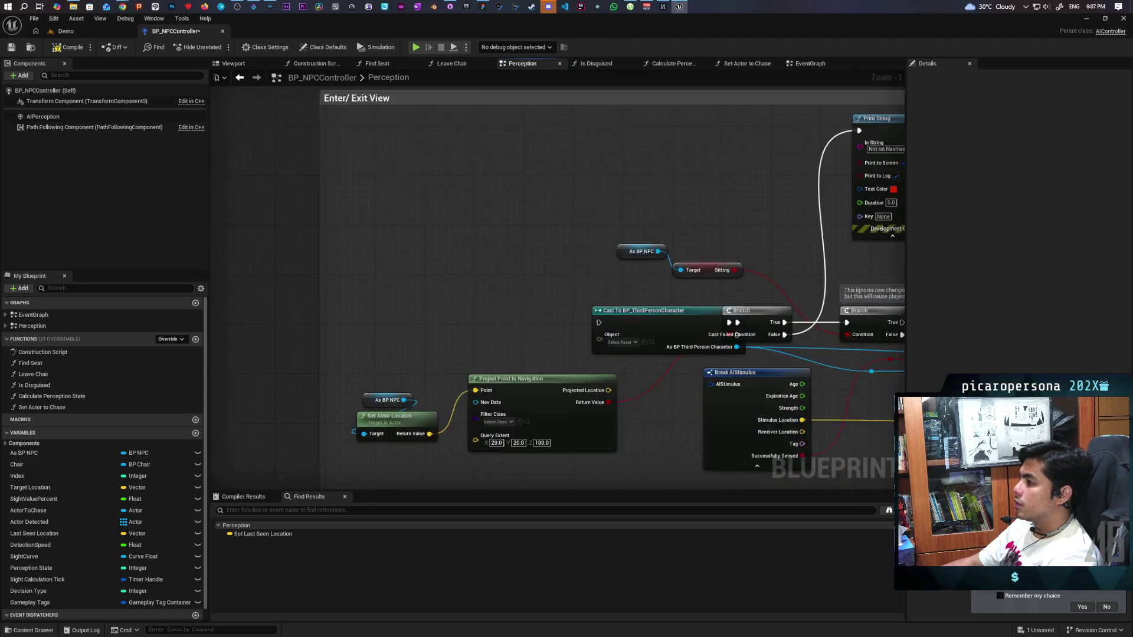
Paste a copy of Cast To BP_ThirdPersonCharacter and wire the event's Actor into its Object.
click(648, 318)
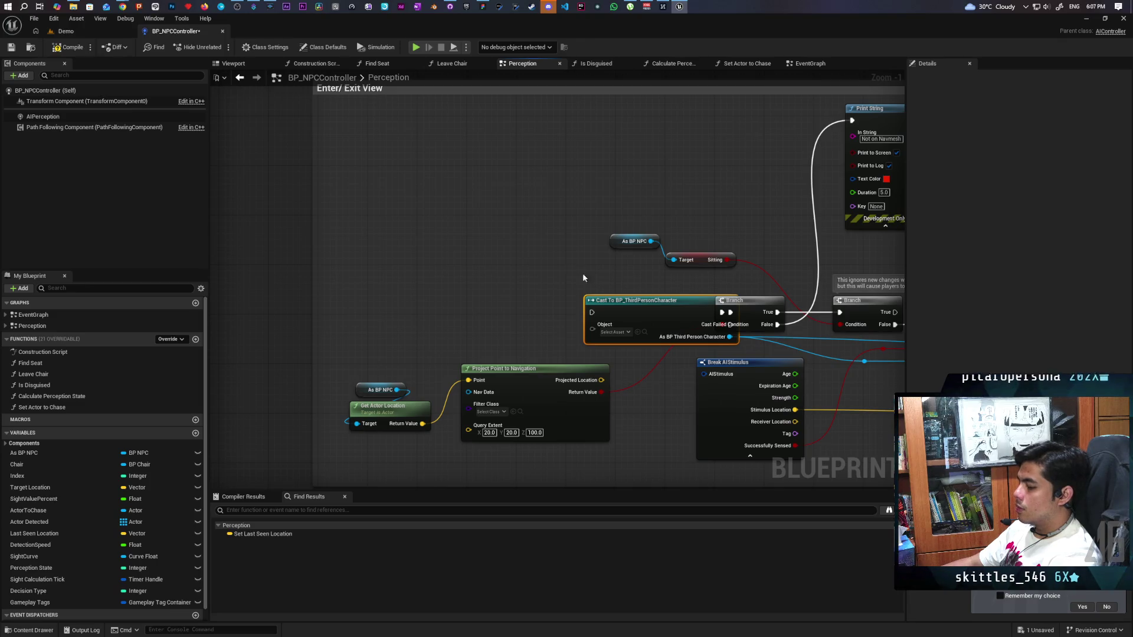
key(ctrl+x)
key(ctrl+v)
mouse_move(371, 230)
mouse_down()
mouse_move(376, 175)
mouse_move(376, 206)
mouse_move(507, 204)
mouse_up()
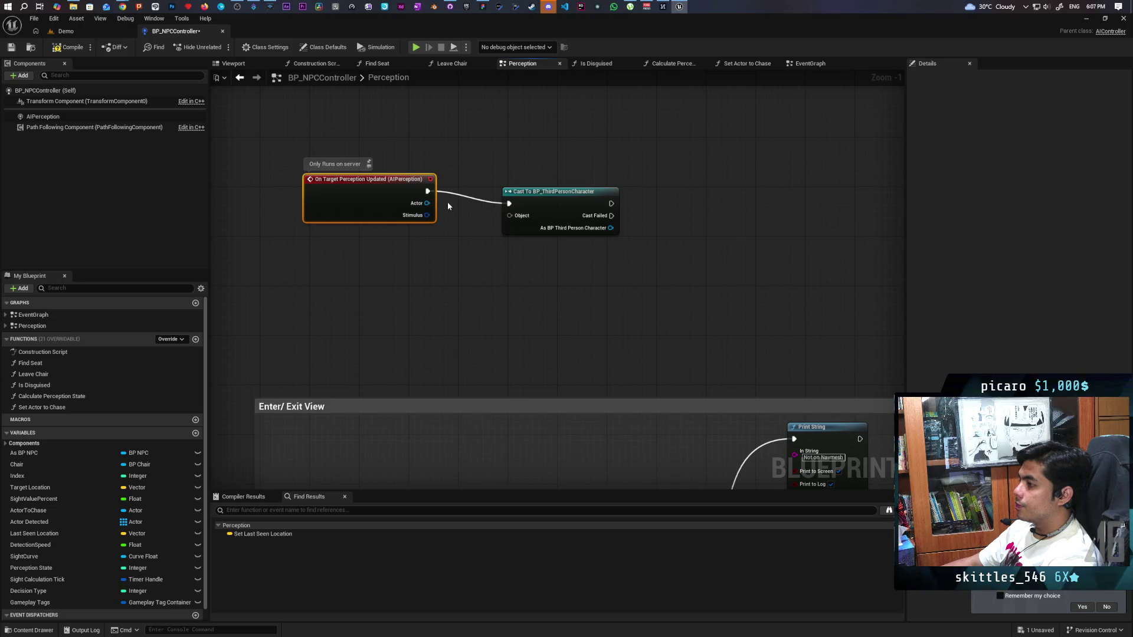
mouse_move(428, 203)
mouse_down()
mouse_move(502, 213)
mouse_move(509, 195)
mouse_up()
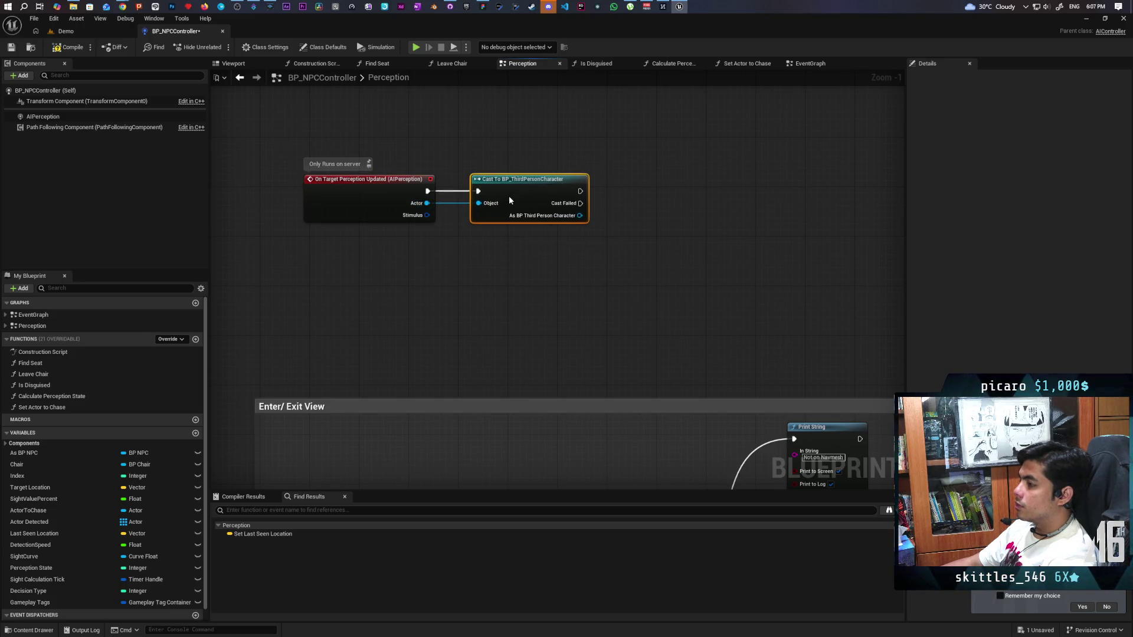
drag(474, 247, 487, 321)
Move the event and cast up together, with Break AIStimulus placed beside them.
key(ctrl+a)
drag(387, 270, 383, 207)
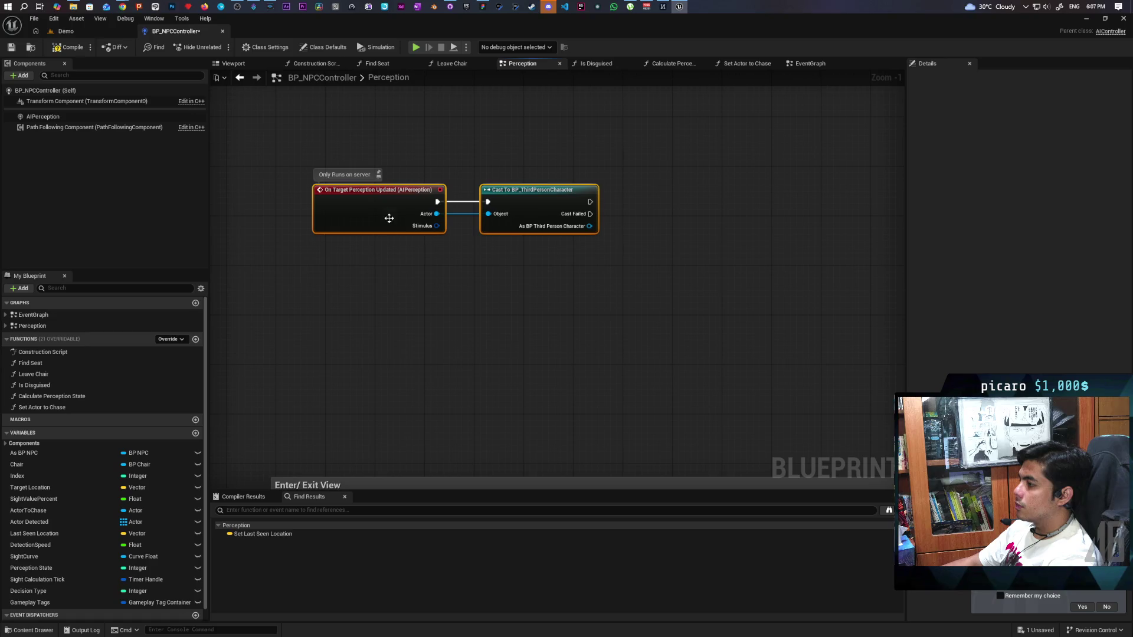
click(429, 338)
scroll(429, 341, down, 3)
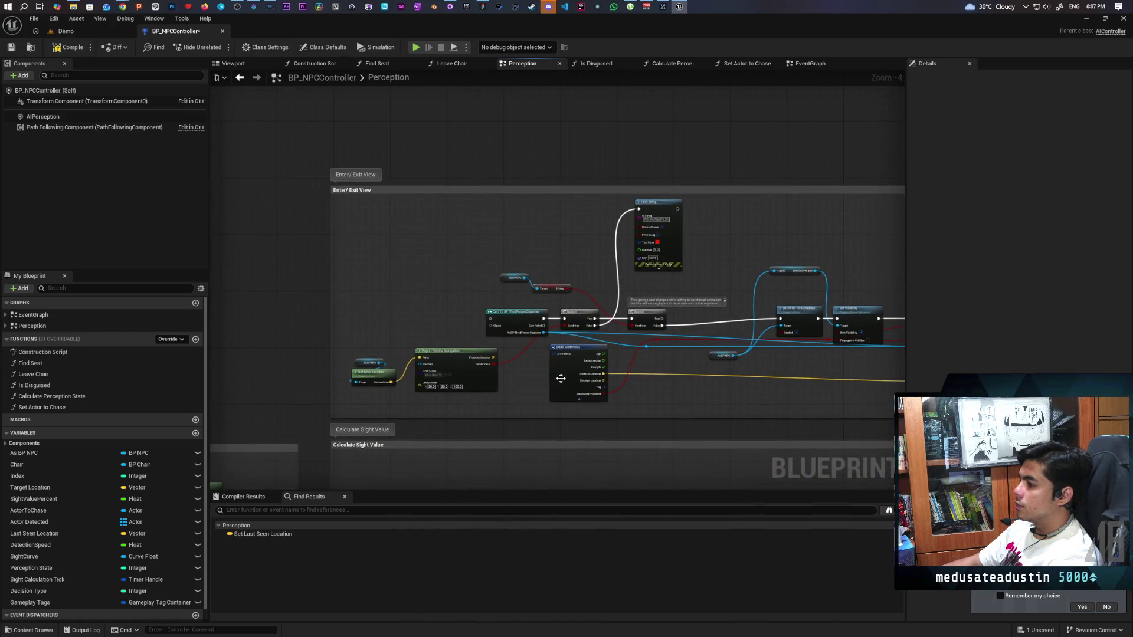
mouse_move(557, 348)
mouse_down()
mouse_move(513, 94)
mouse_move(500, 272)
mouse_move(503, 226)
mouse_up()
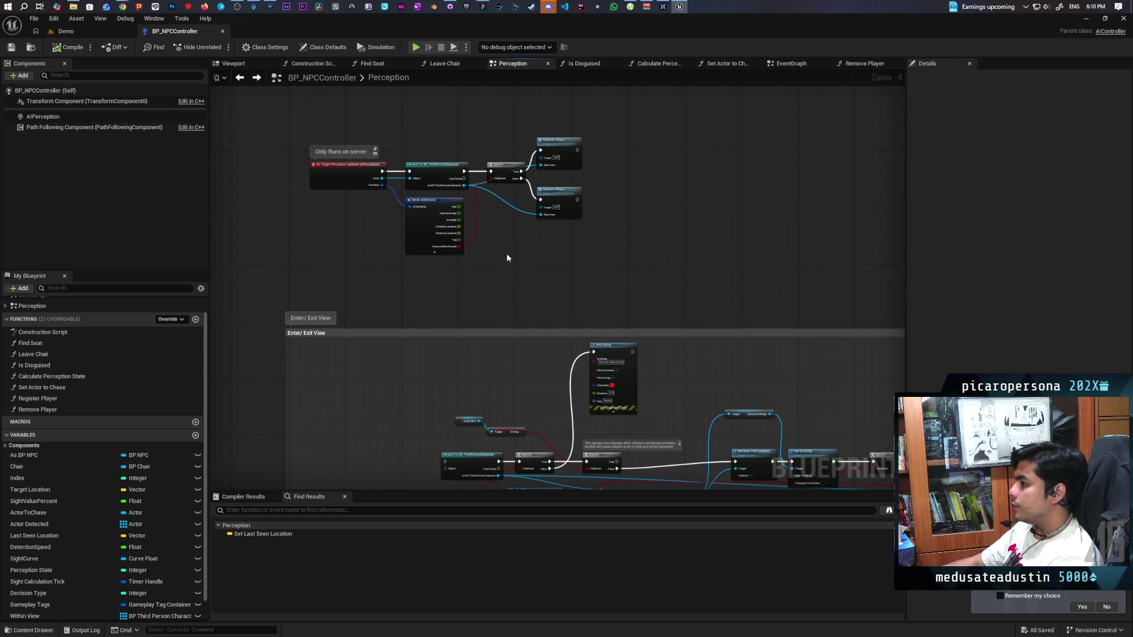
scroll(506, 253, down, 2)
scroll(505, 204, up, 2)
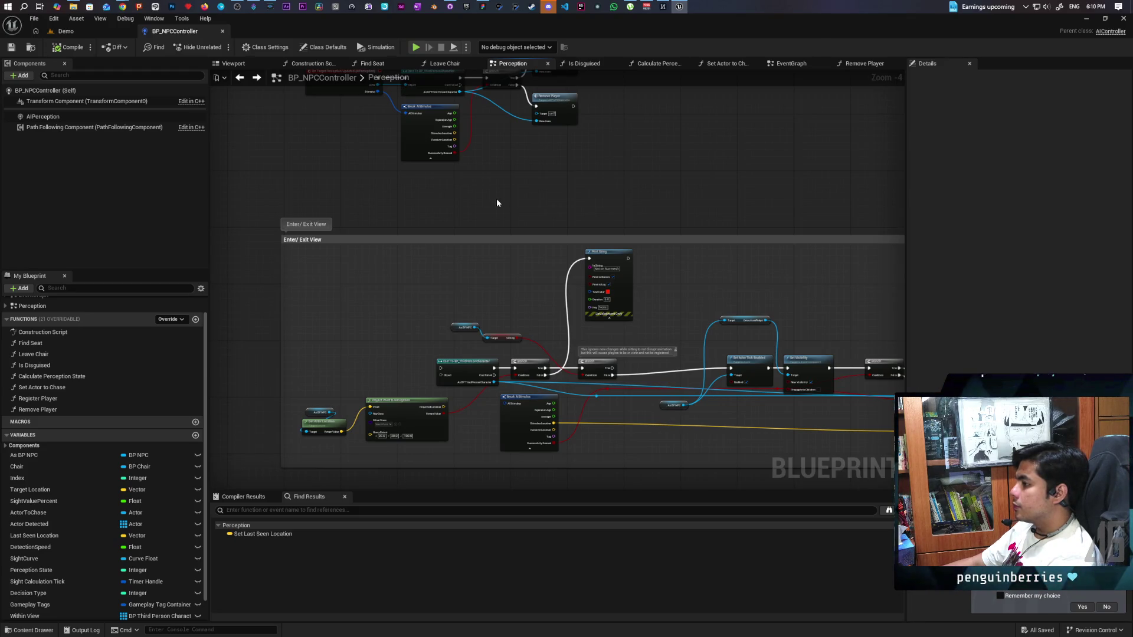
mouse_move(496, 202)
mouse_down()
mouse_move(495, 252)
mouse_move(529, 188)
mouse_up()
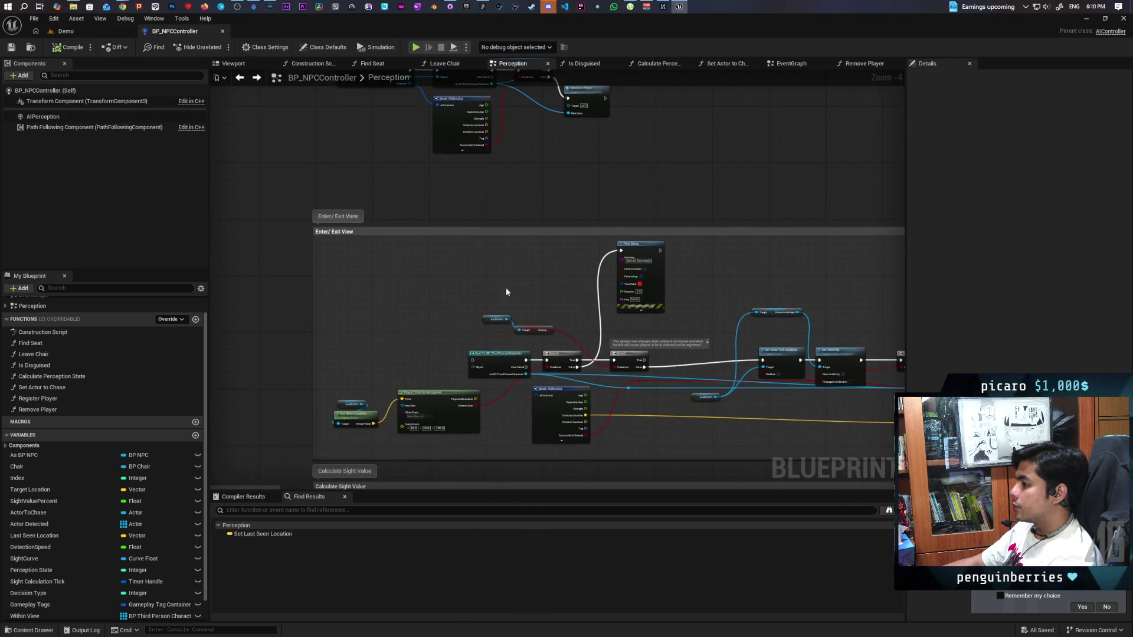
scroll(513, 359, up, 3)
scroll(539, 381, down, 1)
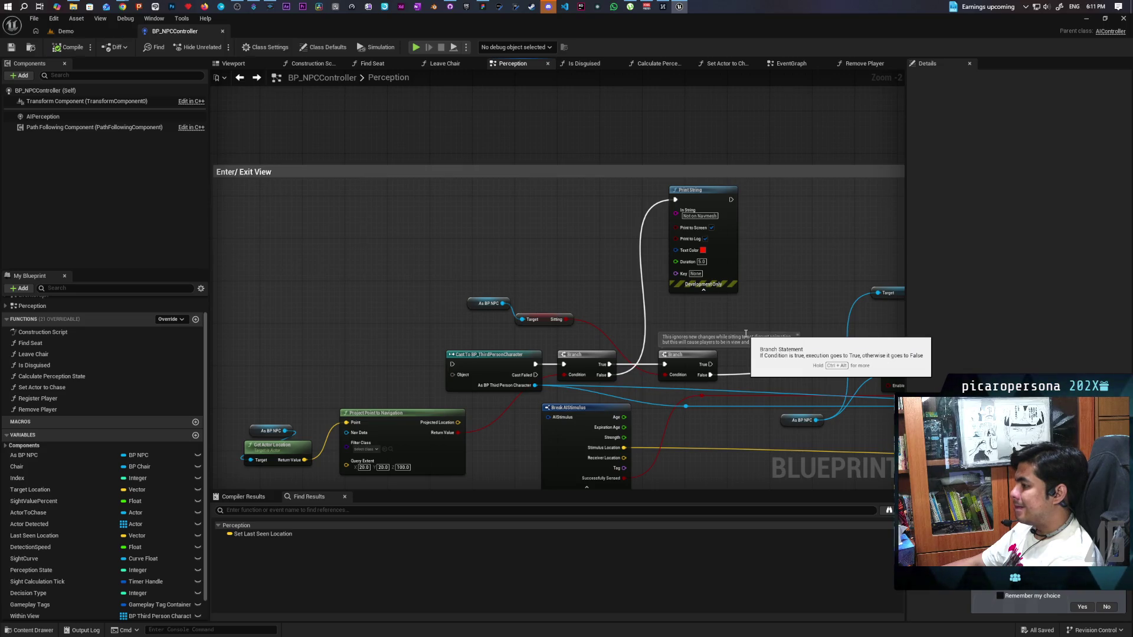
scroll(745, 333, down, 2)
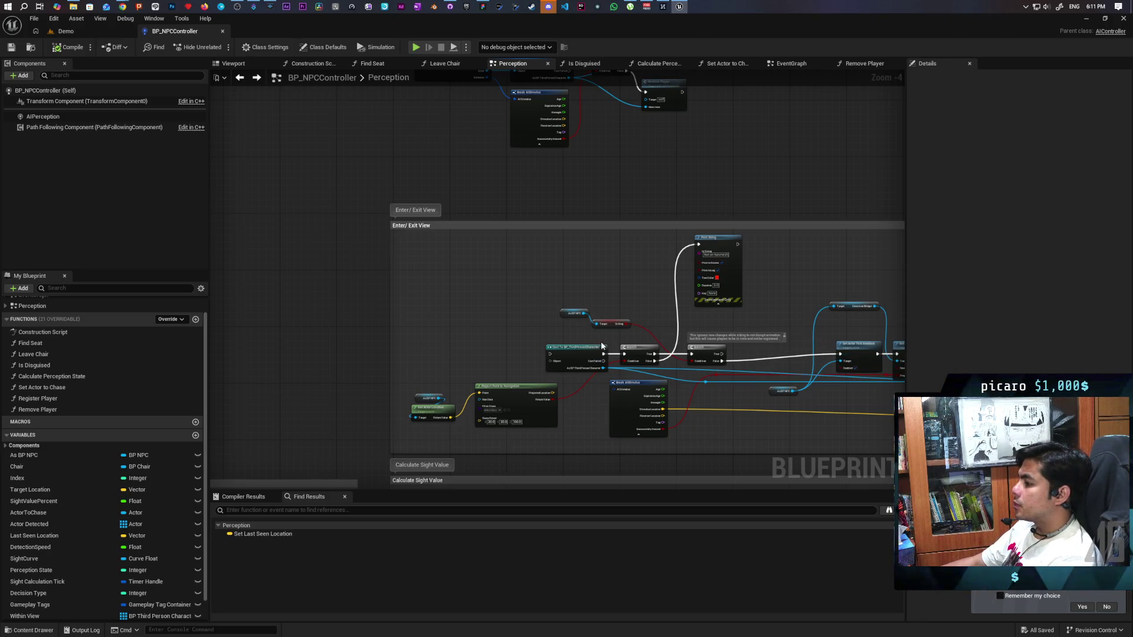
drag(601, 346, 367, 293)
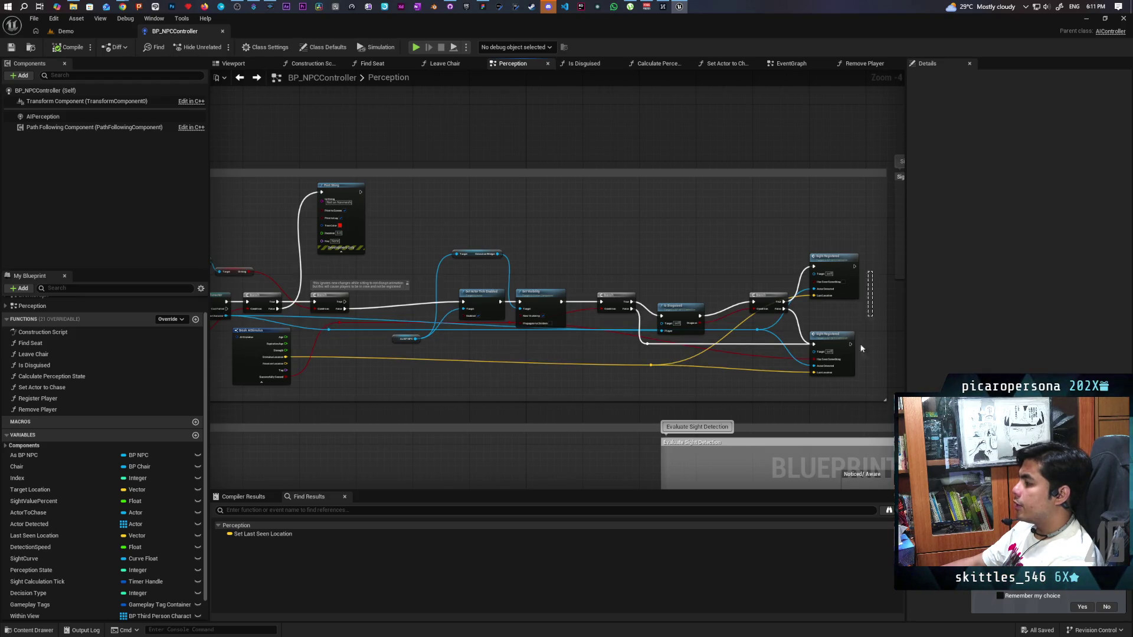
drag(675, 368, 739, 359)
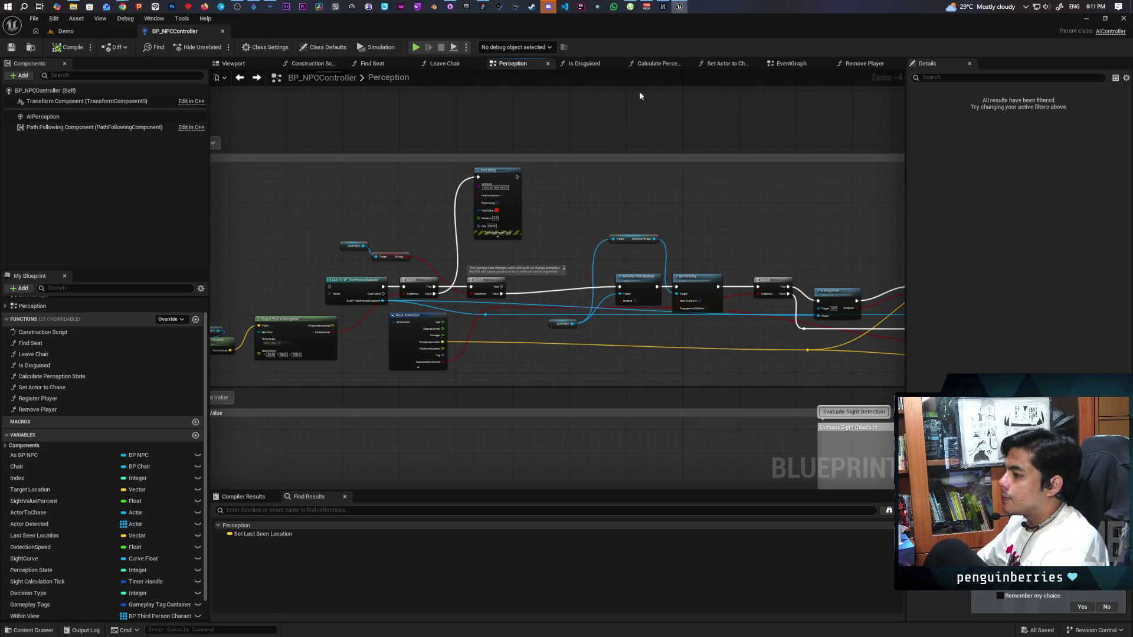
mouse_move(391, 222)
mouse_down()
mouse_move(399, 233)
mouse_move(469, 222)
mouse_move(350, 204)
mouse_move(358, 337)
mouse_move(573, 291)
mouse_up()
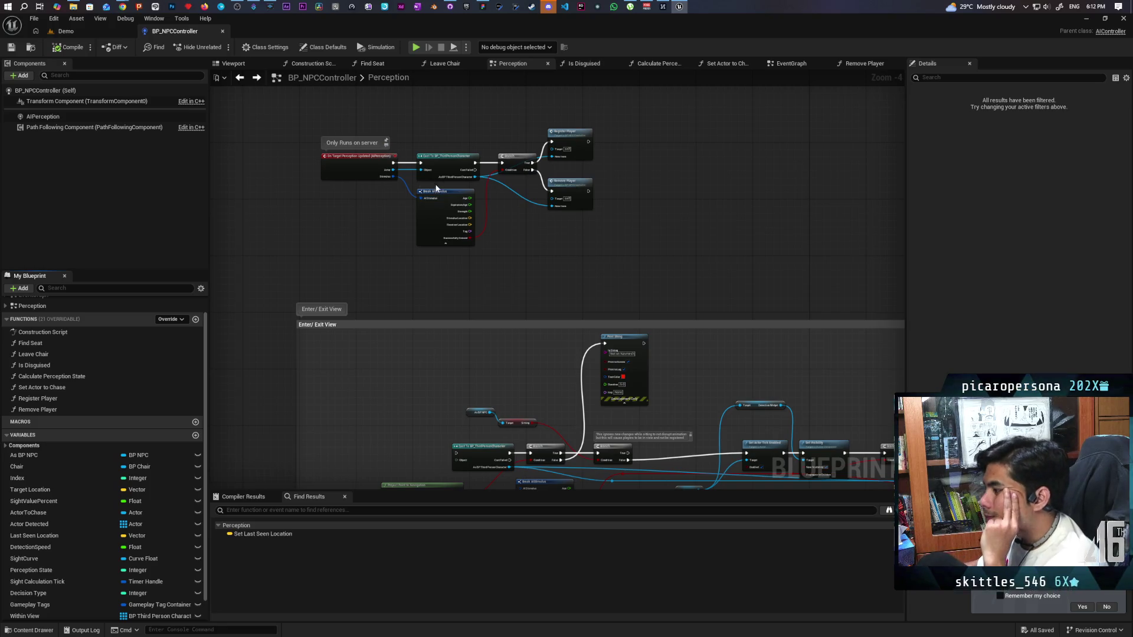
scroll(444, 207, up, 3)
drag(525, 239, 538, 363)
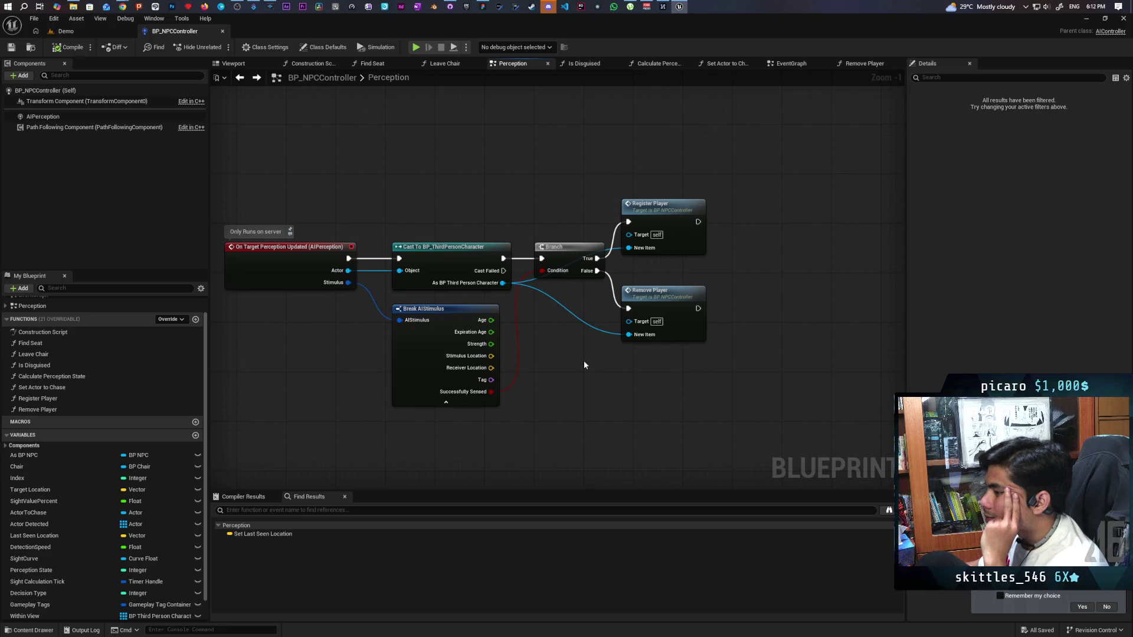
In Register Player, shift the Within View and ADDUNIQUE nodes up and left.
double_click(663, 215)
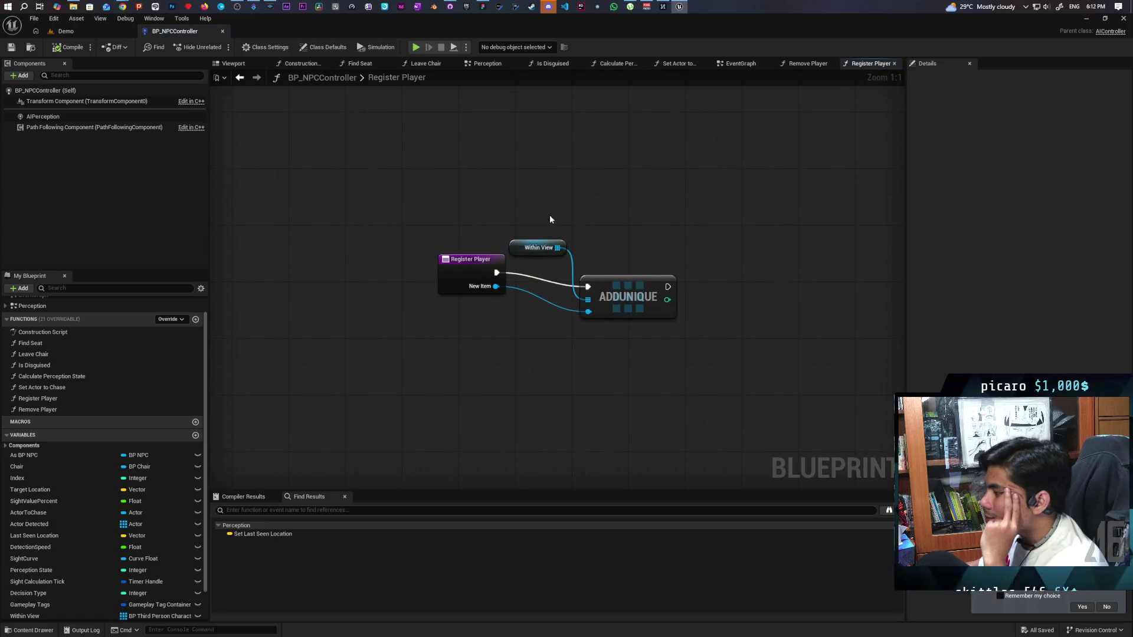
drag(445, 244, 624, 349)
drag(529, 315, 514, 216)
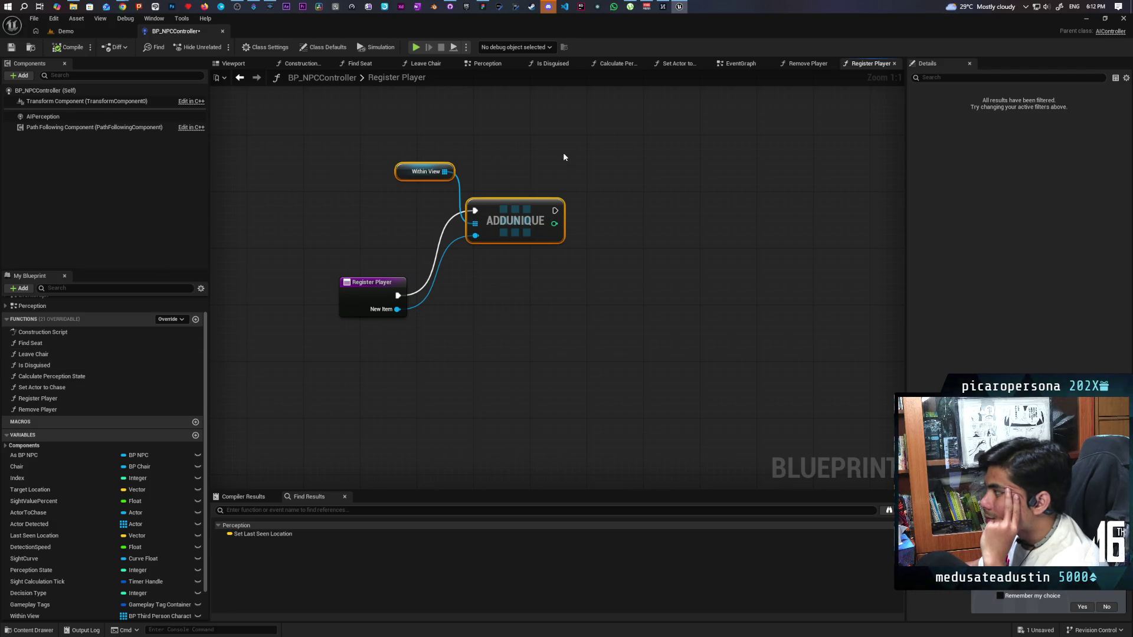
In Remove Player, replace ADDUNIQUE with a Remove node fed by Within View and New Item, then compile.
click(797, 64)
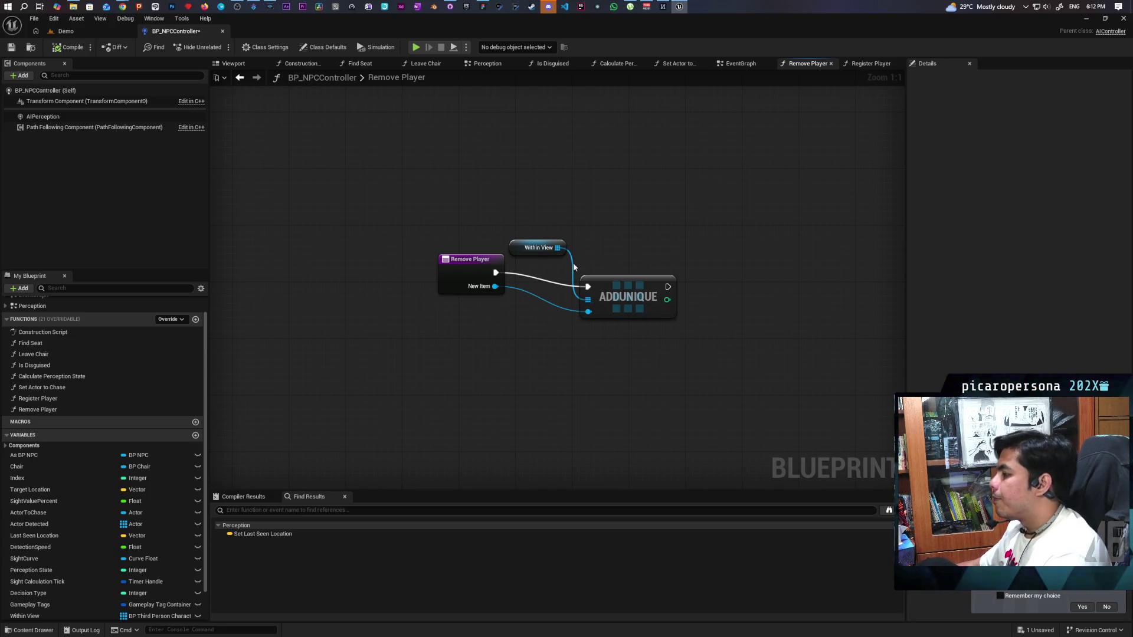
drag(557, 247, 628, 240)
text(remove)
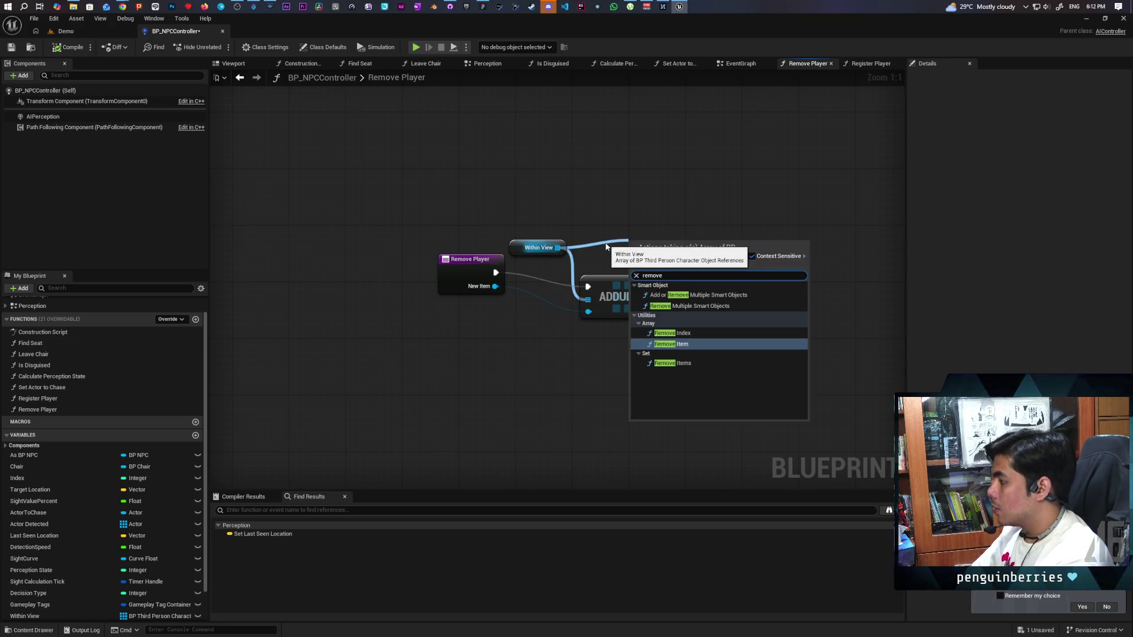
key(Return)
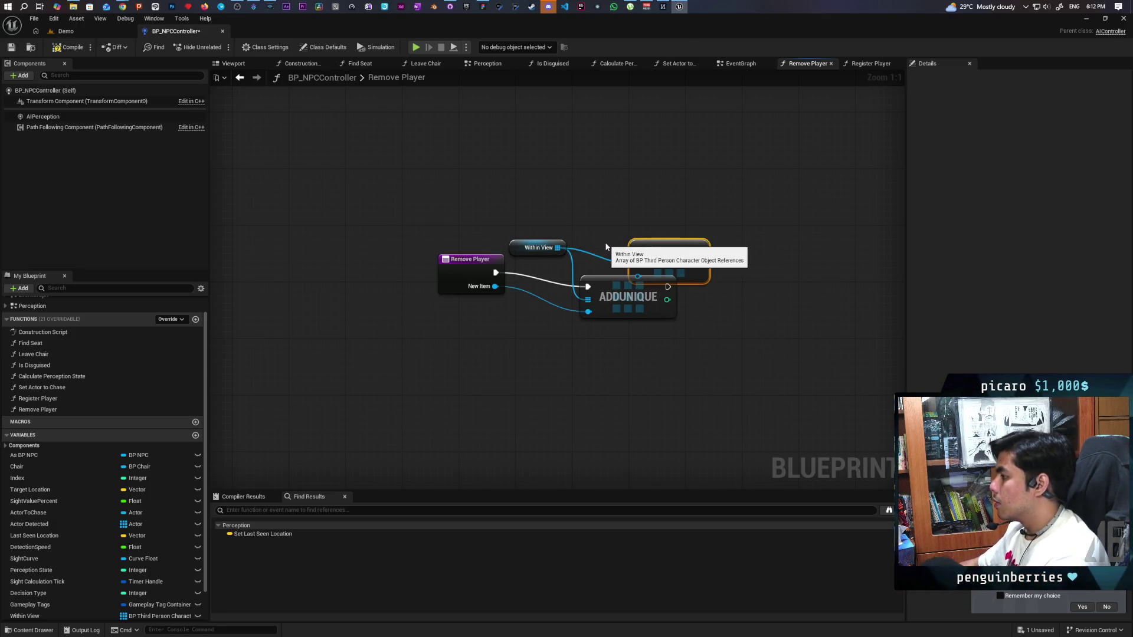
click(610, 312)
key(Delete)
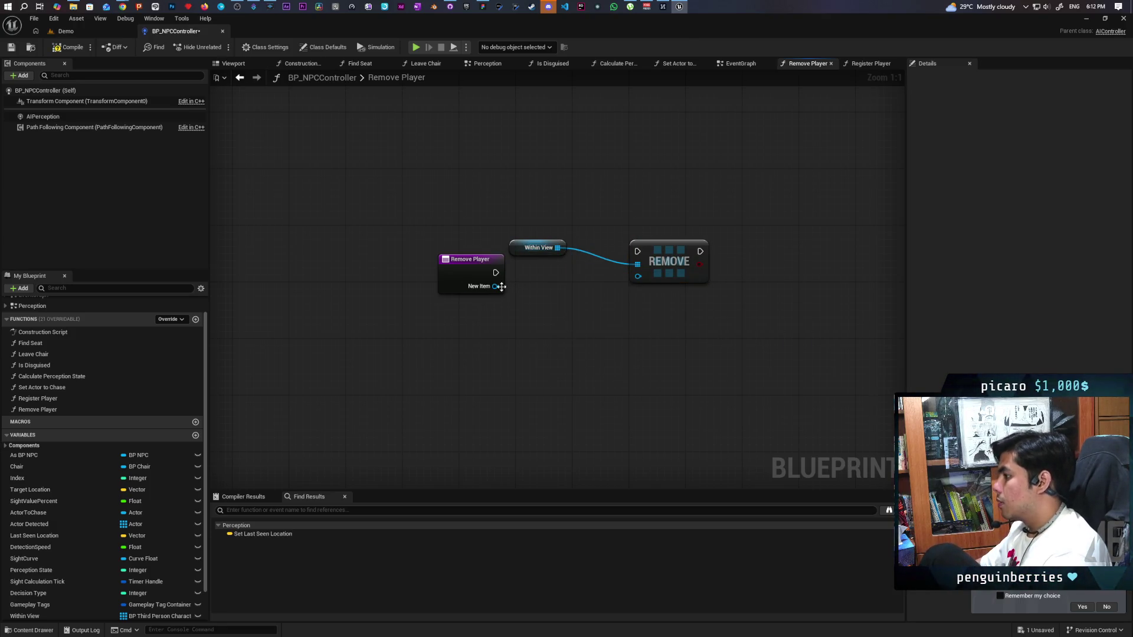
drag(501, 286, 638, 277)
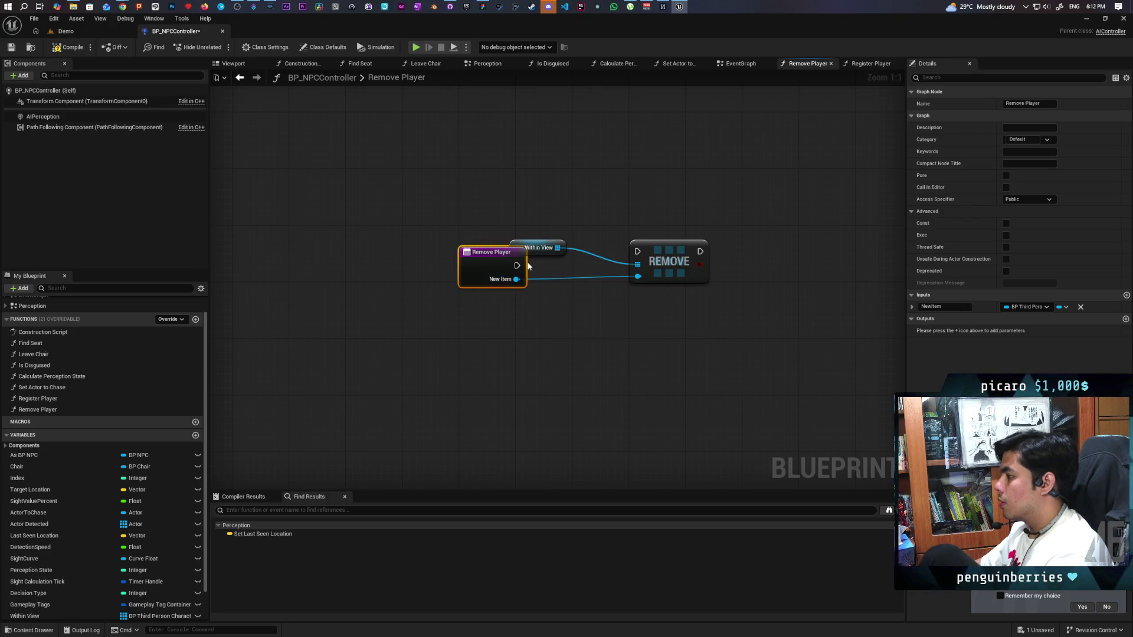
drag(516, 265, 637, 252)
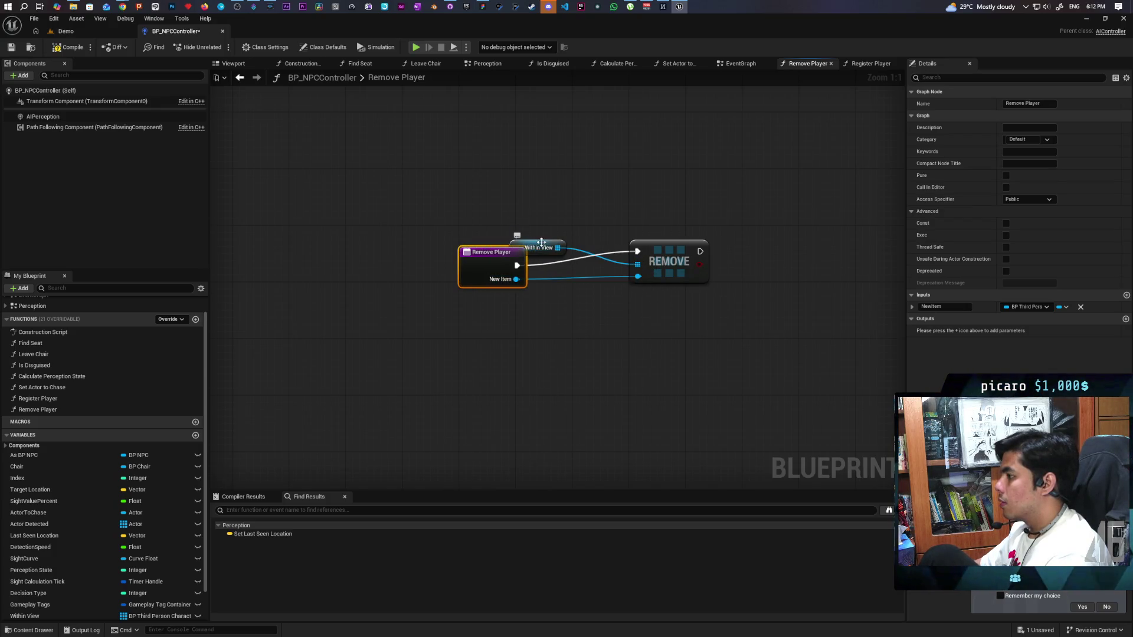
drag(541, 242, 548, 214)
drag(668, 245, 604, 258)
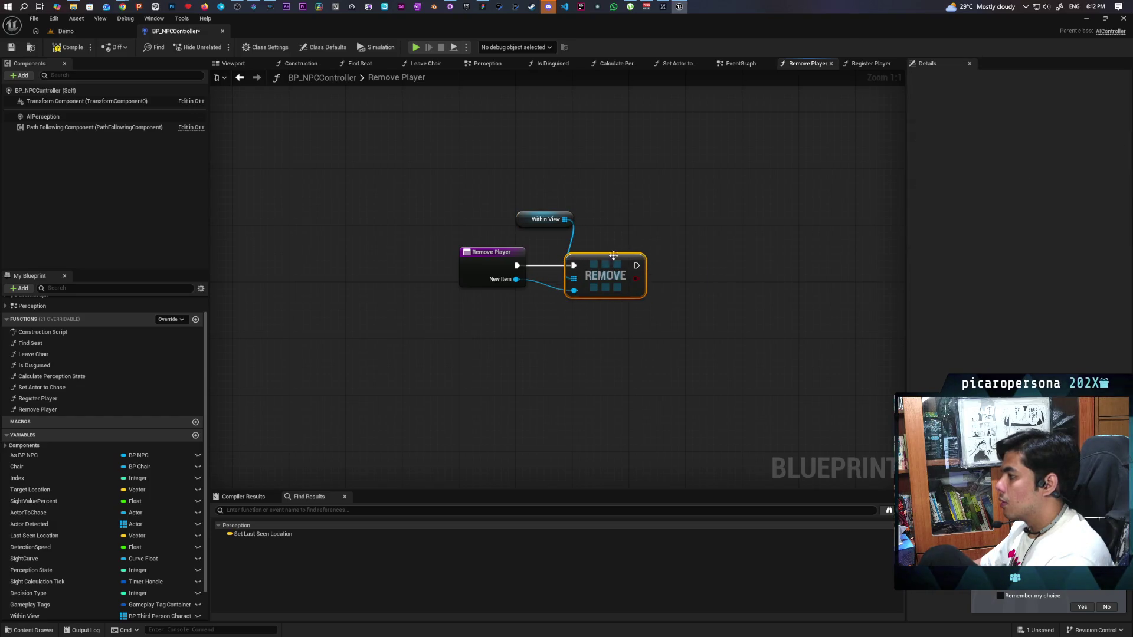
click(72, 48)
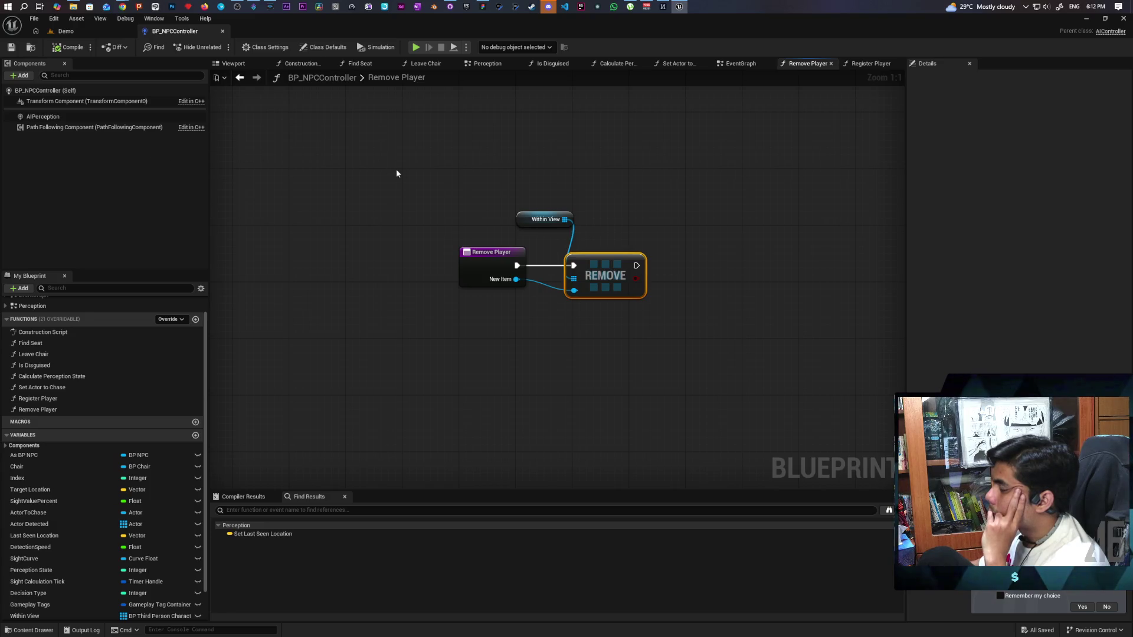
In Register Player, rearrange nodes and add a Greater (>) comparison on ADDUNIQUE's returned index.
click(242, 78)
drag(509, 216, 487, 304)
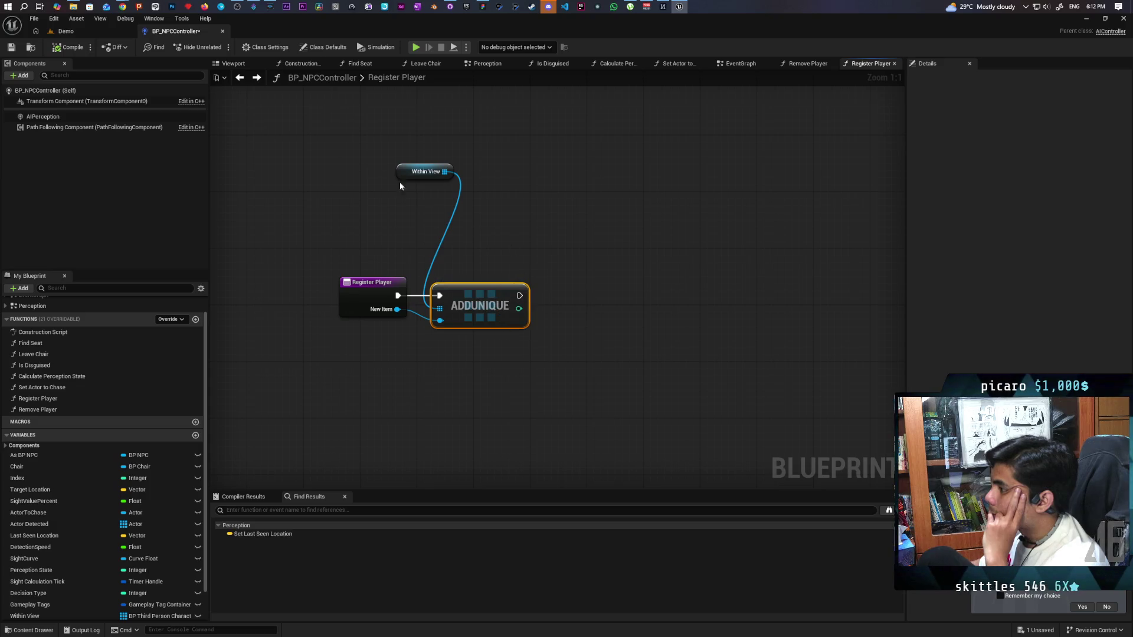
mouse_move(407, 174)
mouse_down()
mouse_move(372, 255)
mouse_move(372, 245)
mouse_up()
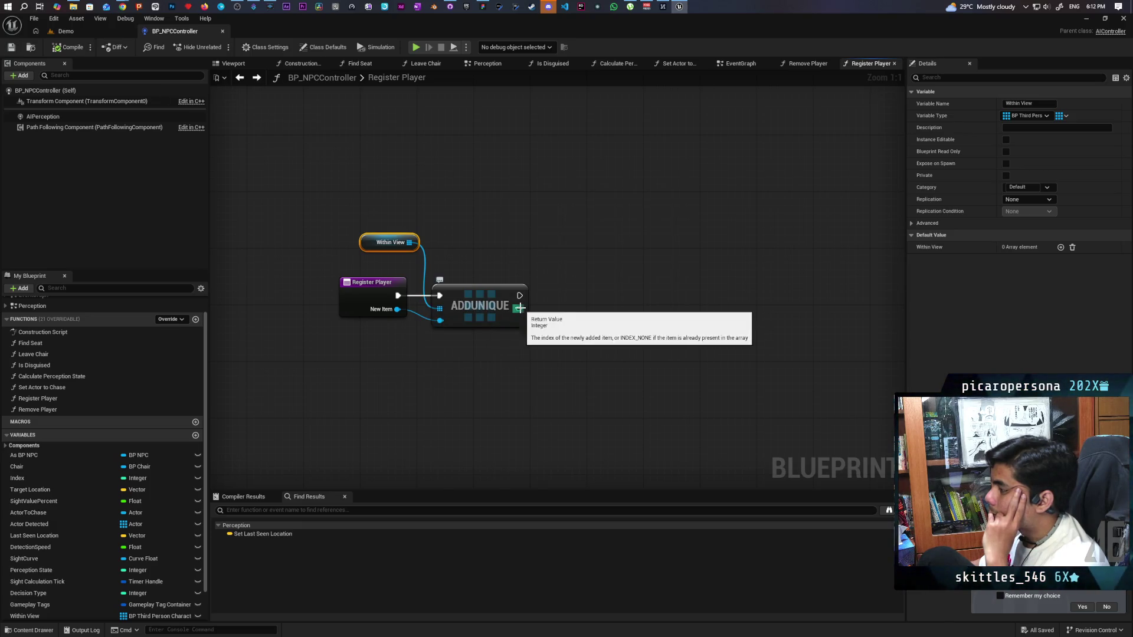
drag(519, 307, 537, 306)
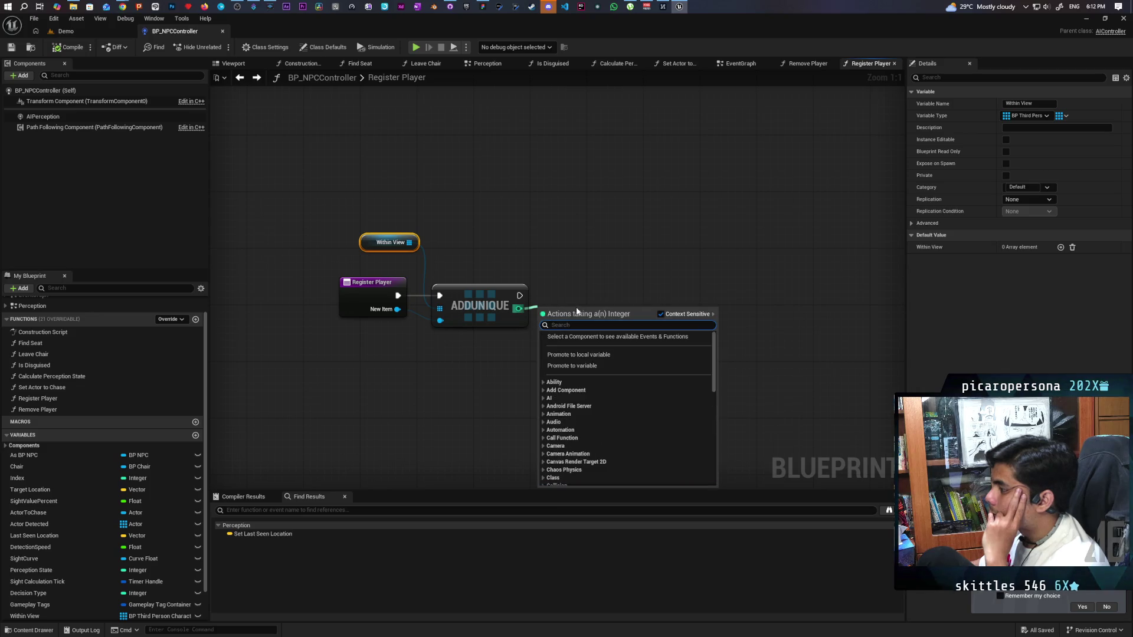
text(>)
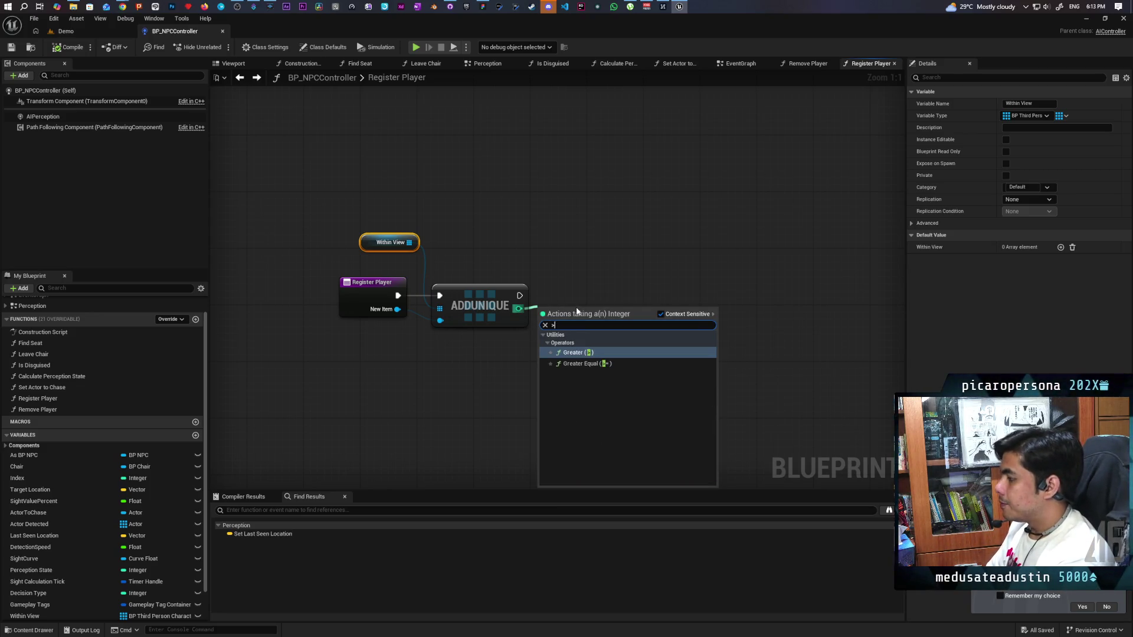
key(Return)
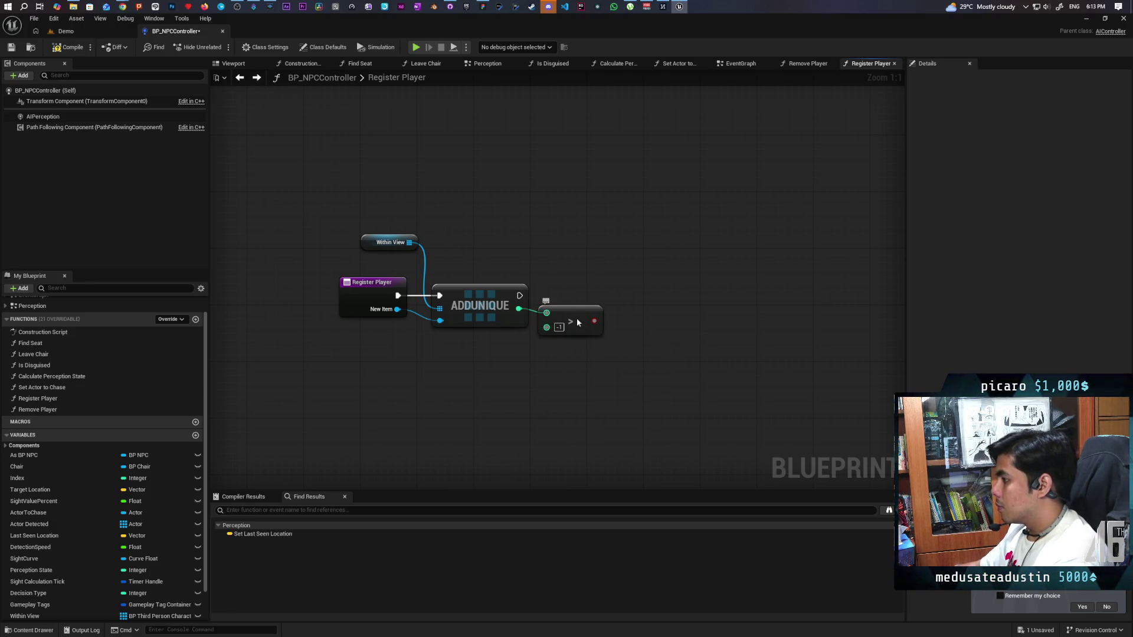
drag(575, 317, 576, 339)
Add a Branch after ADDUNIQUE driven by the comparison, then save the blueprint.
click(641, 281)
drag(519, 295, 650, 291)
drag(593, 341, 643, 292)
click(592, 342)
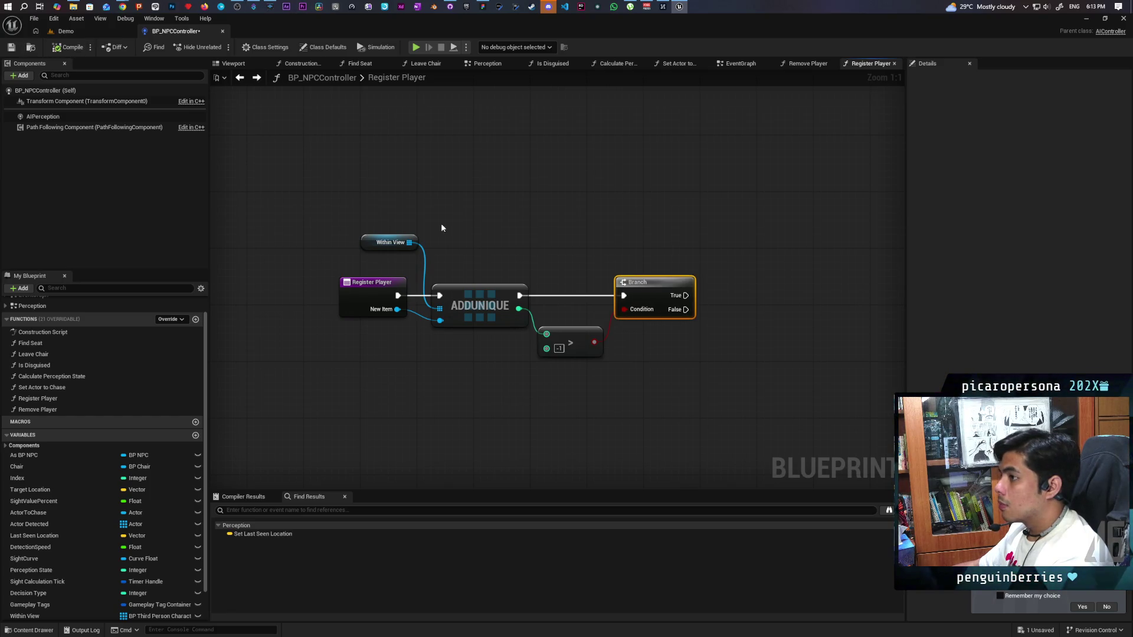
key(ctrl+s)
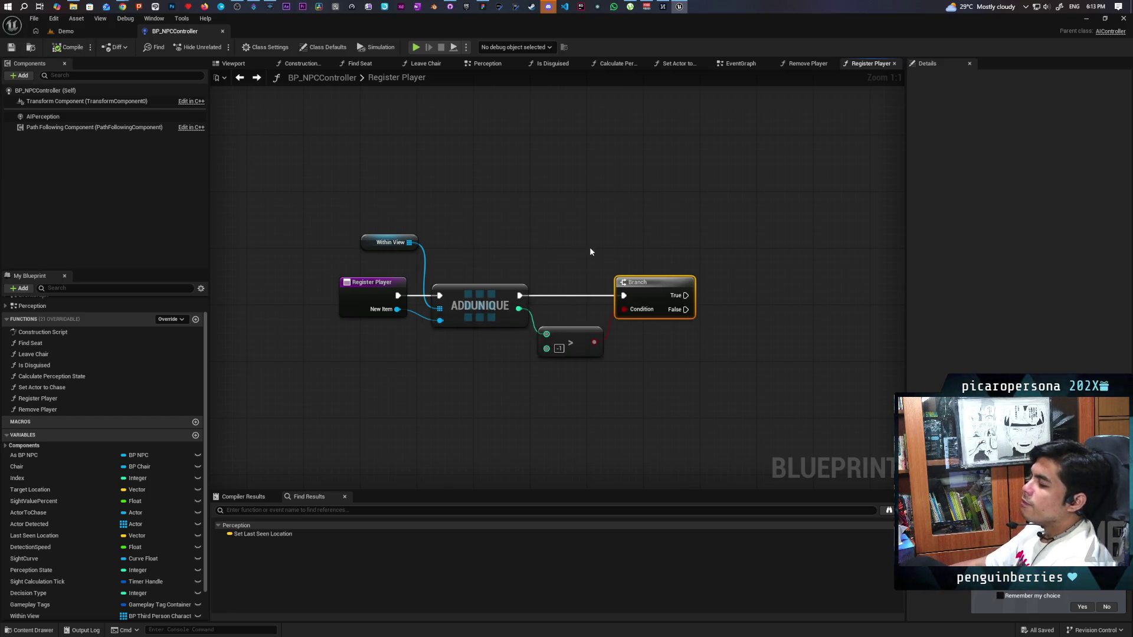
drag(627, 253, 537, 234)
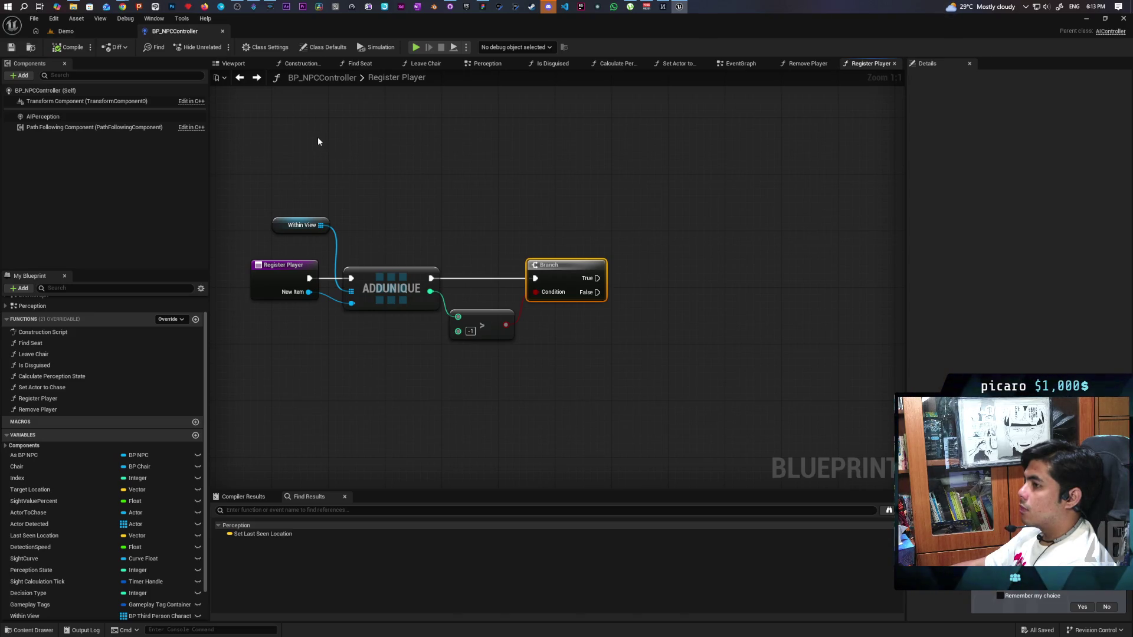
Create an ActorComponent Blueprint Class in the Content Drawer and name it C_PlayerSubscriber.
click(32, 47)
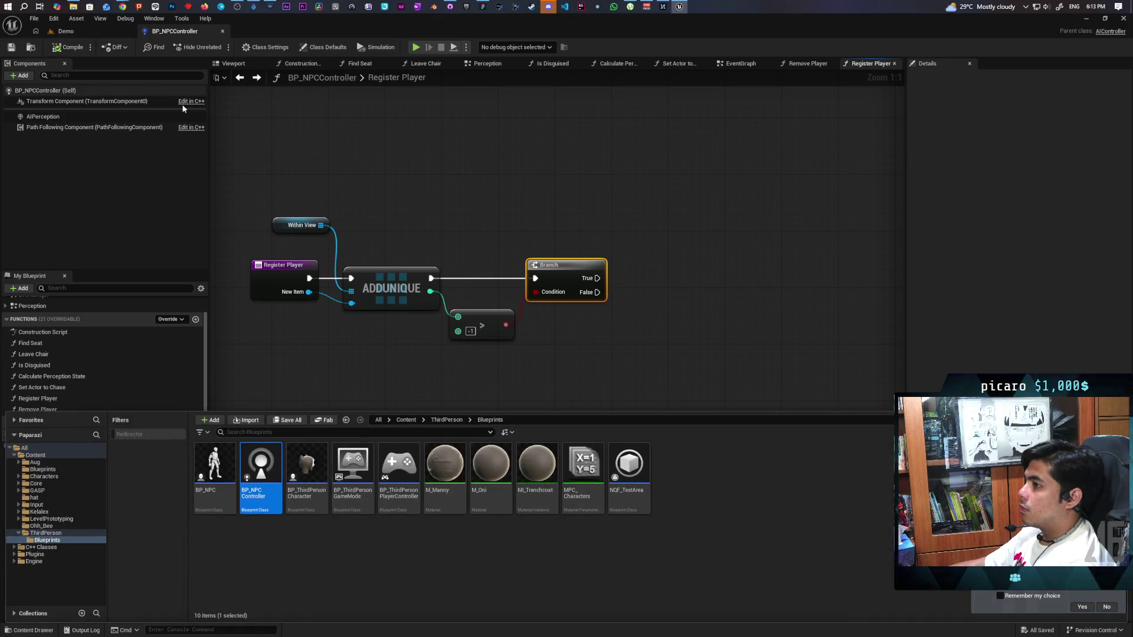
right_click(288, 567)
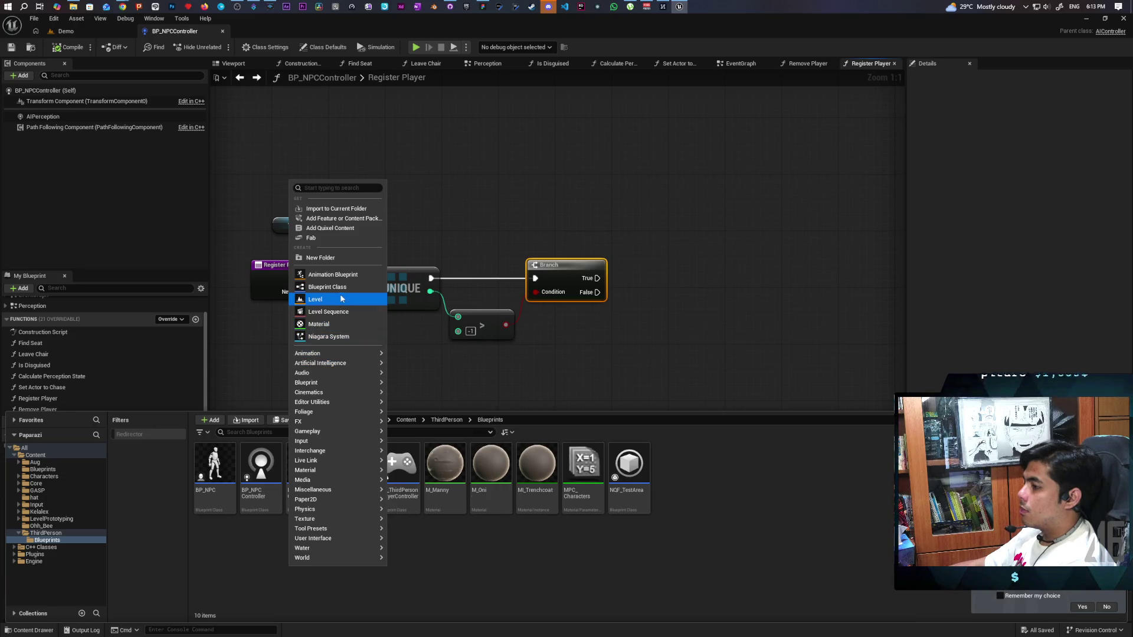
mouse_move(342, 405)
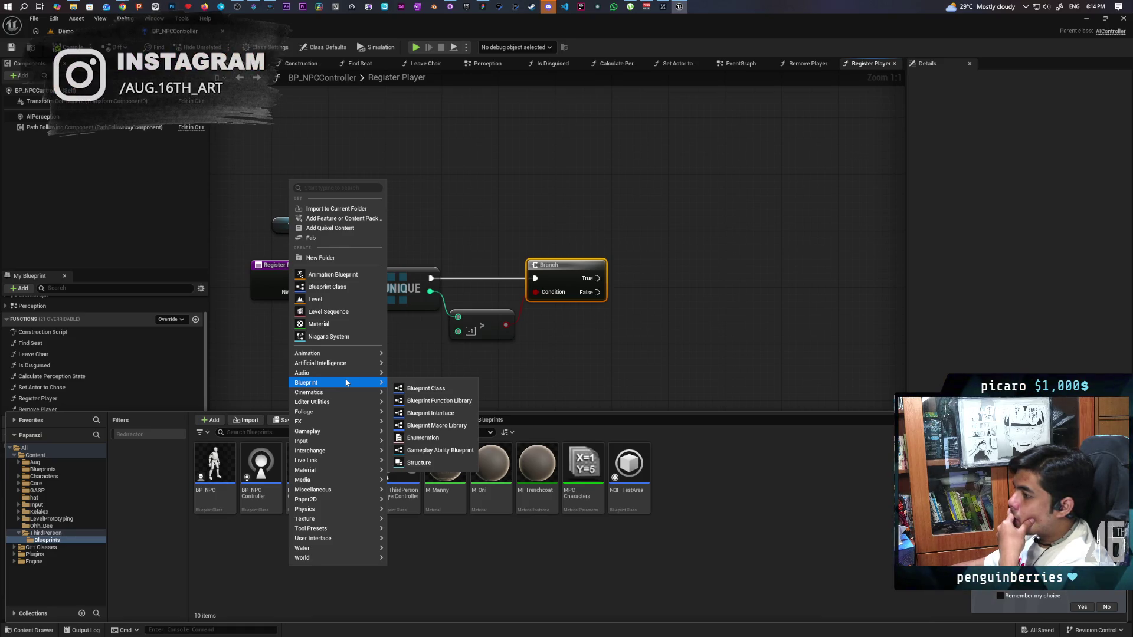
click(328, 287)
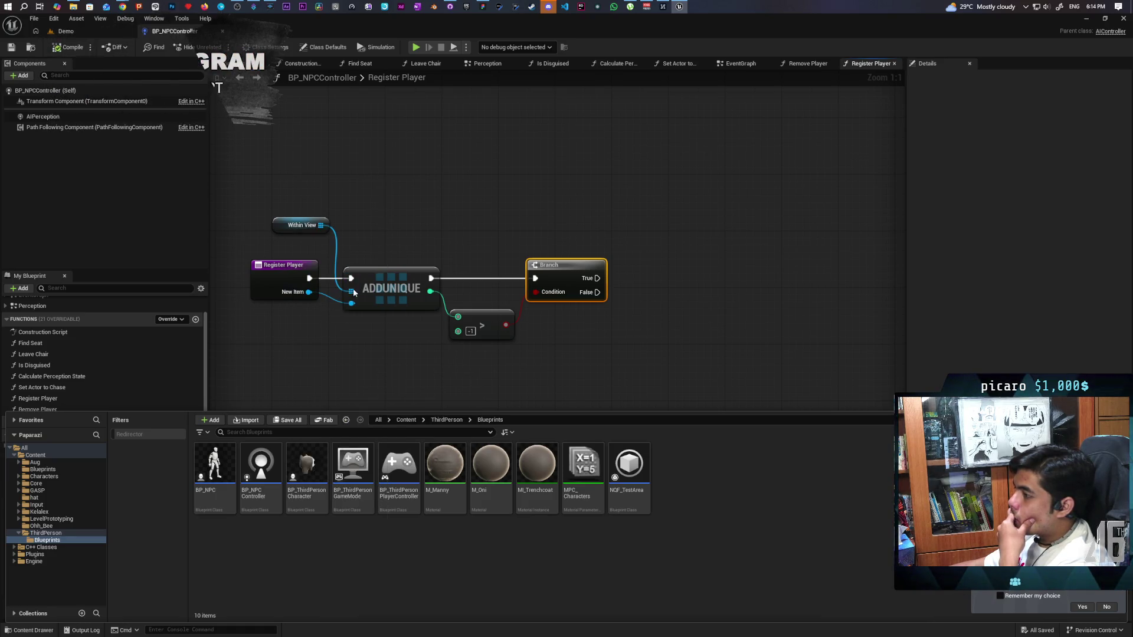
click(483, 340)
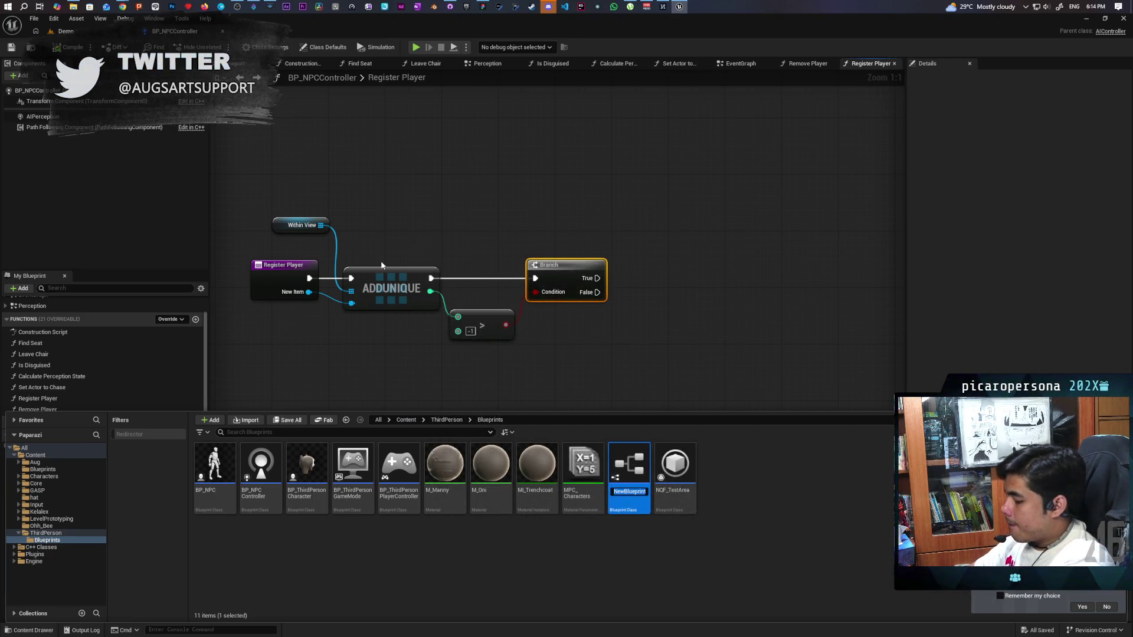
text(C_)
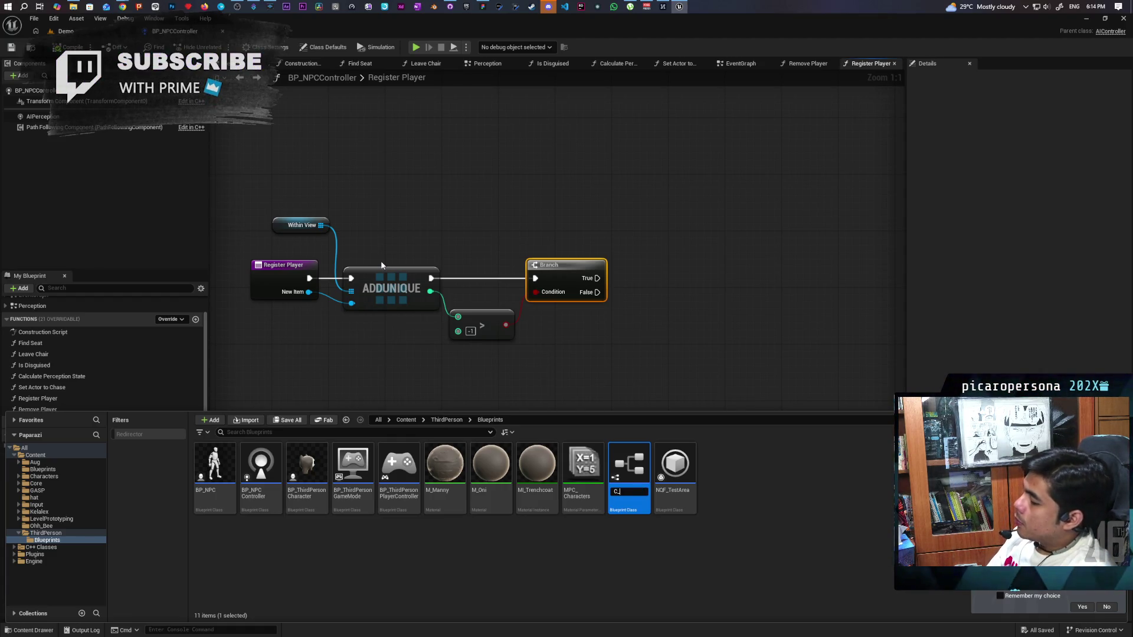
text(Subscriber)
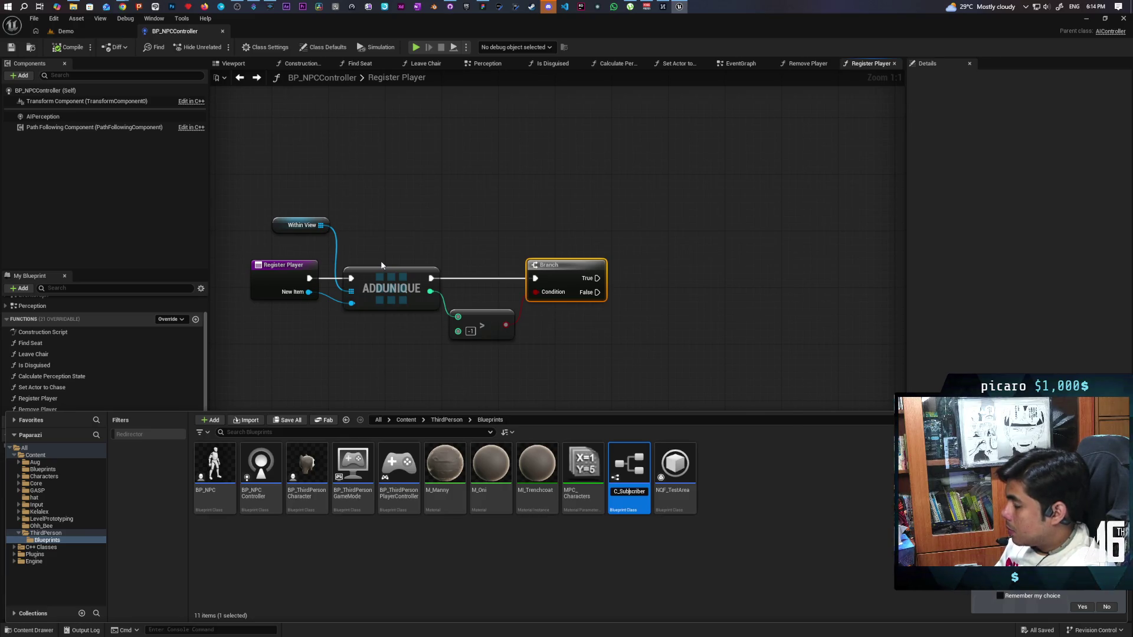
text(Player)
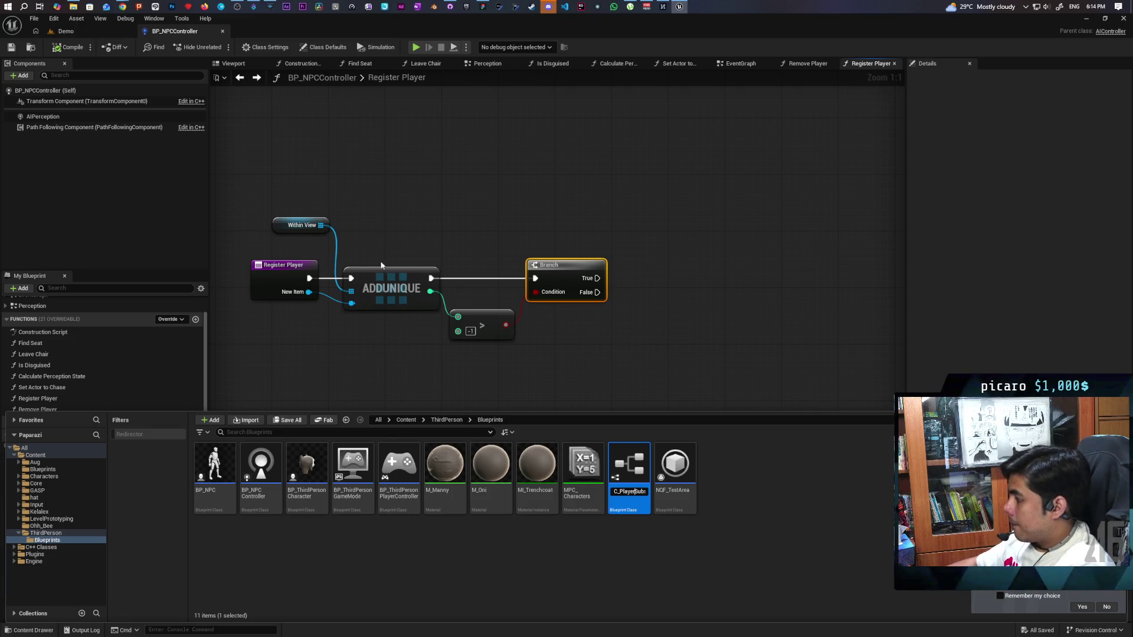
key(Return)
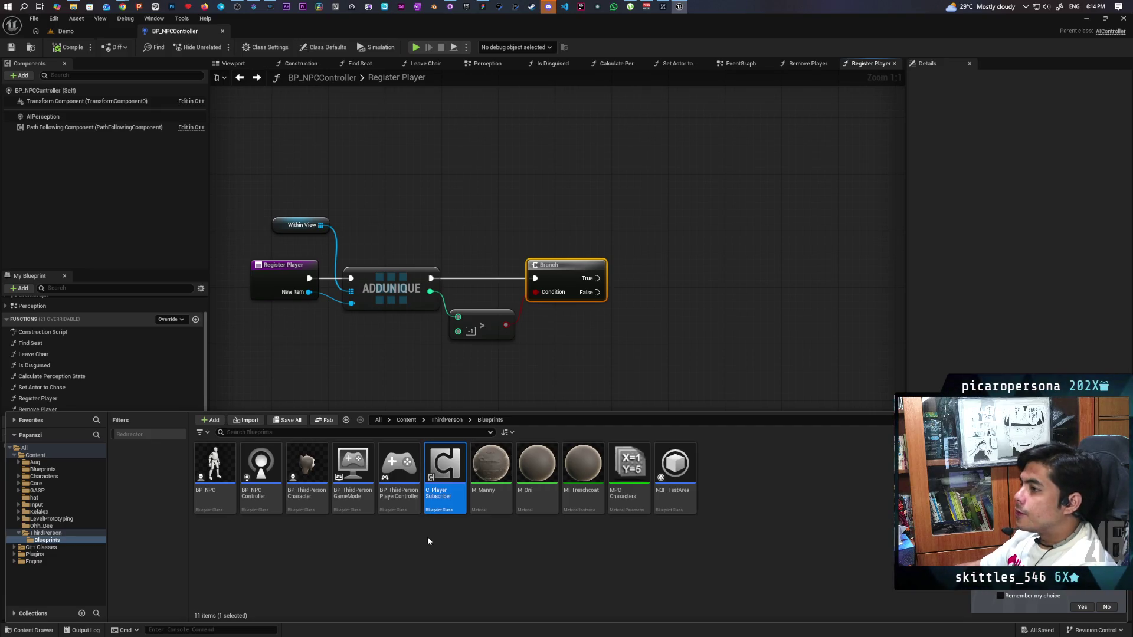
mouse_move(445, 470)
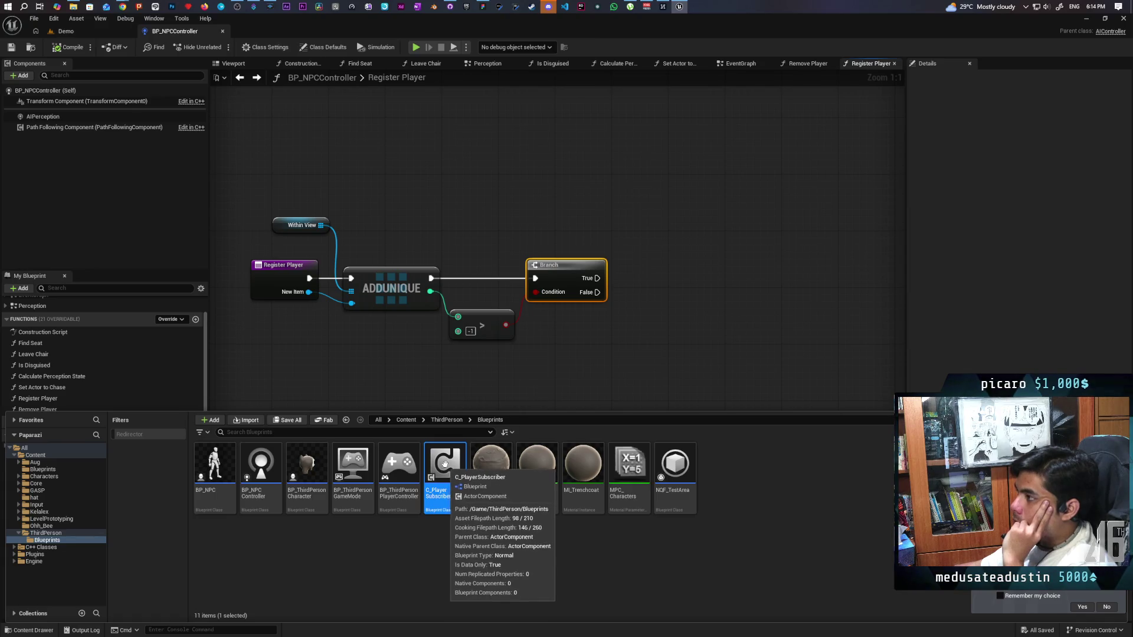
Uncheck Start with Tick Enabled in C_PlayerSubscriber, compile and save it, then return to BP_NPCController.
double_click(445, 463)
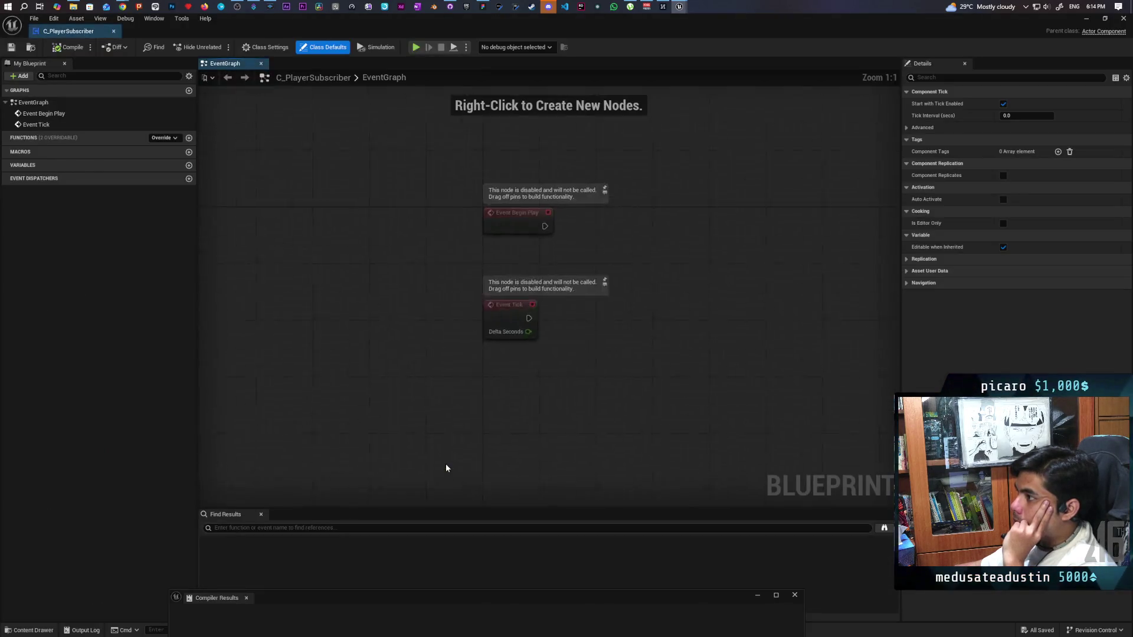
mouse_move(93, 36)
mouse_down()
mouse_move(160, 66)
mouse_move(271, 32)
mouse_up()
click(1003, 103)
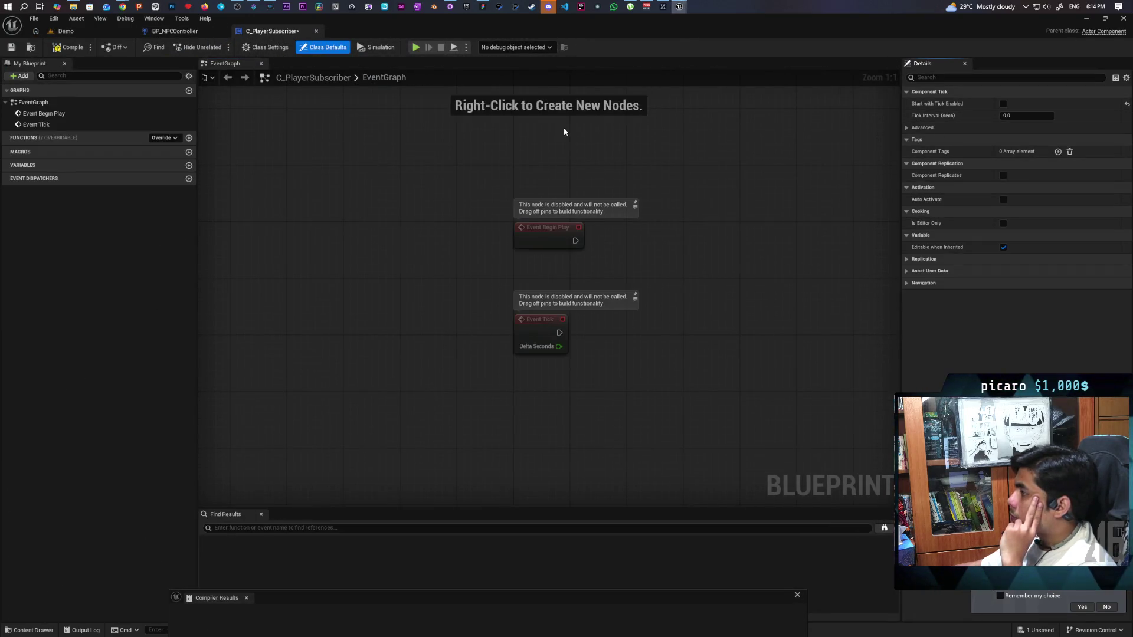
click(69, 47)
click(13, 48)
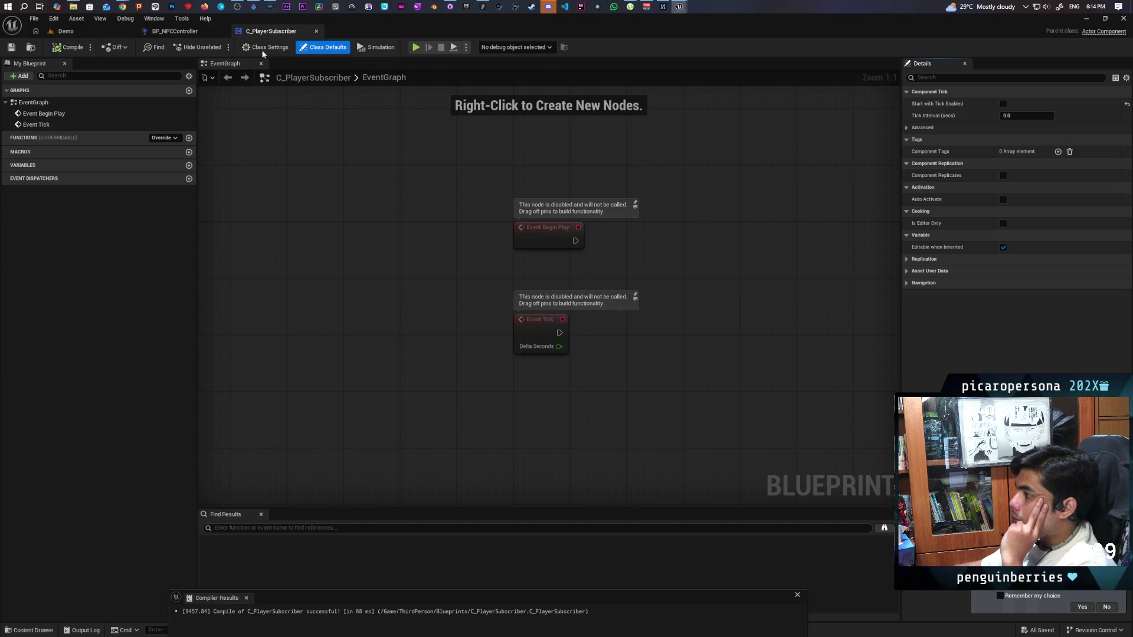
click(200, 32)
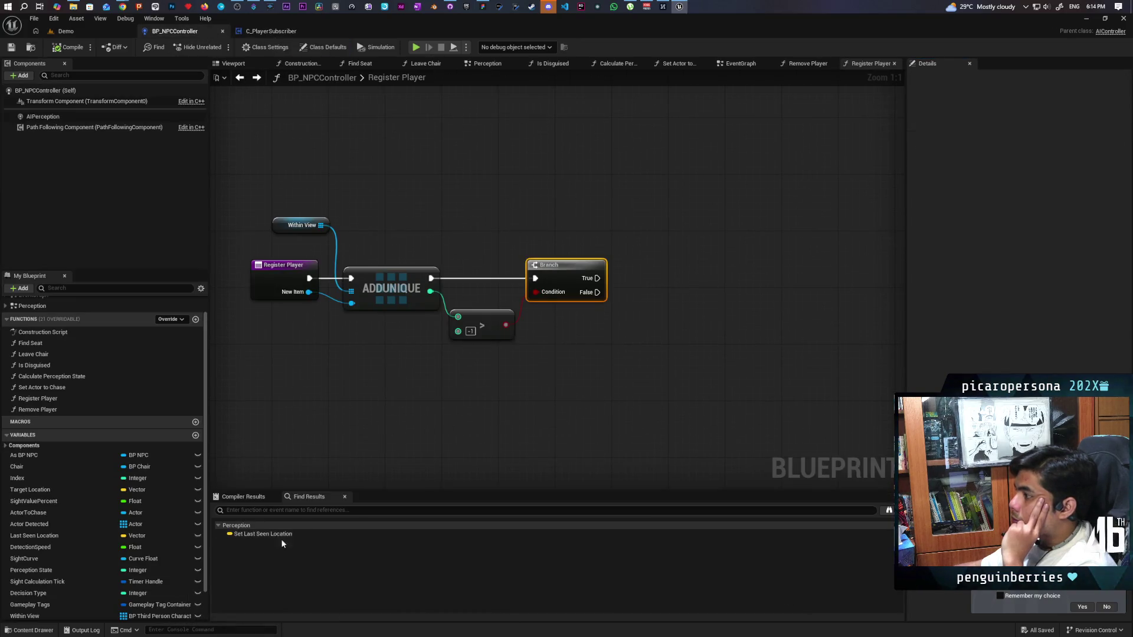
Add a C_PlayerSubscriber component to BP_NPCController and duplicate it three times.
click(30, 631)
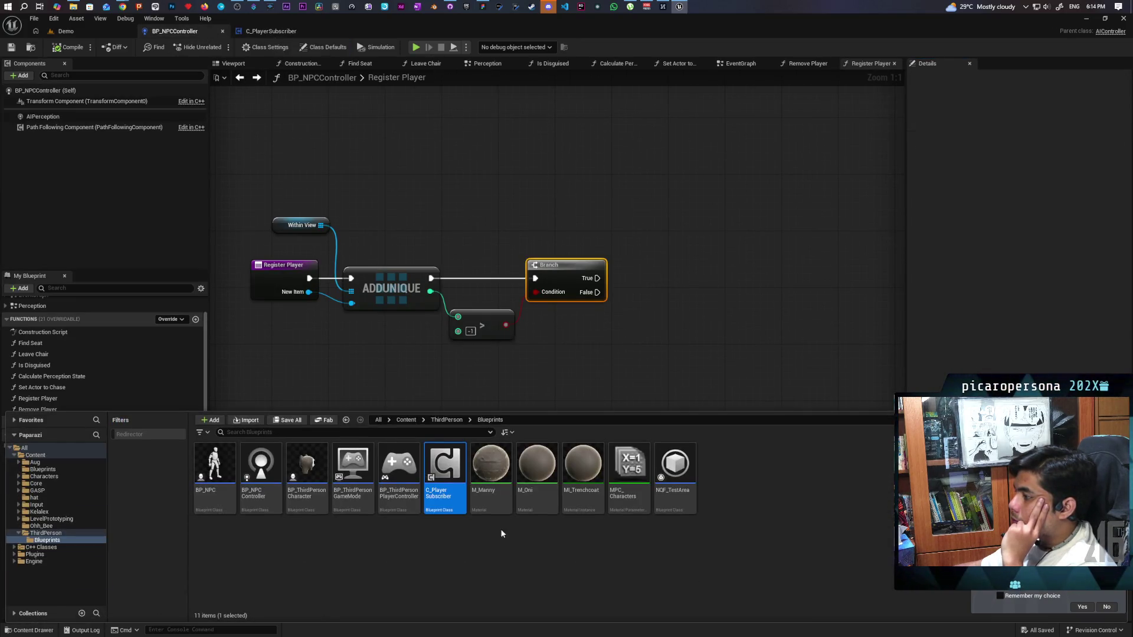
mouse_move(445, 472)
mouse_down()
mouse_move(239, 305)
mouse_move(50, 90)
mouse_up()
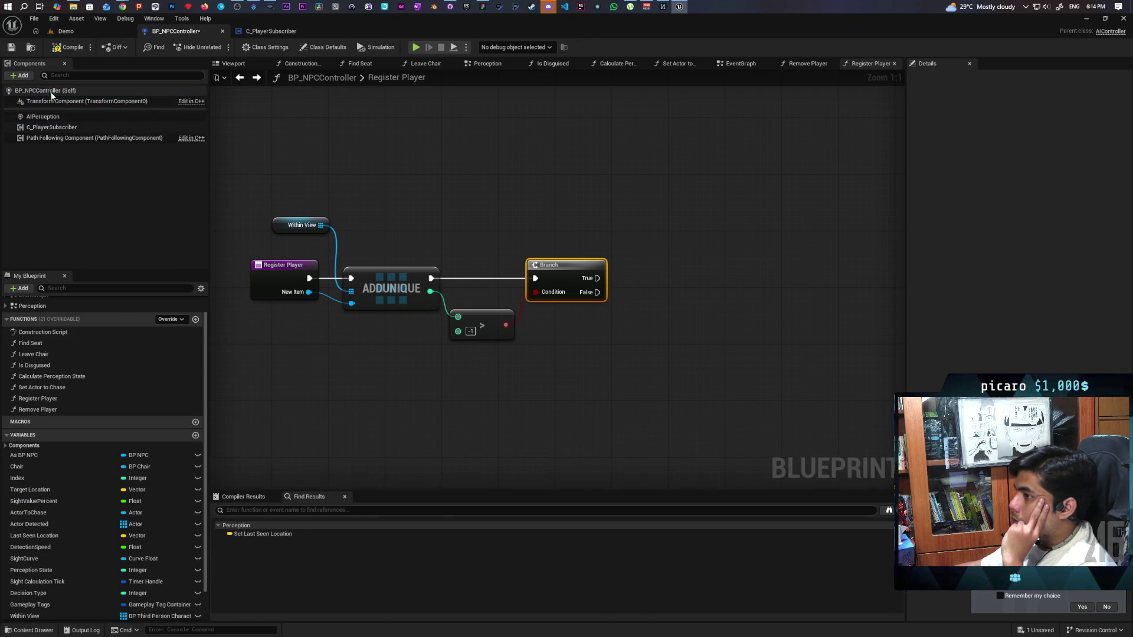
click(51, 127)
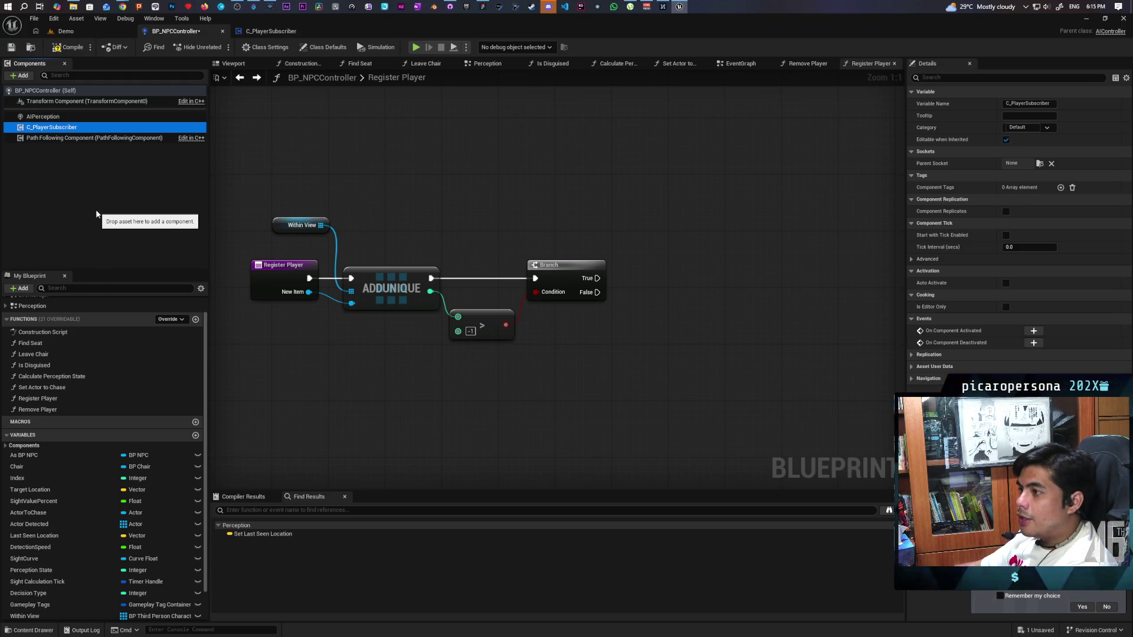
key(ctrl+d)
key(ctrl+d)
key(ctrl+d)
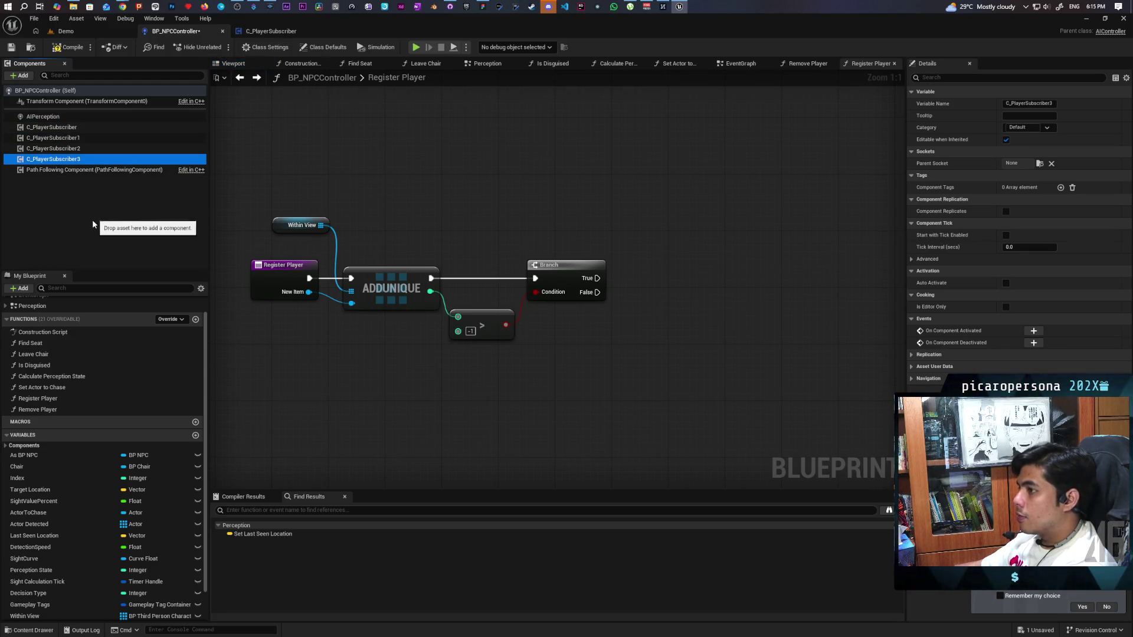
Begin renaming the subscriber components, renumbering the last one.
click(97, 128)
key(F2)
key(Escape)
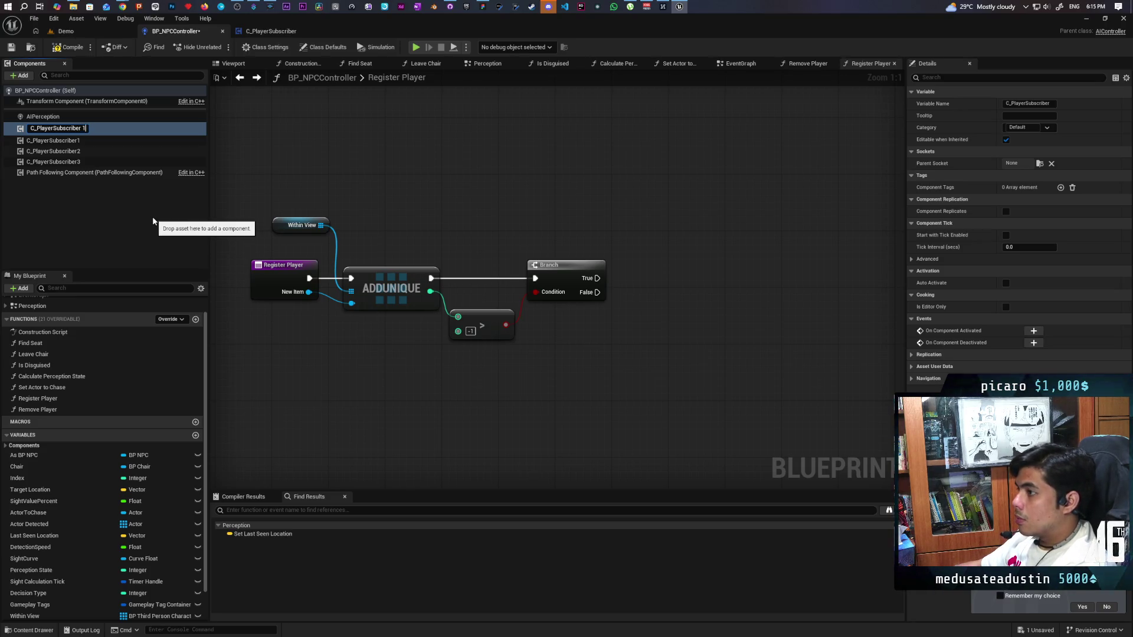
key(Return)
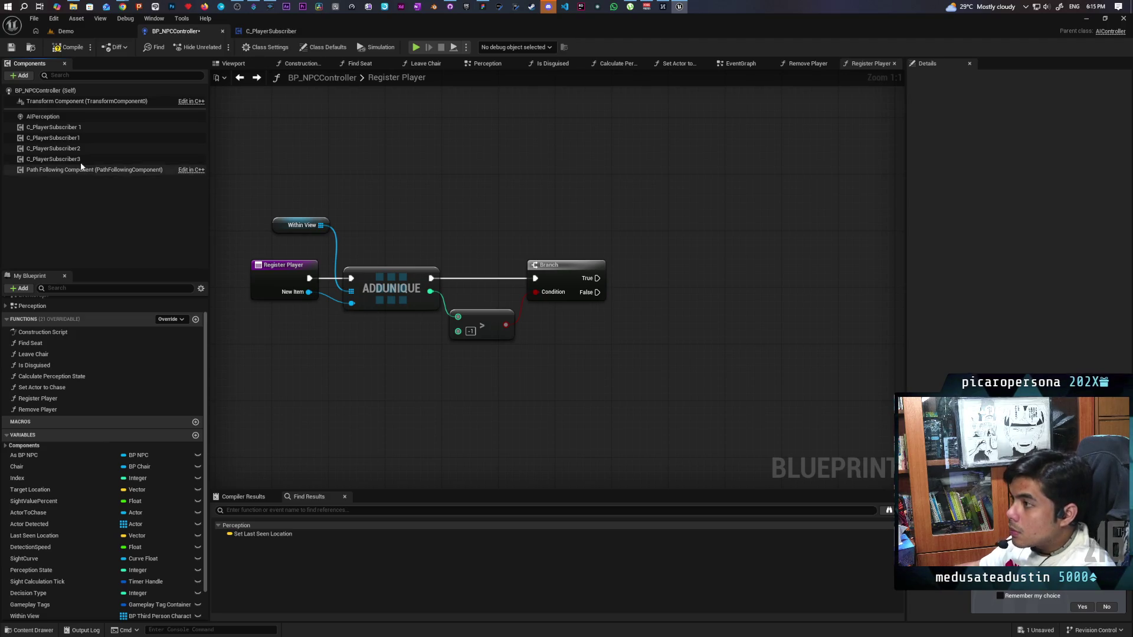
click(82, 128)
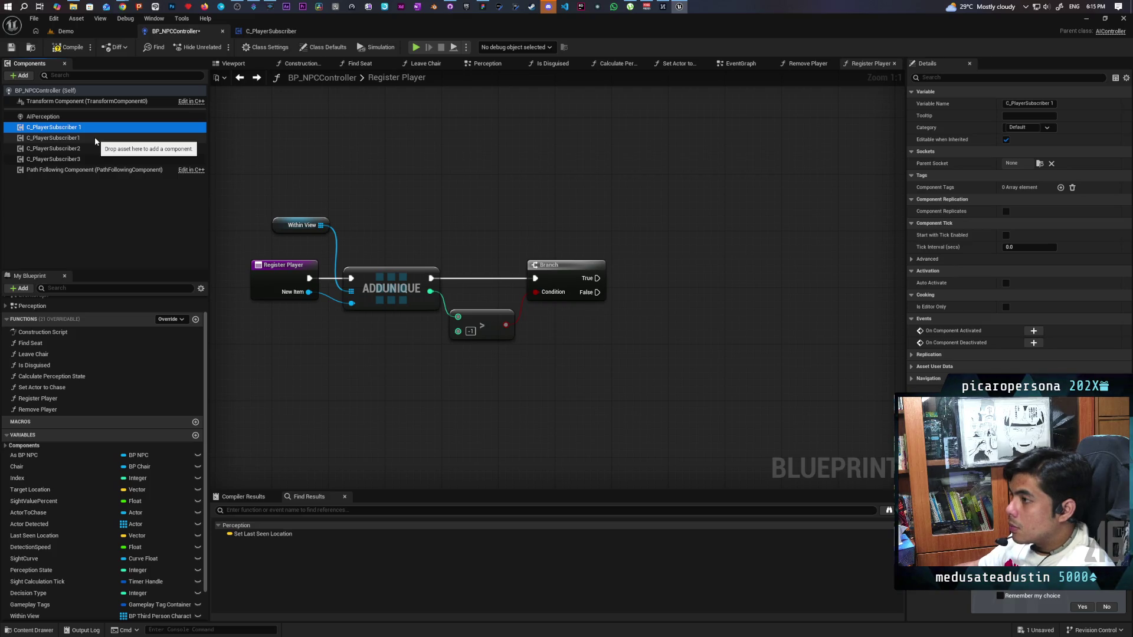
click(81, 160)
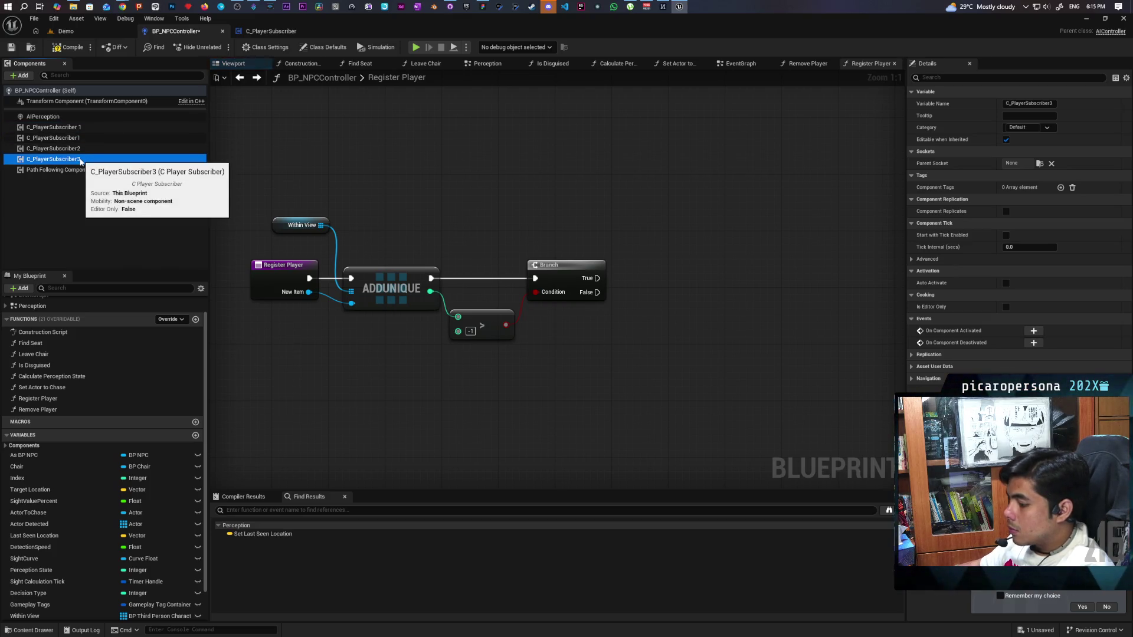
click(81, 160)
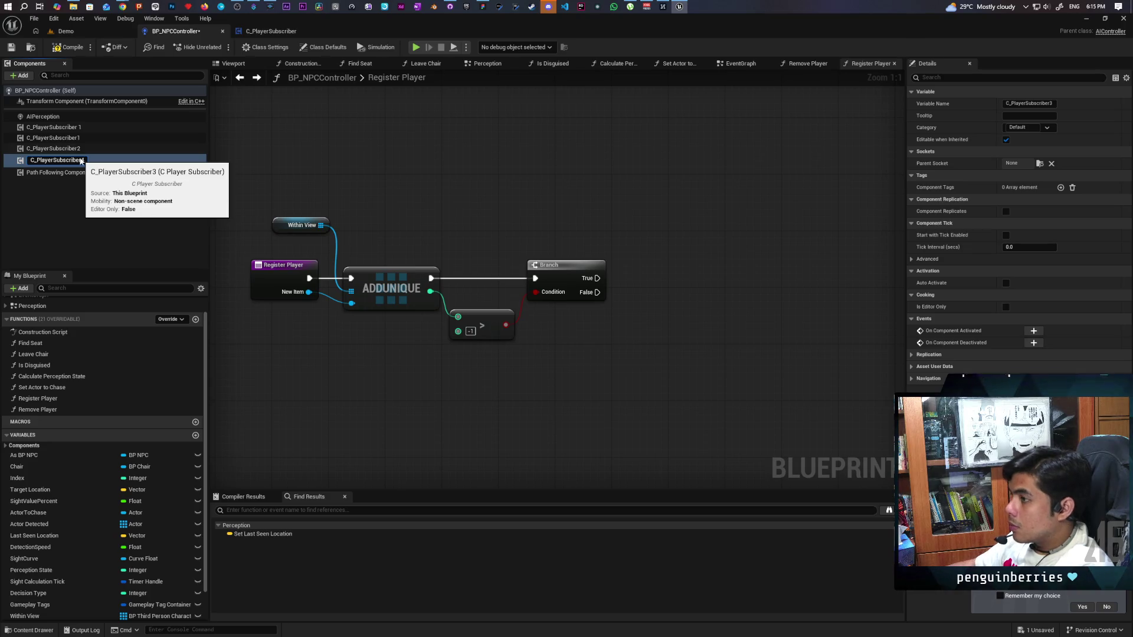
text(4)
key(Return)
Finish naming the components C_PlayerSubscriber0 through C_PlayerSubscriber3 and save BP_NPCController.
click(81, 148)
key(F2)
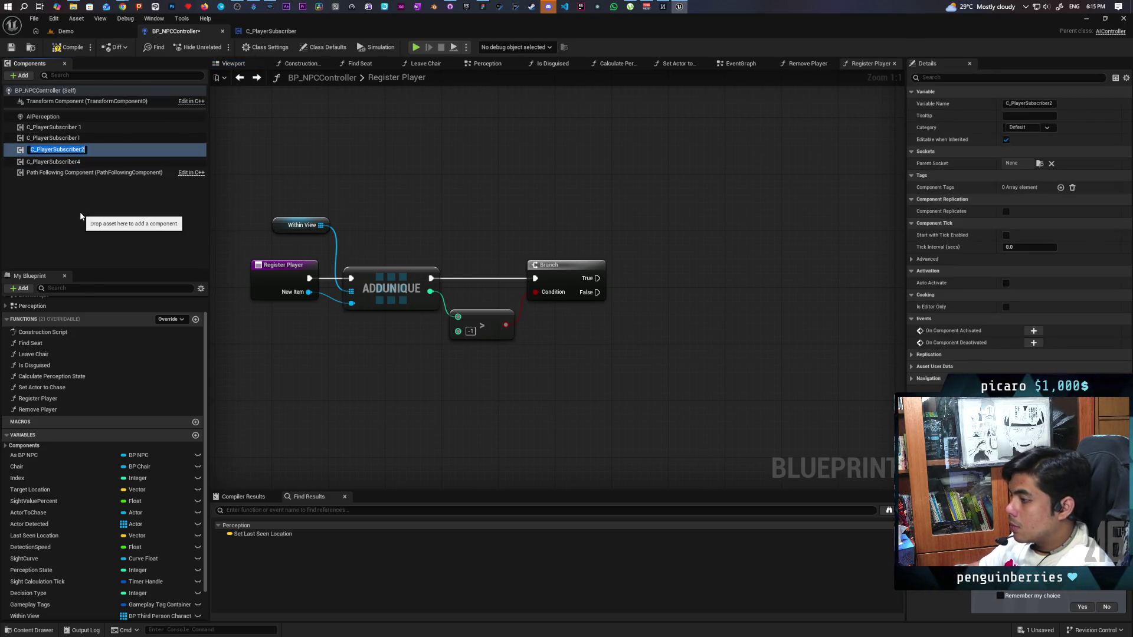
key(BackSpace)
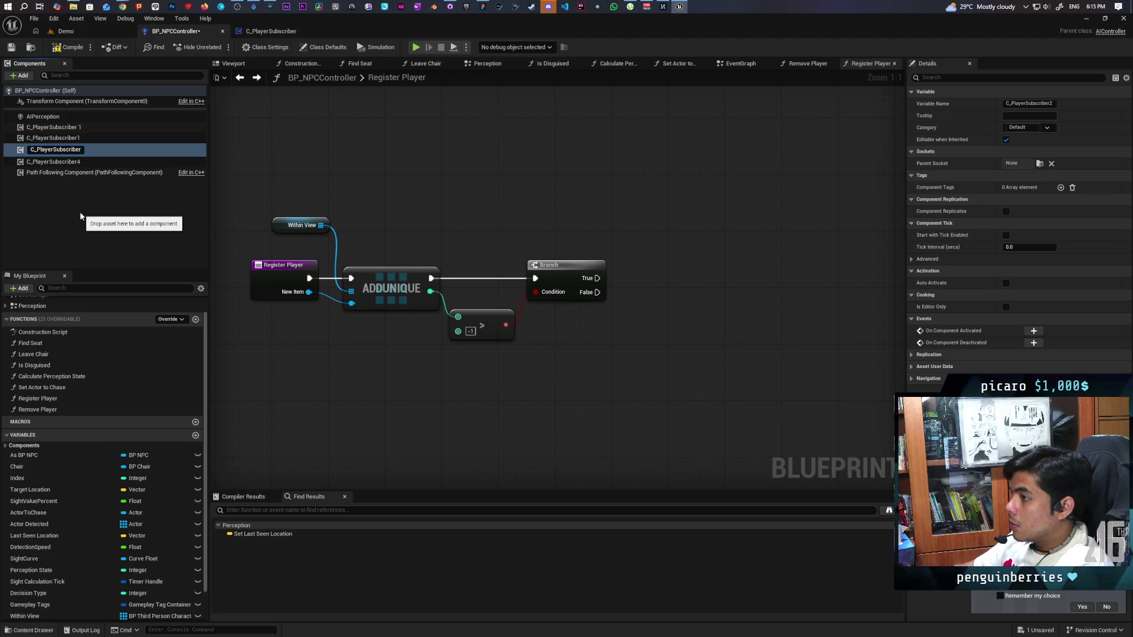
text(3)
key(Return)
key(Up)
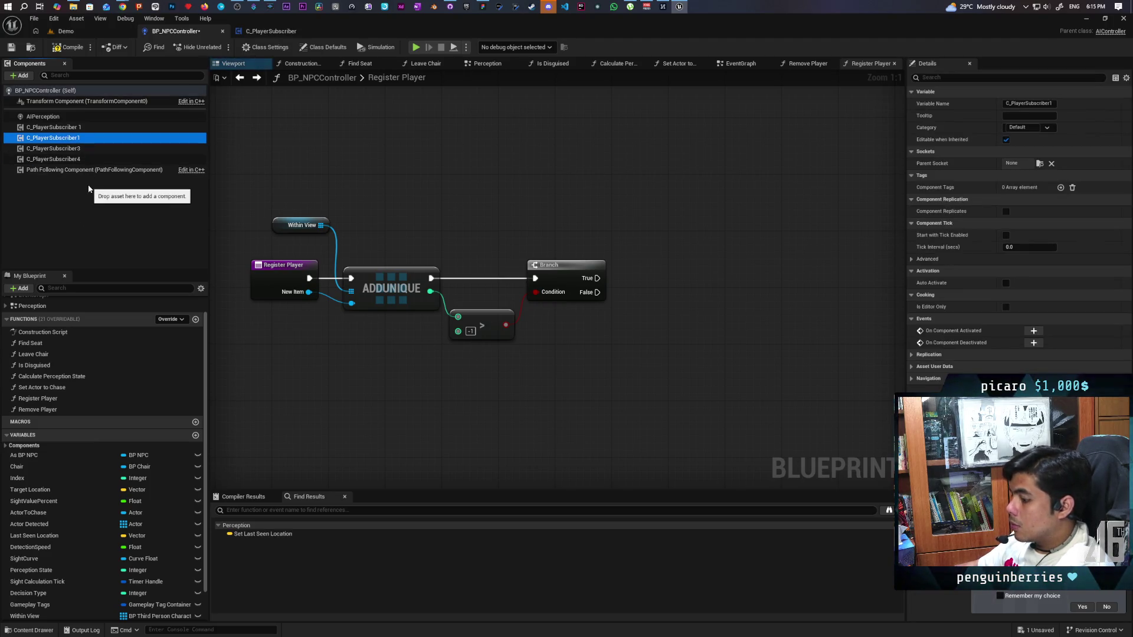
key(F2)
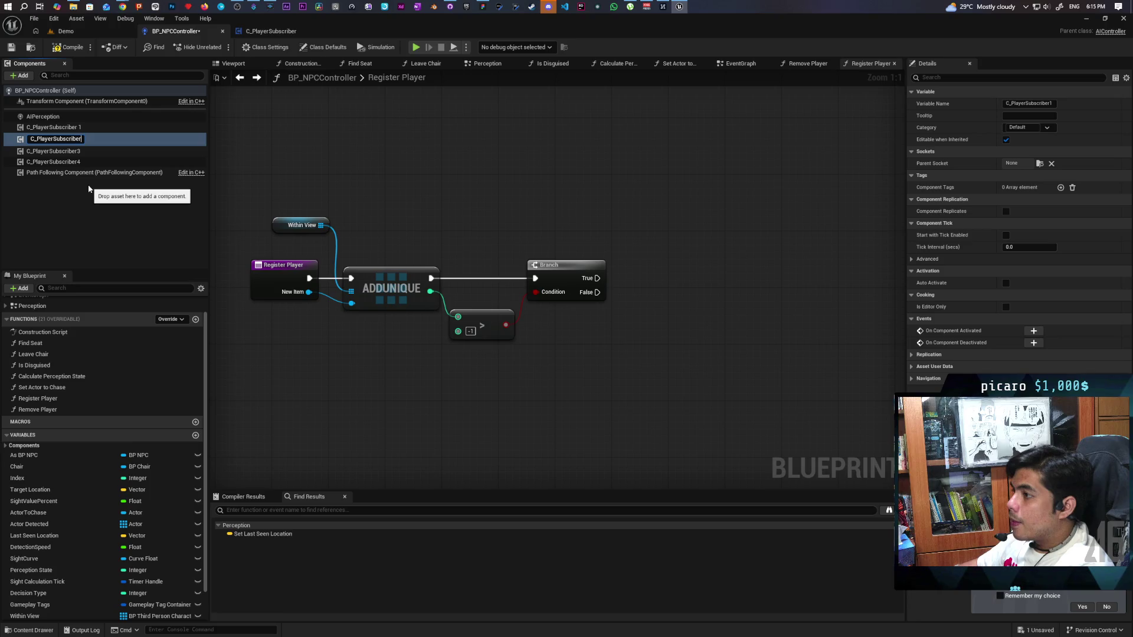
click(93, 217)
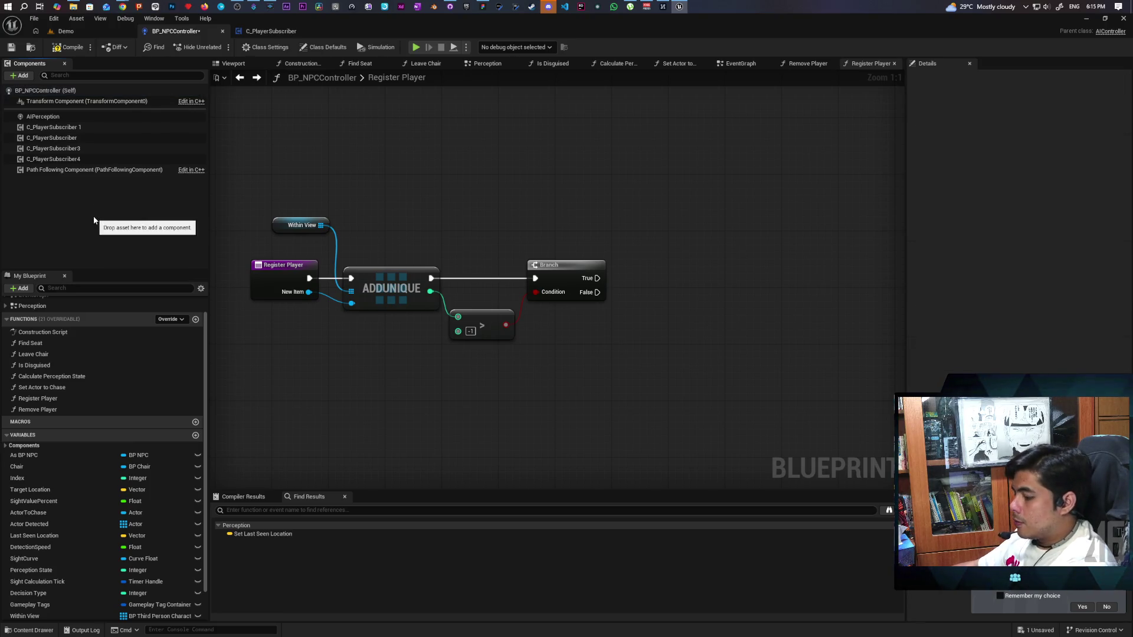
key(ctrl+z)
key(ctrl+z)
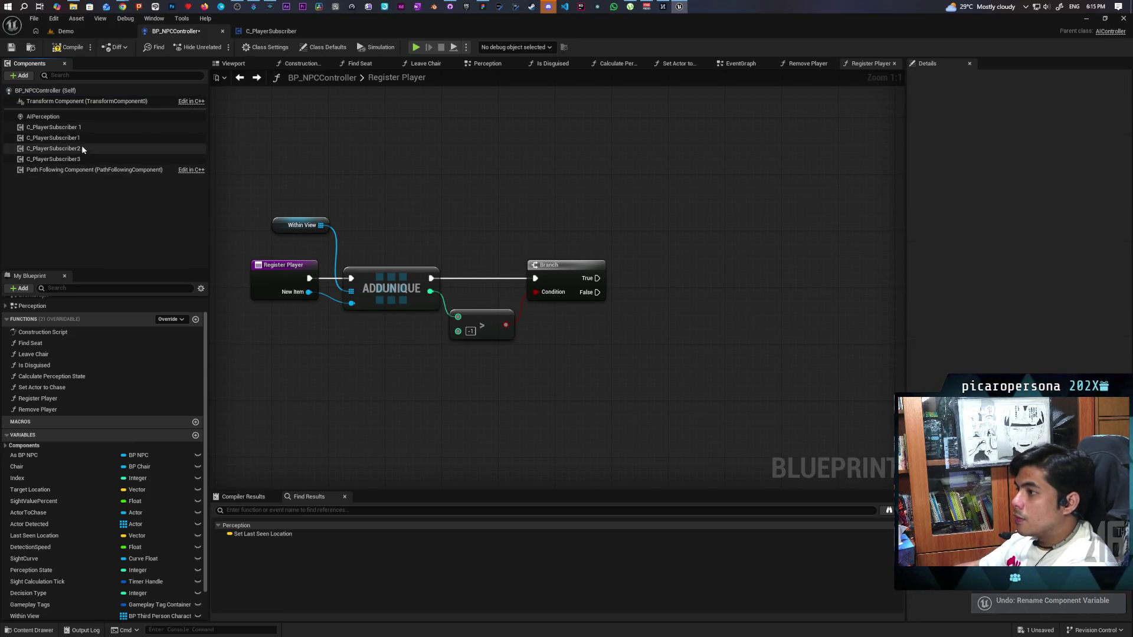
click(83, 127)
key(F2)
text(0)
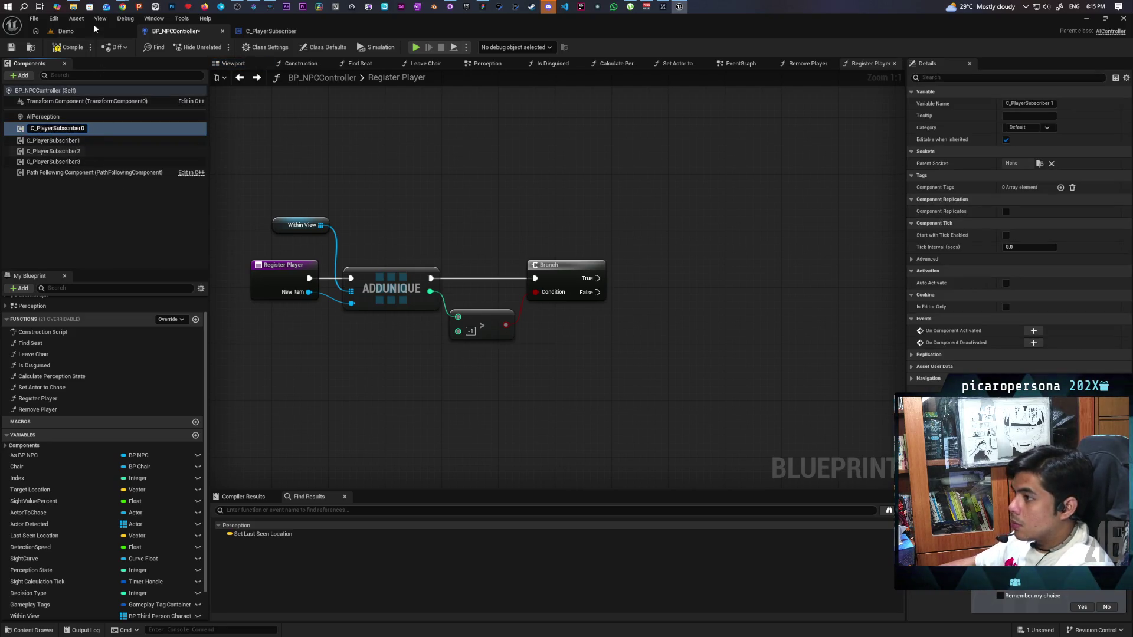
click(104, 236)
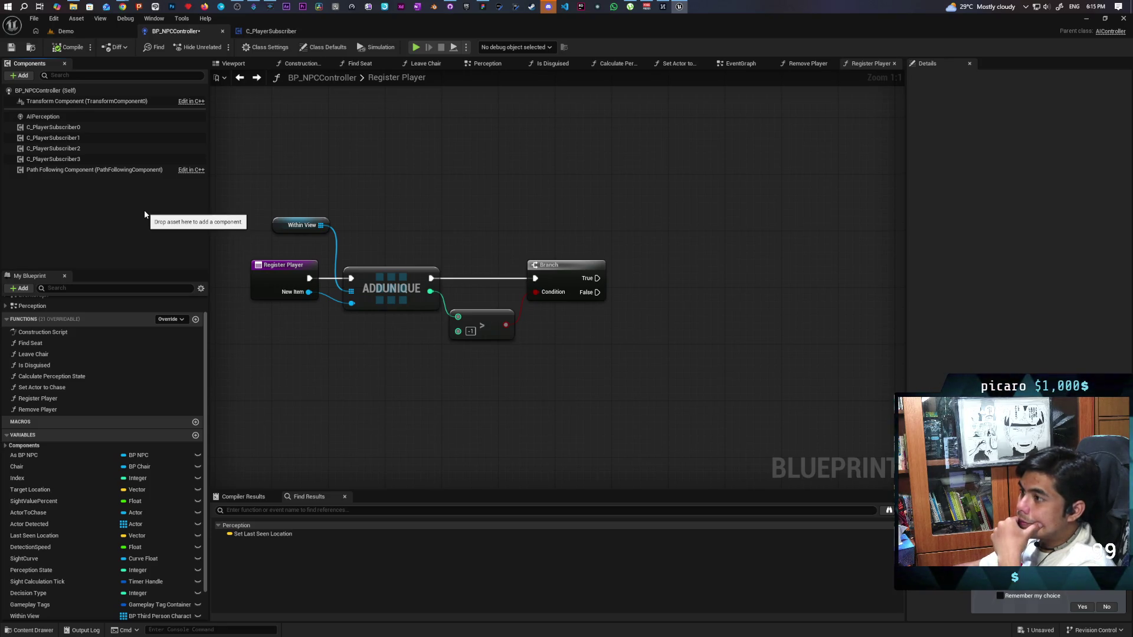
click(10, 48)
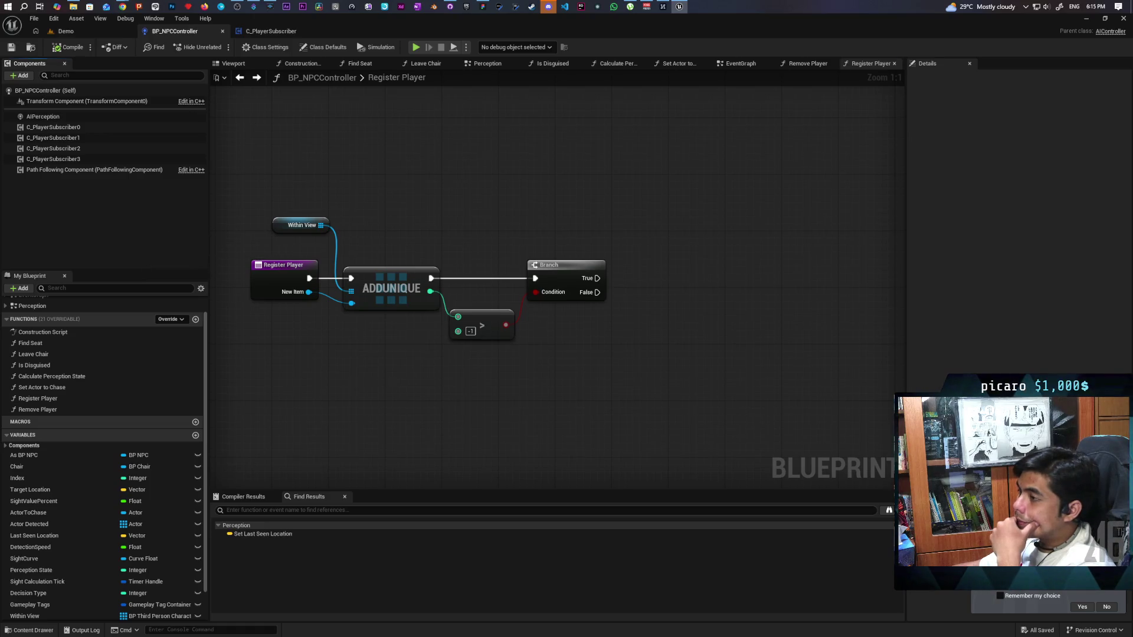
mouse_move(389, 377)
mouse_down()
mouse_move(328, 321)
mouse_move(368, 288)
mouse_up()
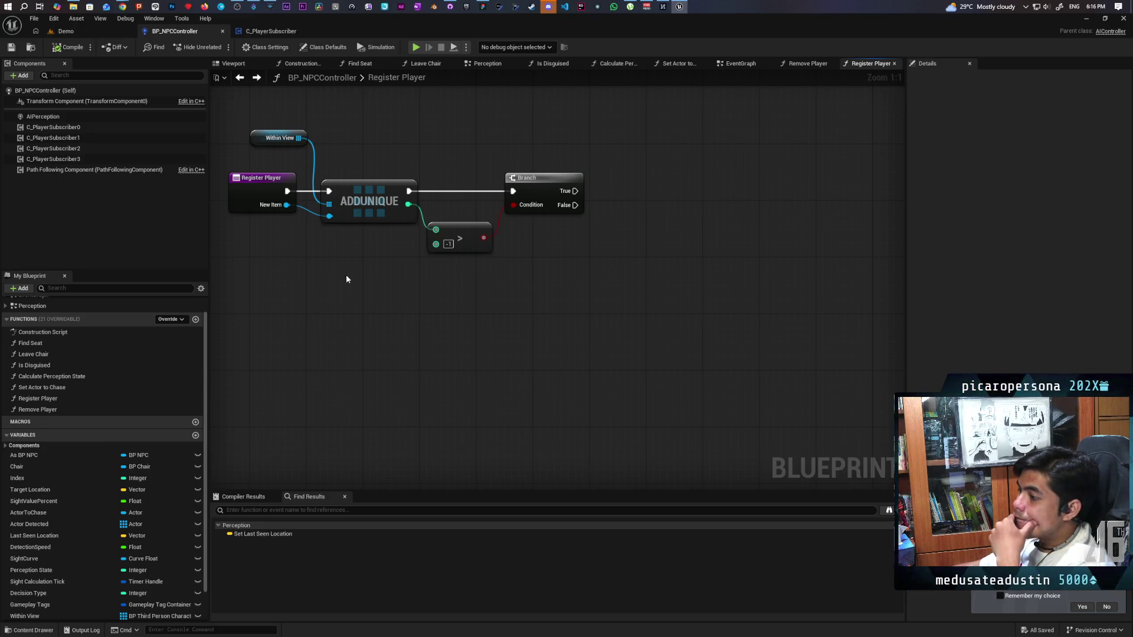
drag(346, 279, 352, 345)
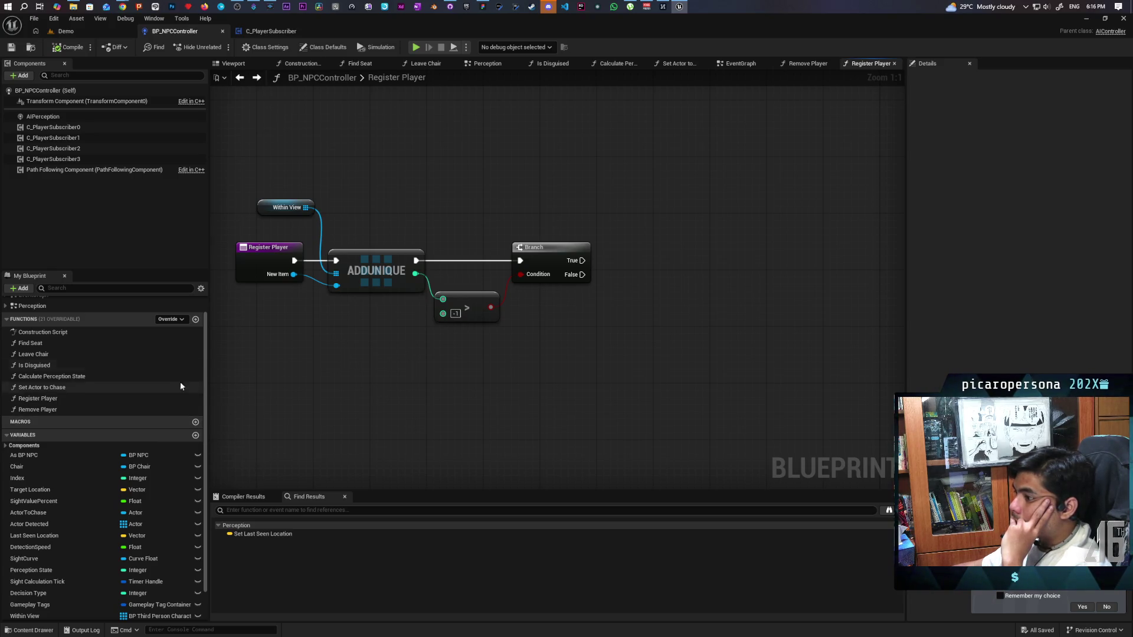
Add a new function named get subscriber to BP_NPCController.
click(195, 319)
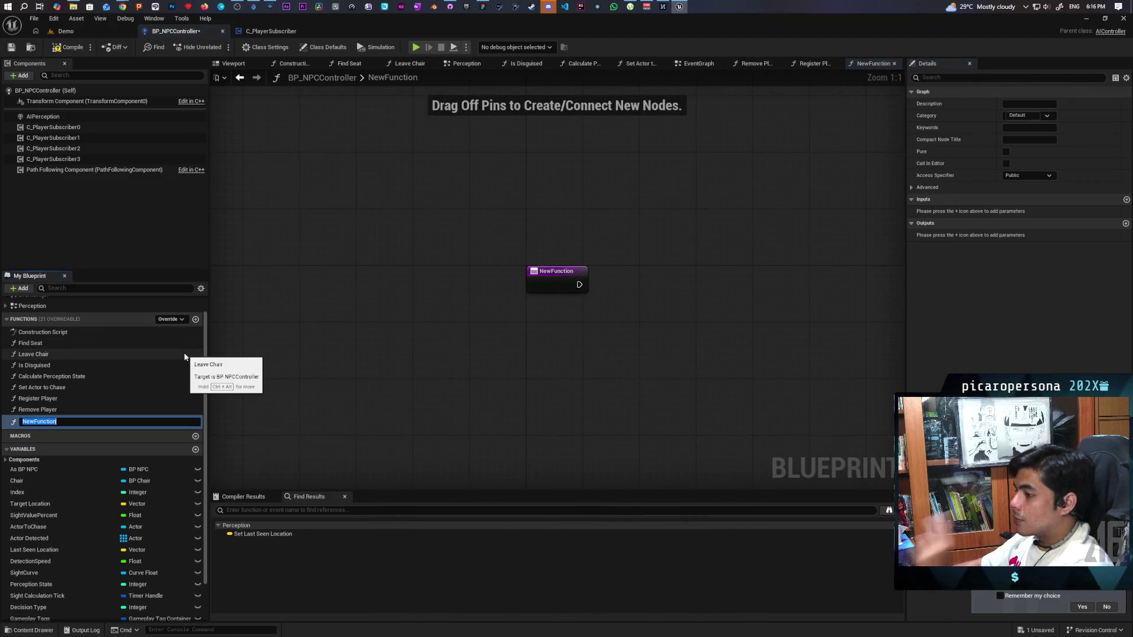
text(get subscri)
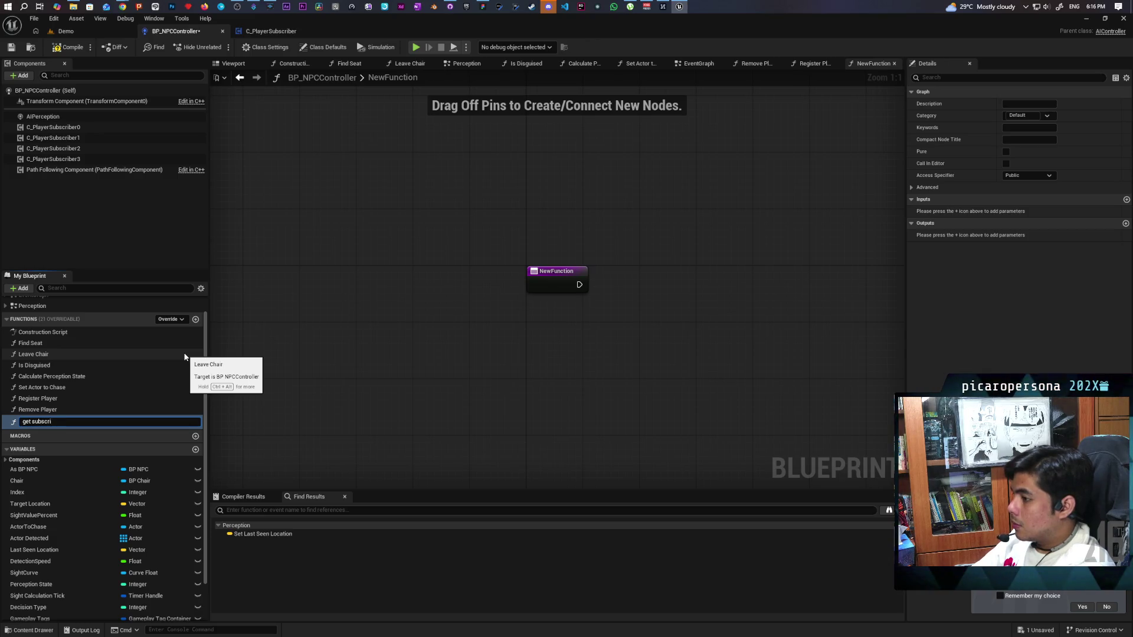
text(ber)
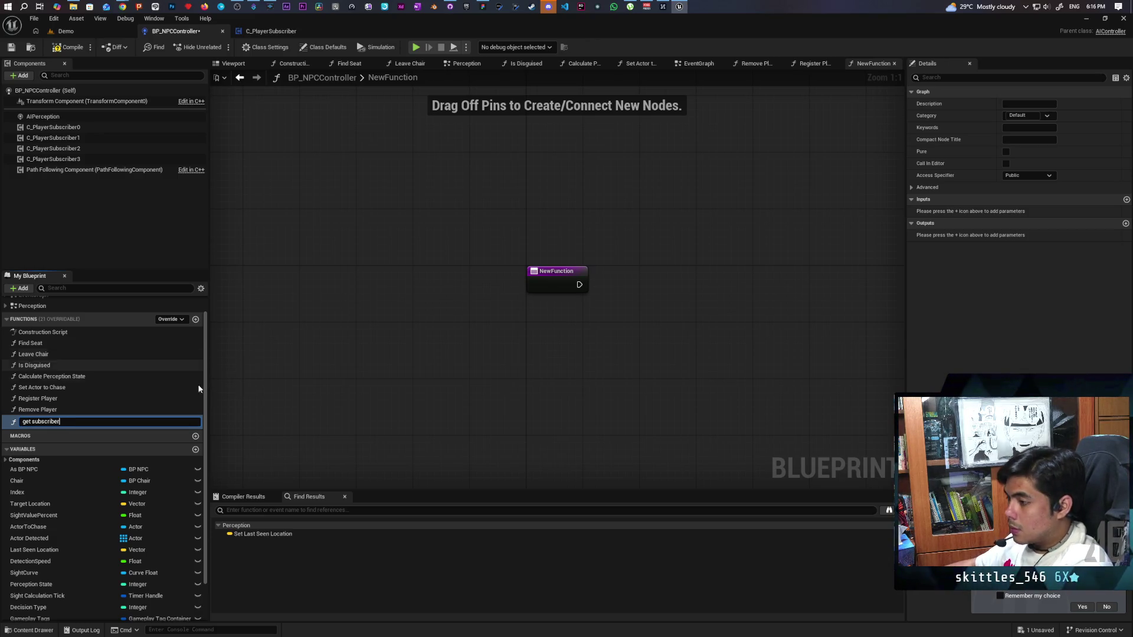
key(Return)
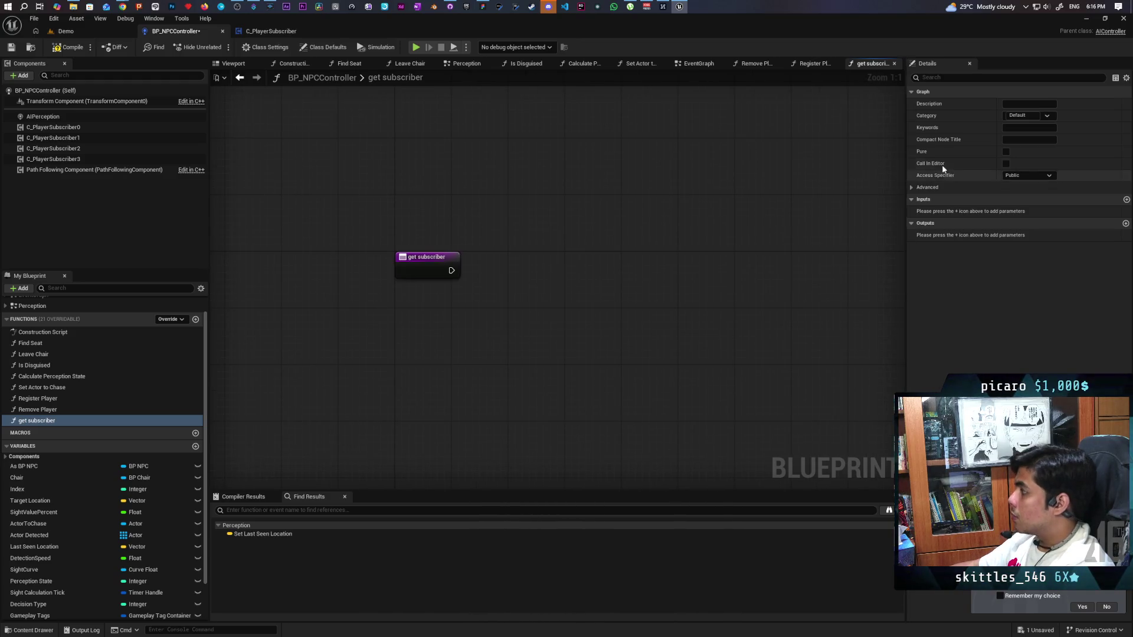
Mark get subscriber as Pure and give it an Integer input named Index.
click(1007, 152)
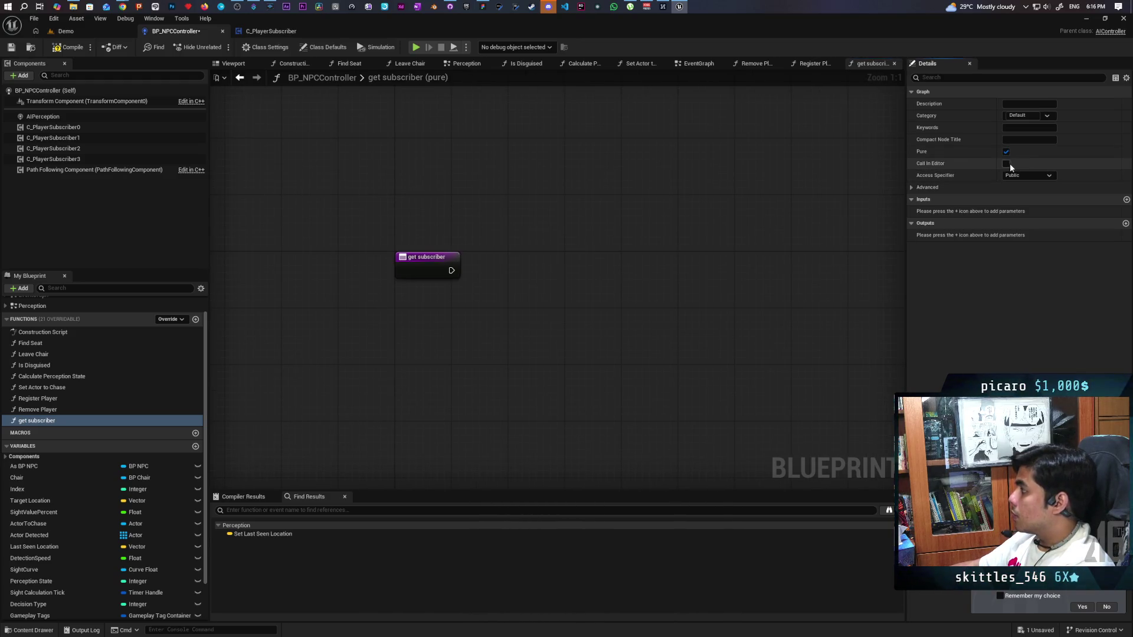
click(1126, 200)
click(1030, 211)
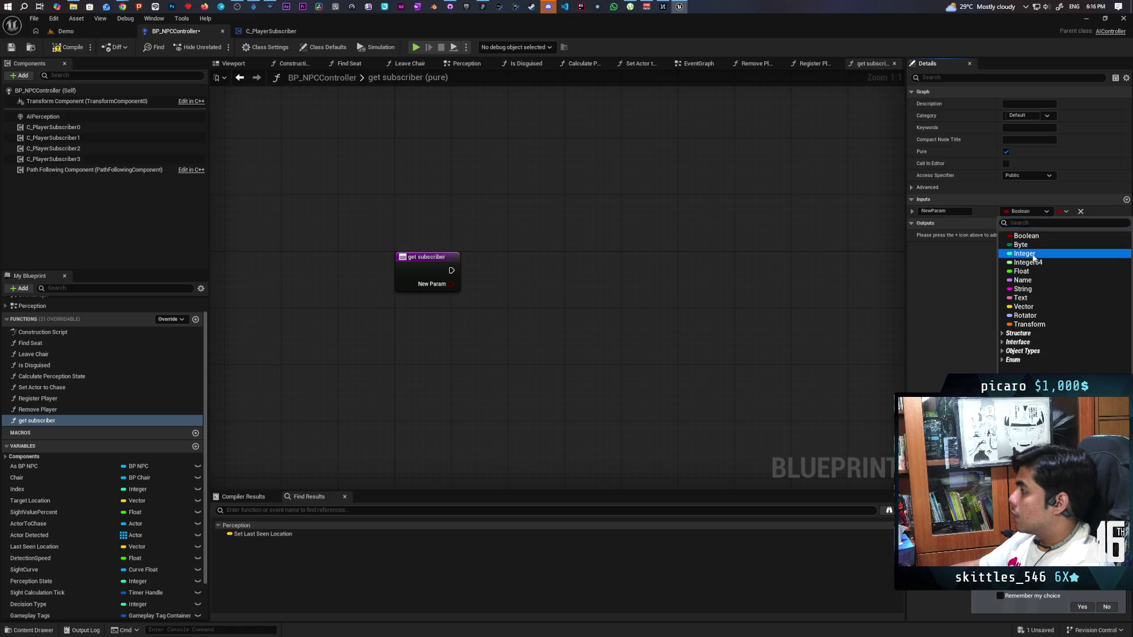
click(1021, 250)
double_click(944, 210)
text(In)
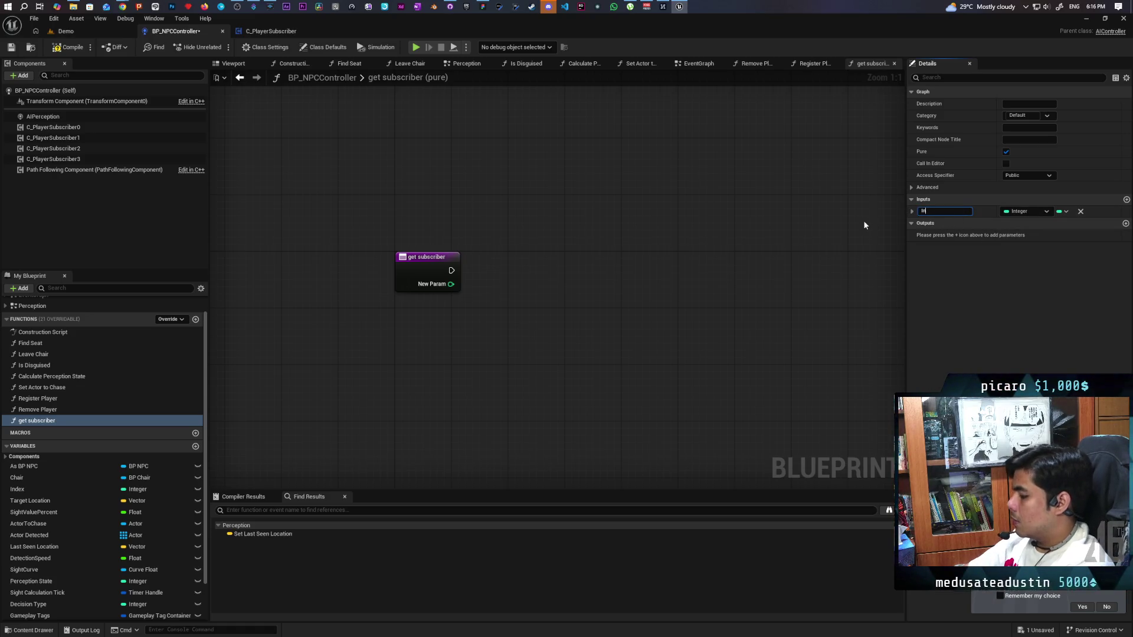
text(dex)
click(863, 224)
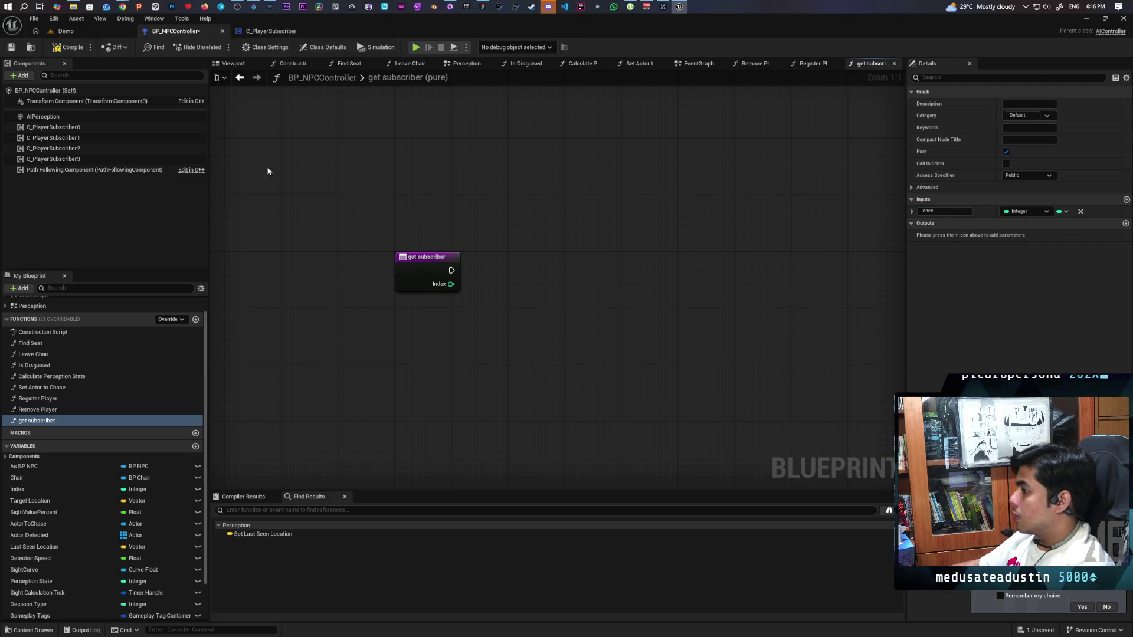
Compile and save the blueprint.
click(65, 48)
key(ctrl+s)
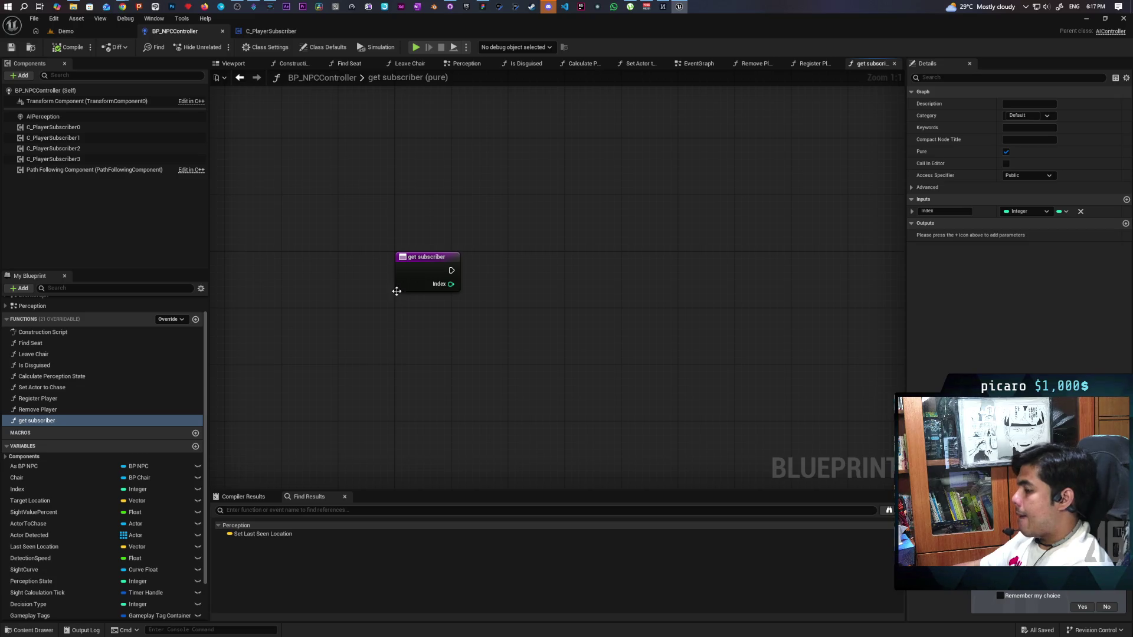
right_click(403, 290)
key(Escape)
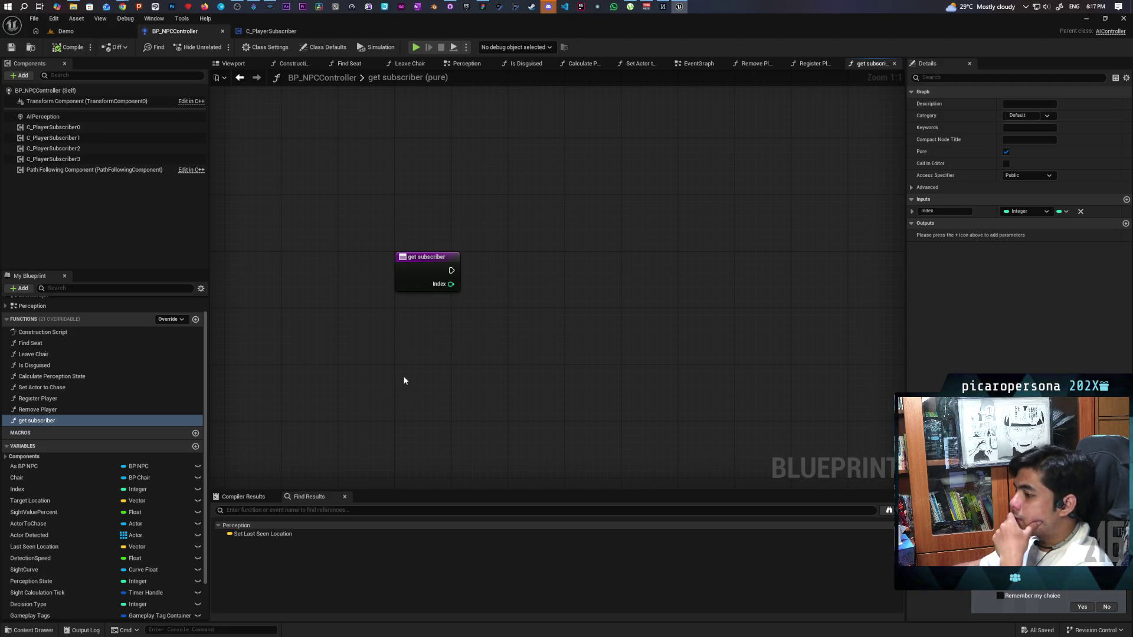
Change the Within View variable's container type to Map, confirming the type change.
scroll(79, 572, down, 3)
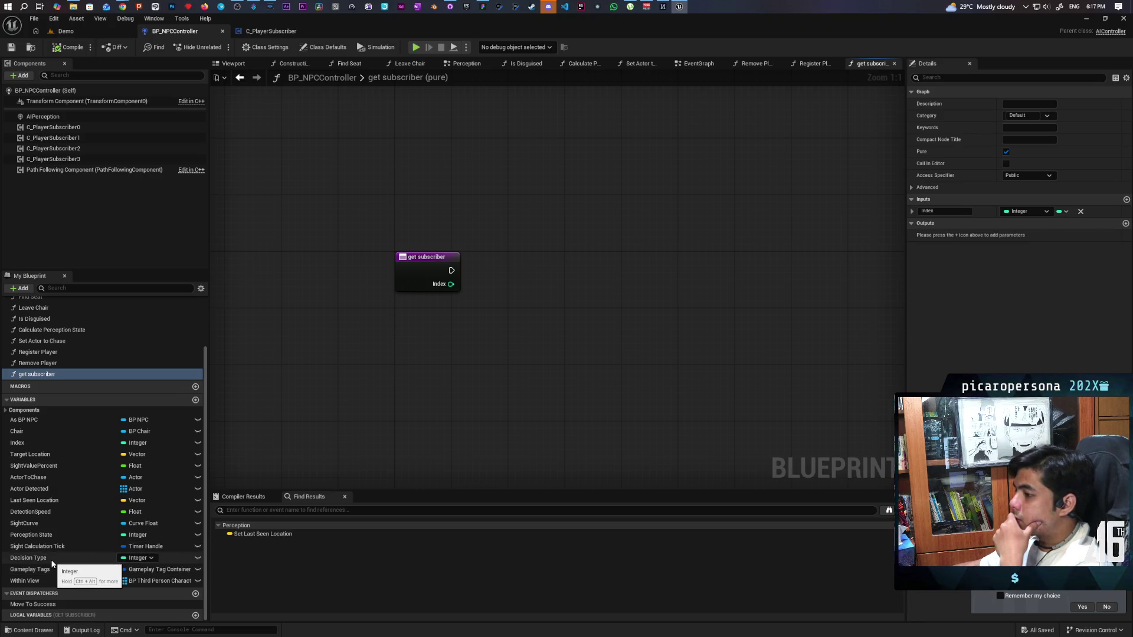
click(24, 584)
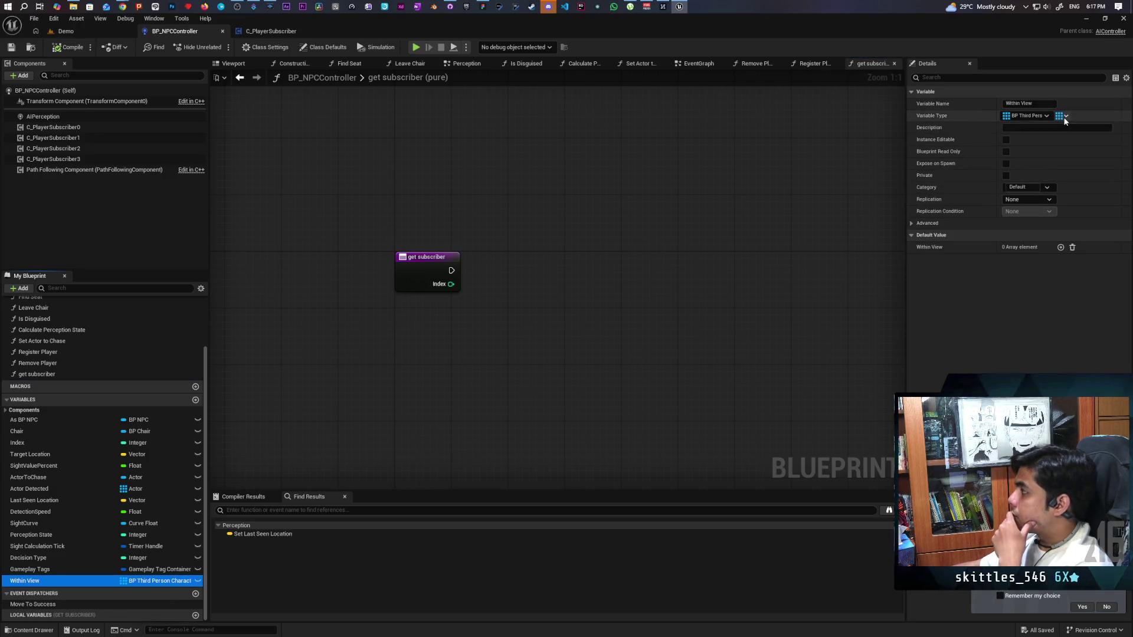
click(1065, 117)
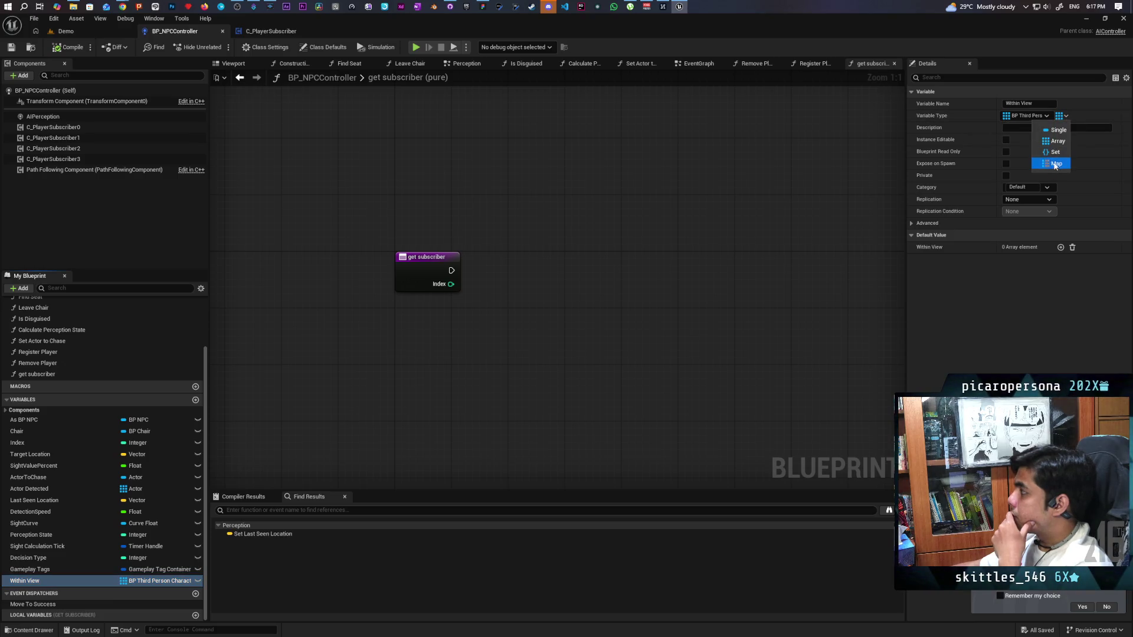
click(1055, 164)
click(633, 348)
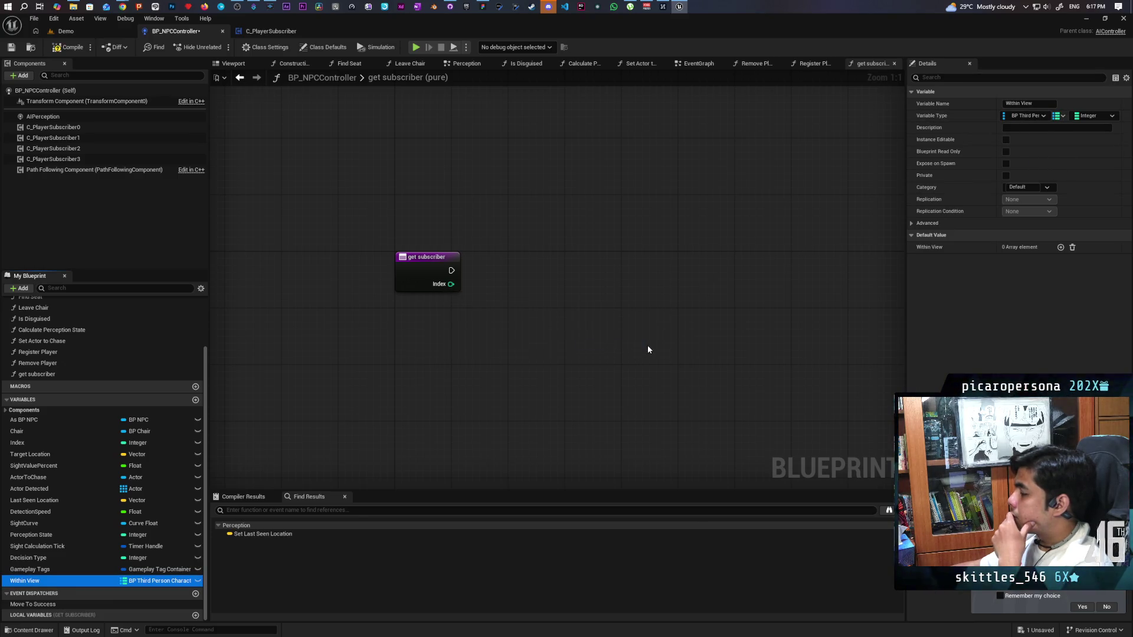
click(1041, 116)
click(1097, 114)
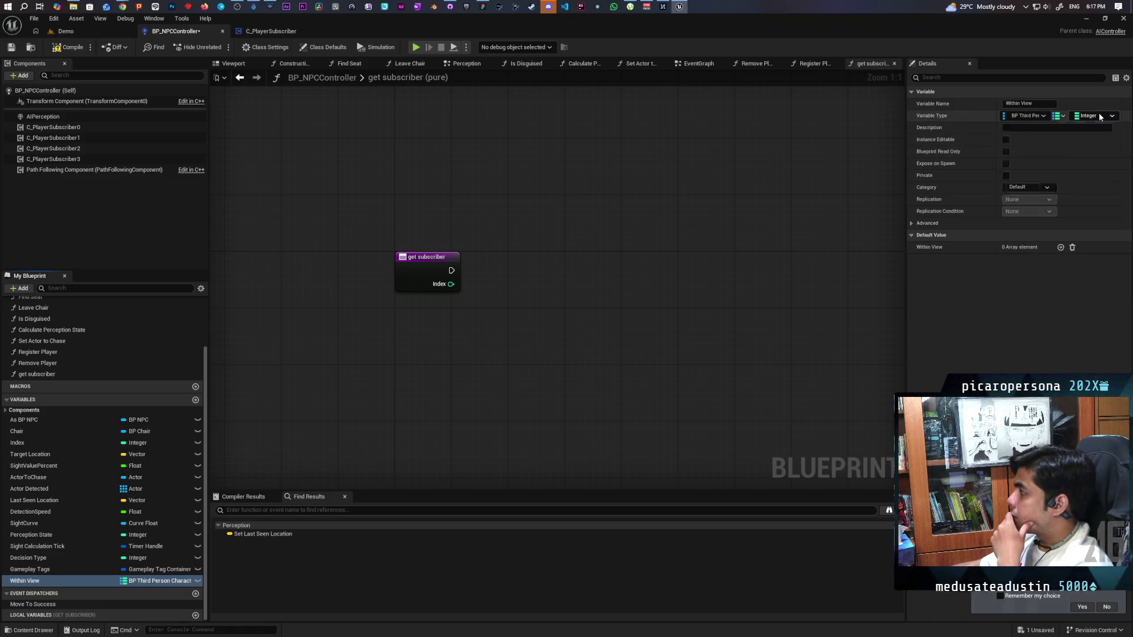
click(1099, 116)
click(1068, 160)
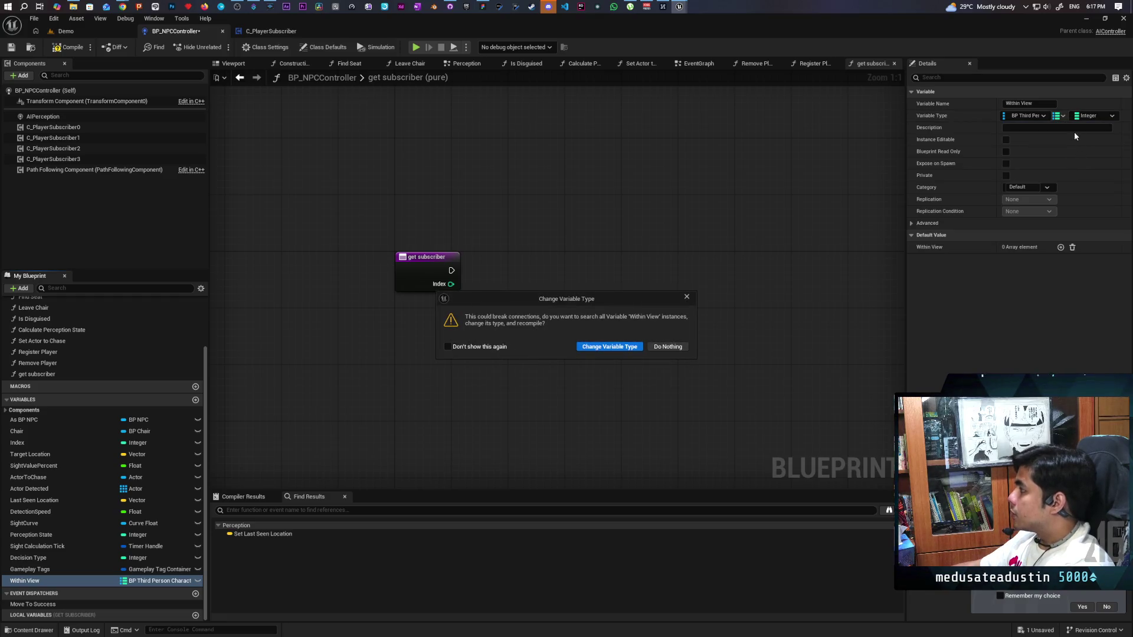
click(609, 346)
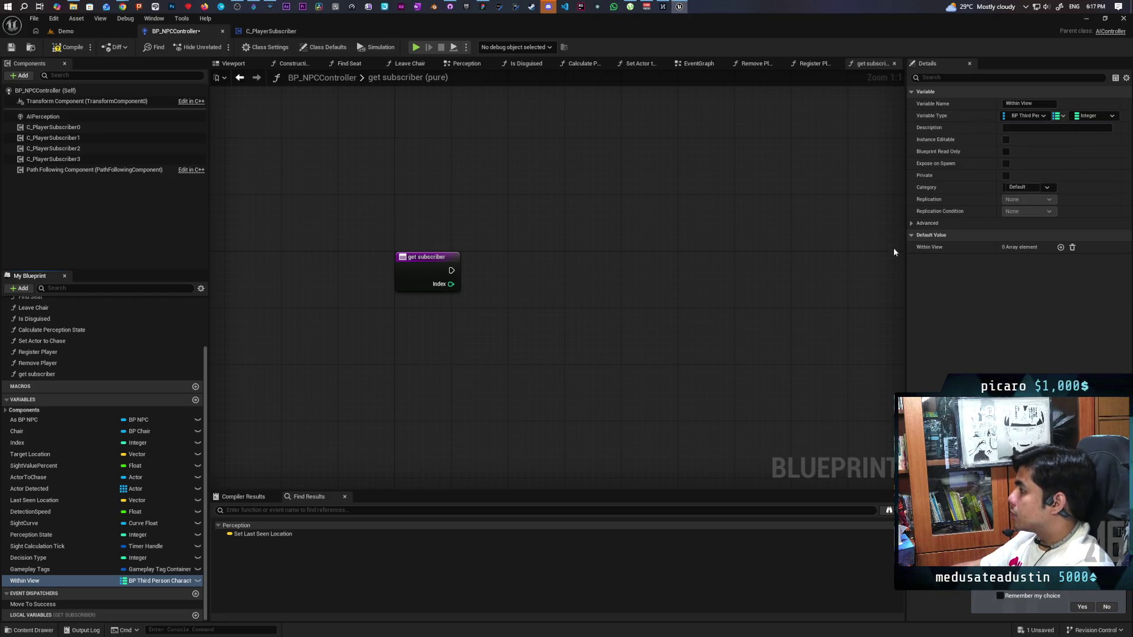
Set the map's key type to Integer and value type to BP Third Person Character.
click(1045, 116)
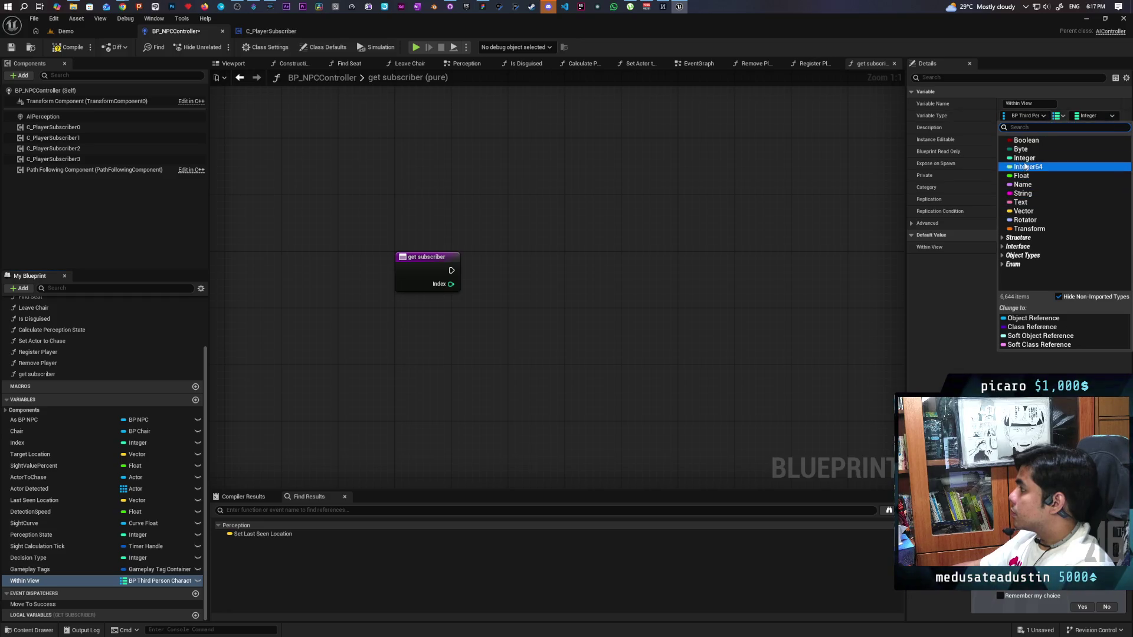
click(1036, 155)
click(608, 346)
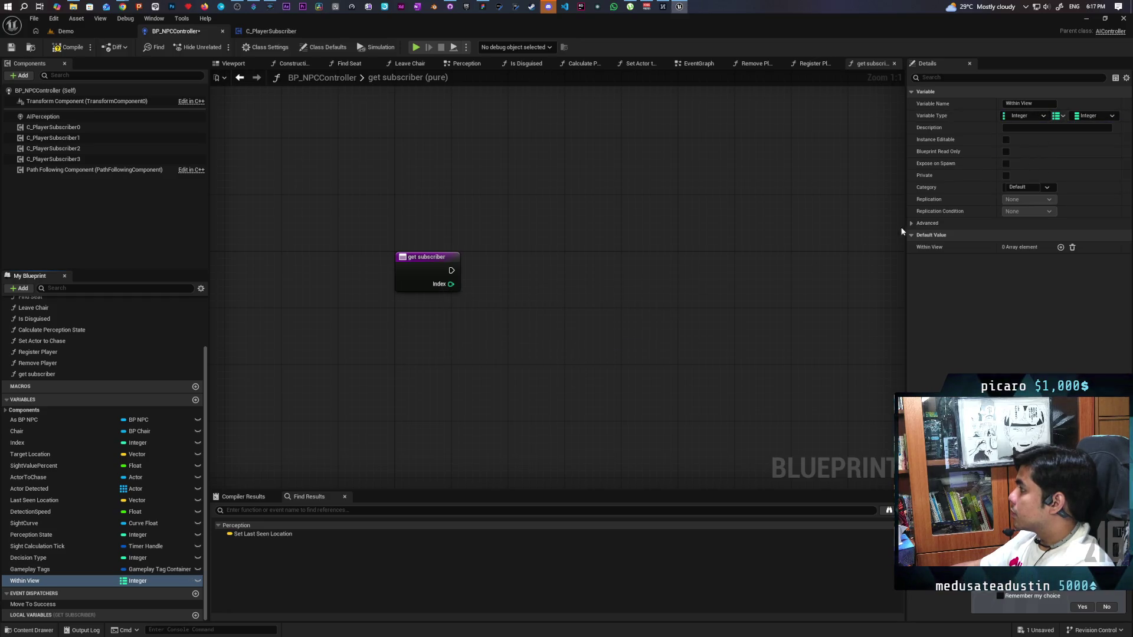
click(1095, 118)
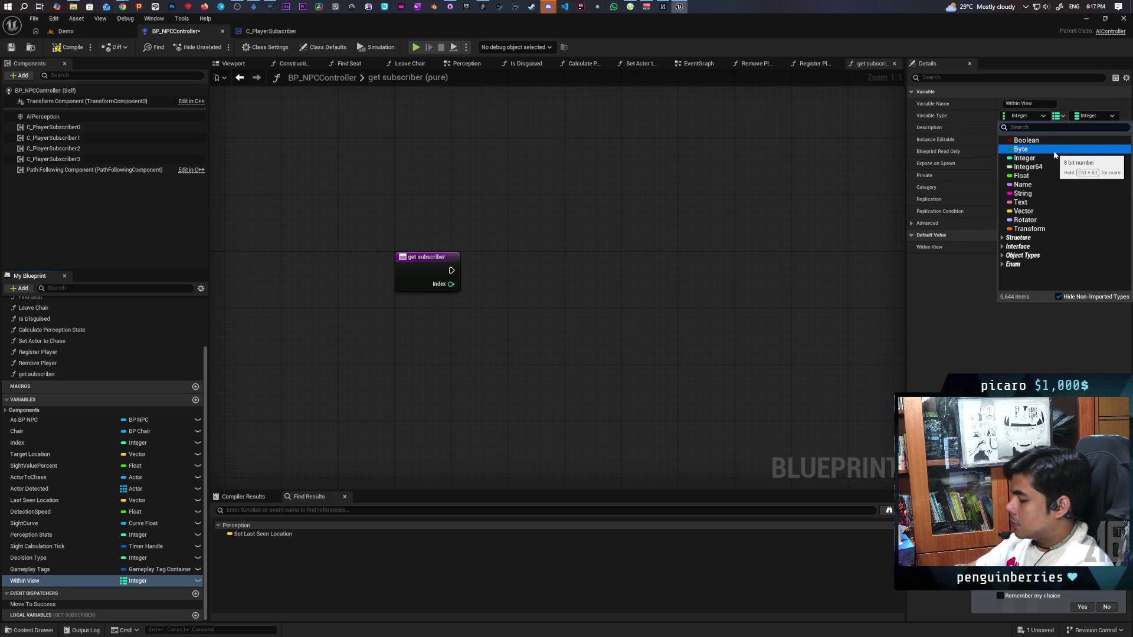
text(bpthird perso)
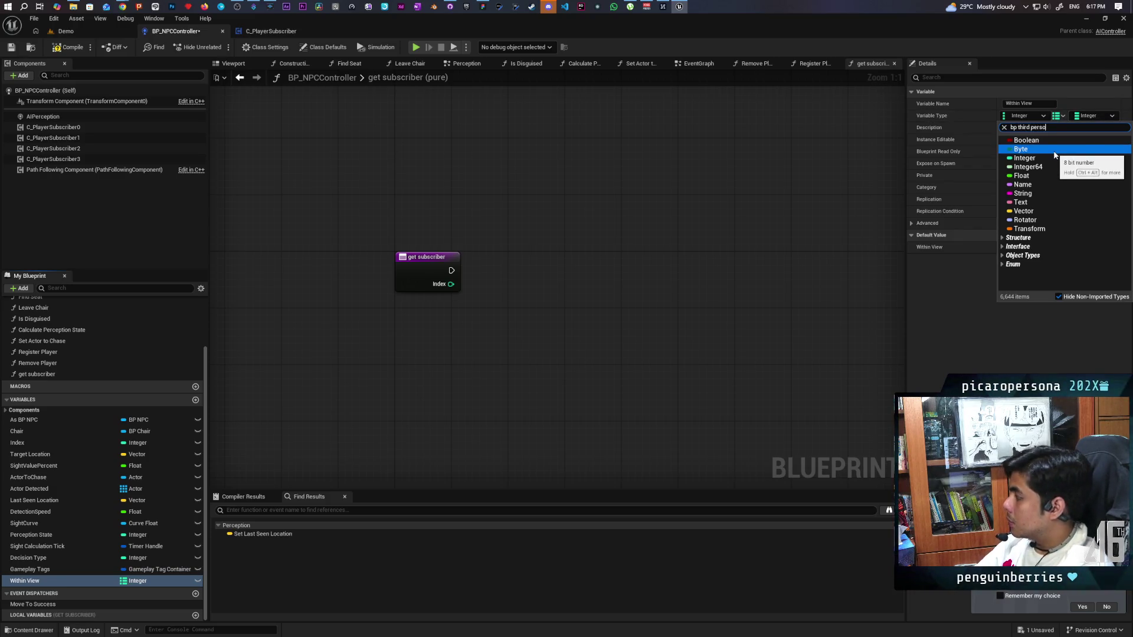
mouse_move(1055, 154)
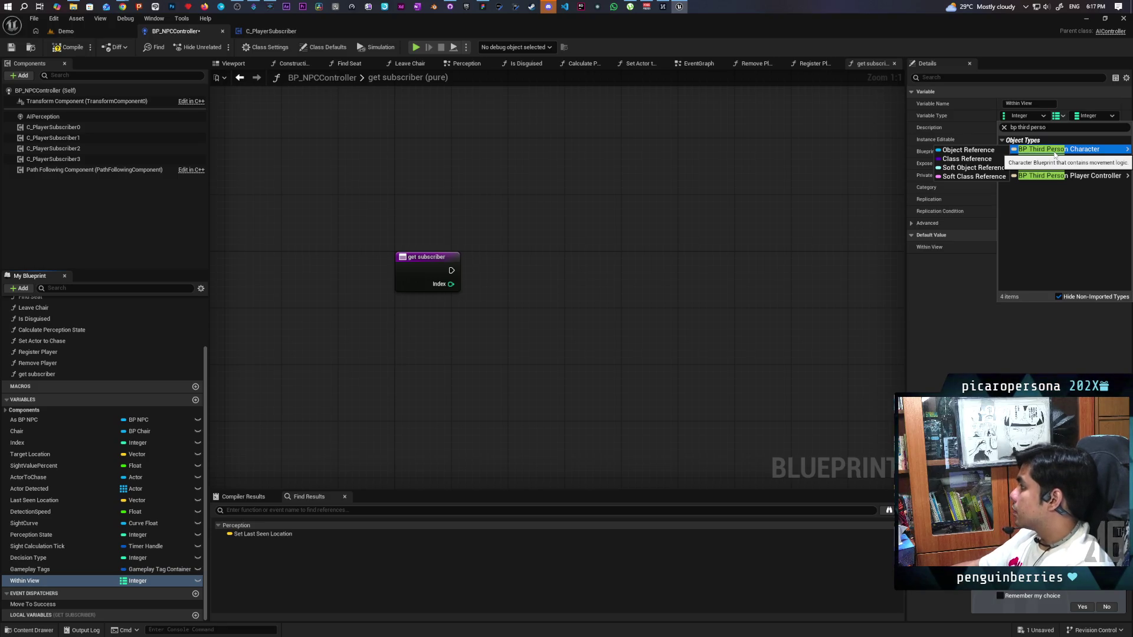
click(967, 150)
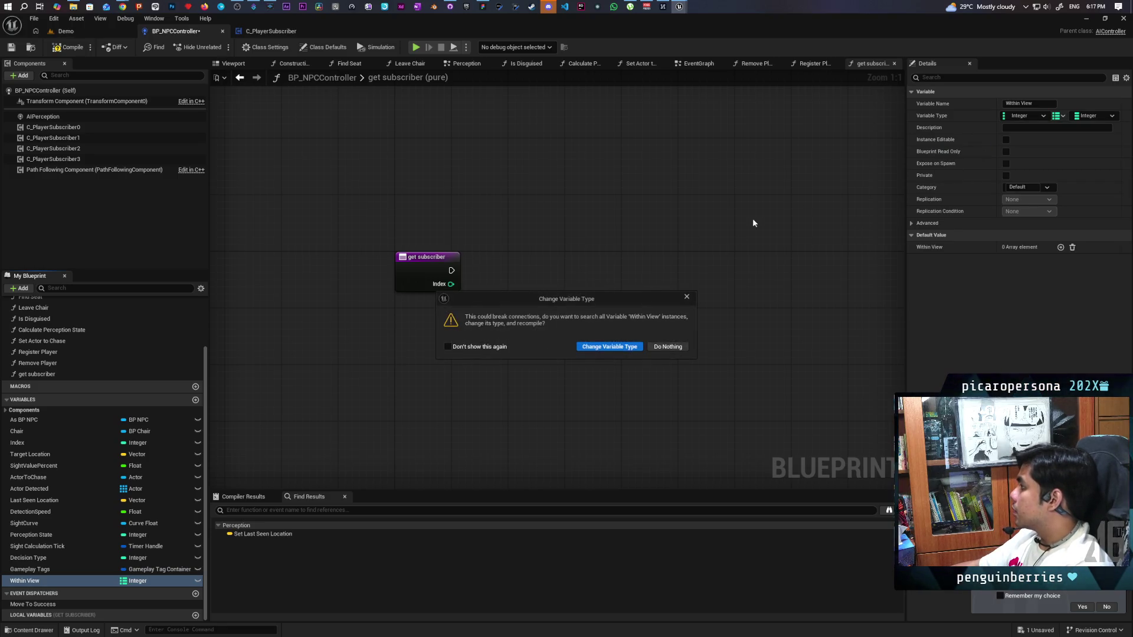
click(610, 347)
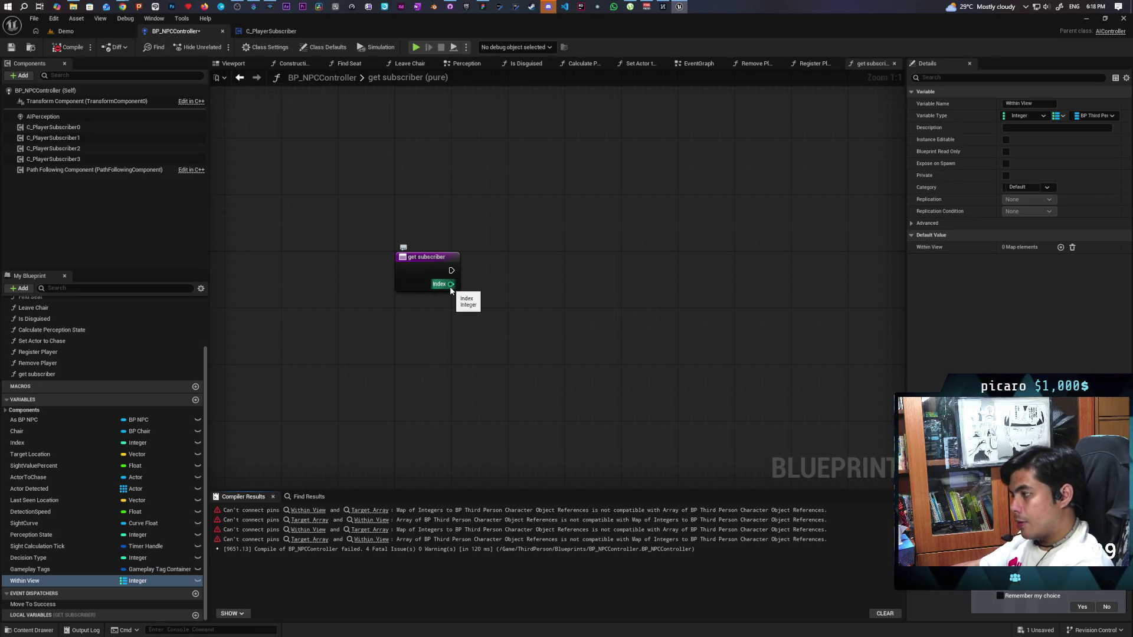
Add a Return Node and a C_PlayerSubscriber0 getter to the get subscriber graph.
drag(451, 284, 475, 337)
text(selec)
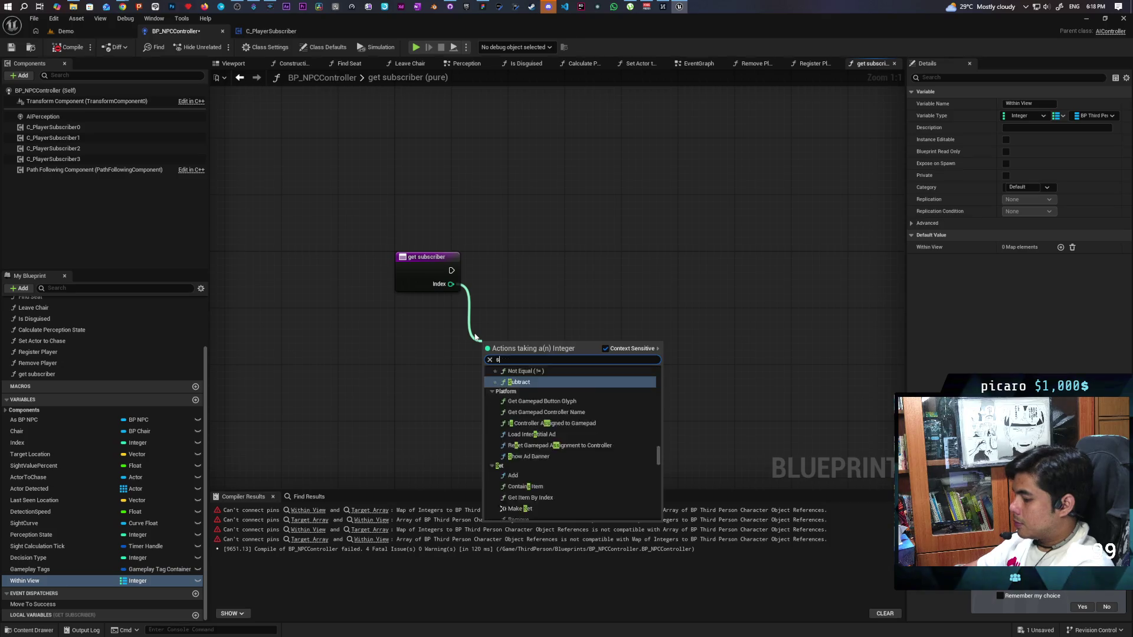
key(Return)
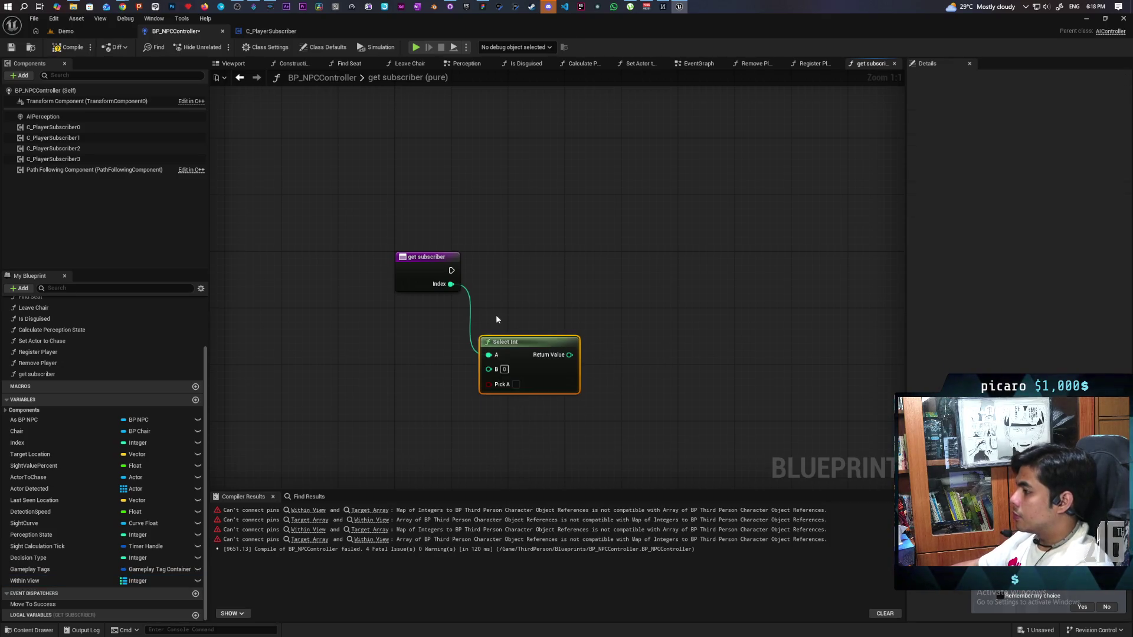
key(Delete)
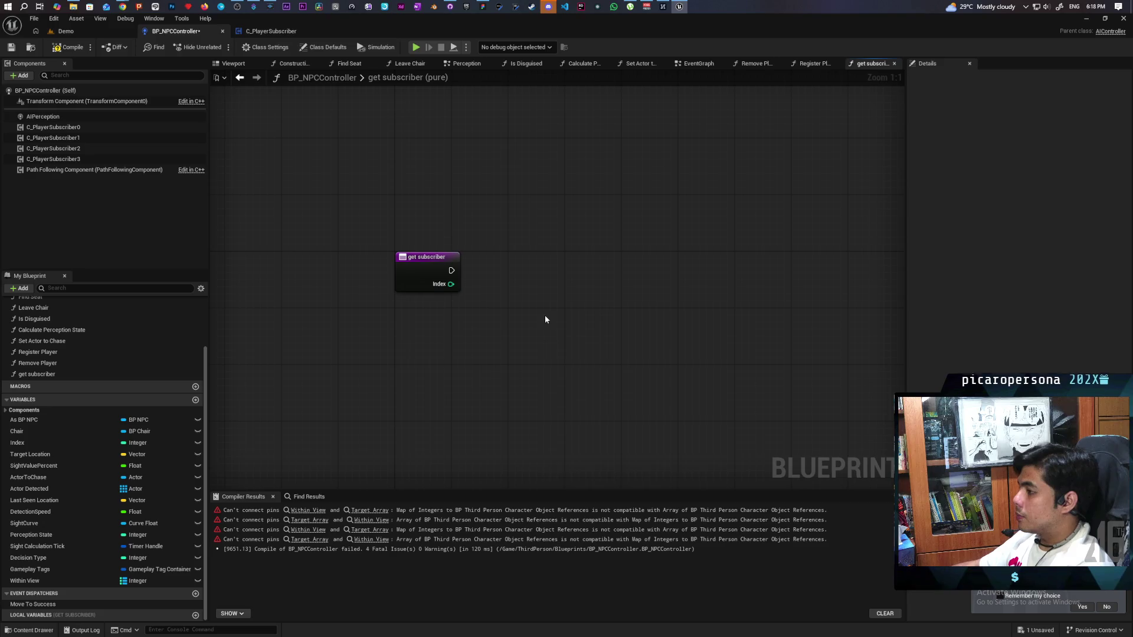
right_click(545, 319)
text(return)
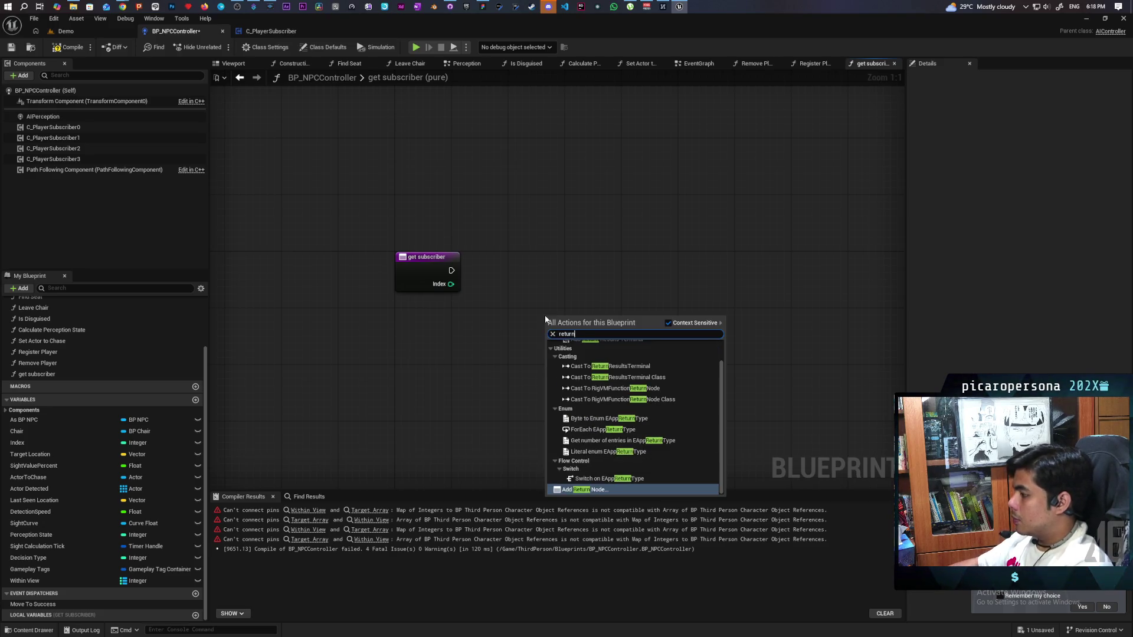
key(Return)
drag(565, 331, 591, 276)
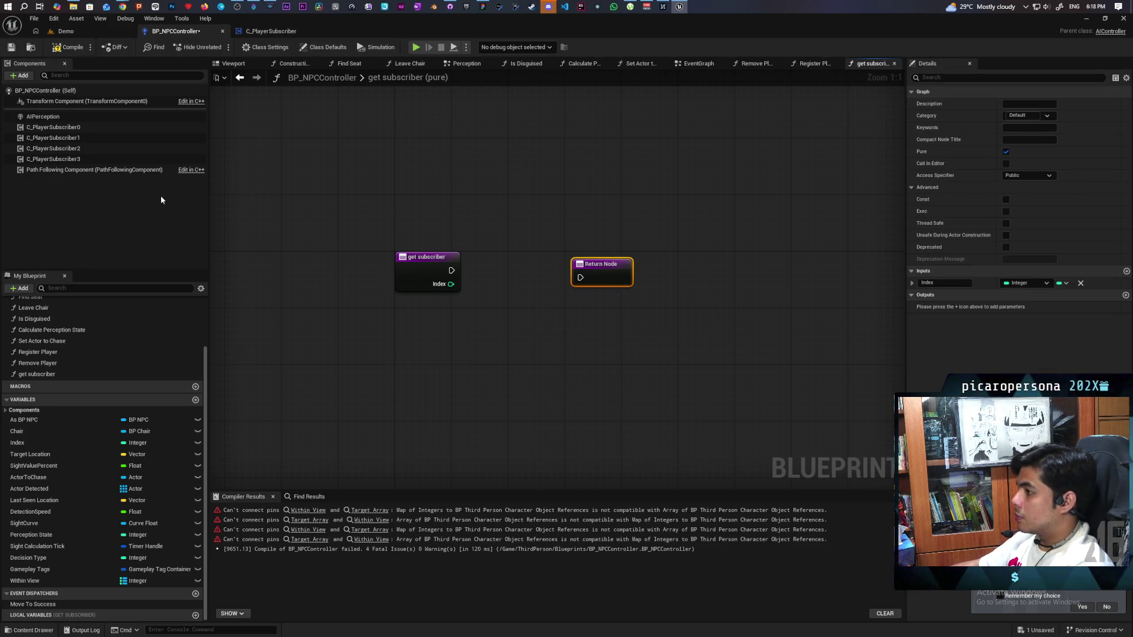
mouse_move(93, 127)
mouse_down()
mouse_move(511, 327)
mouse_move(578, 335)
mouse_move(602, 278)
mouse_up()
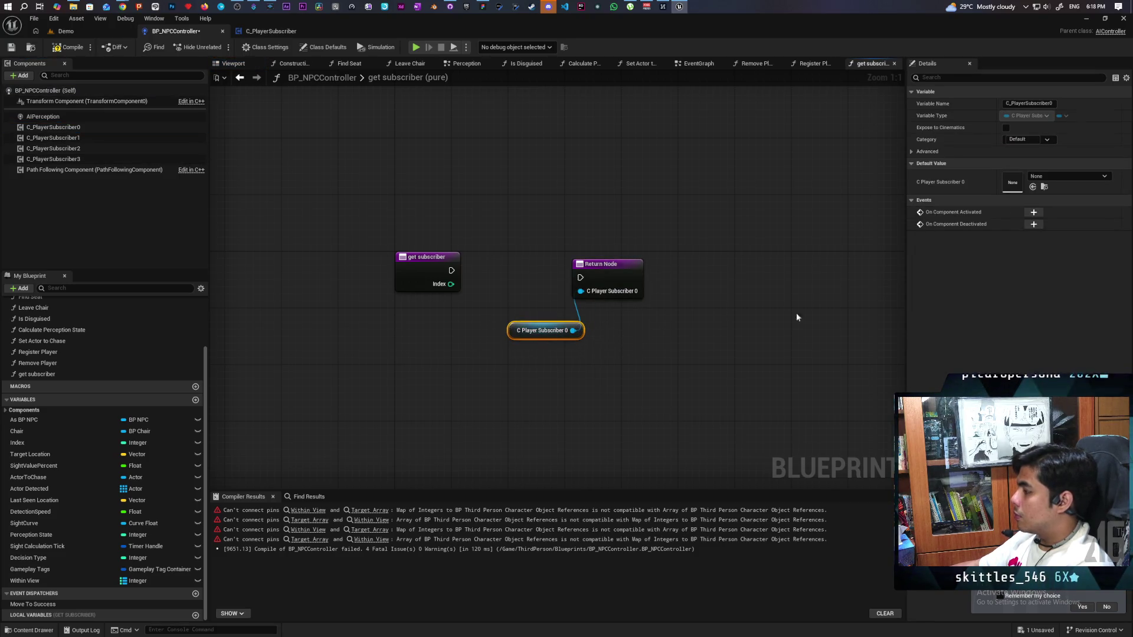
Name the function's return output Subscriber.
click(615, 274)
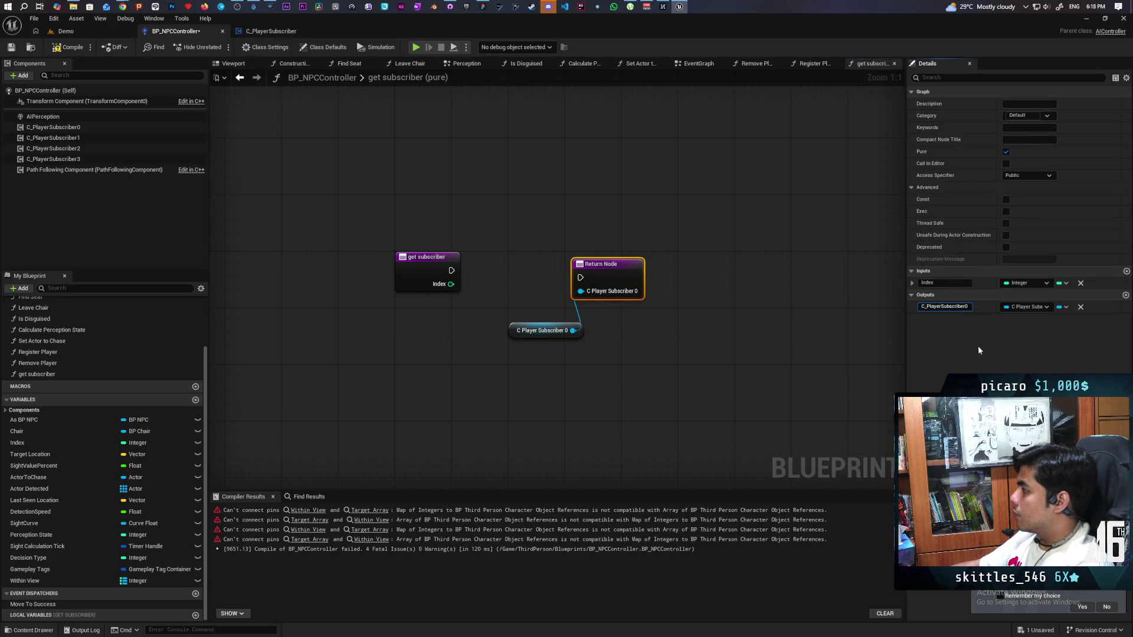
click(944, 308)
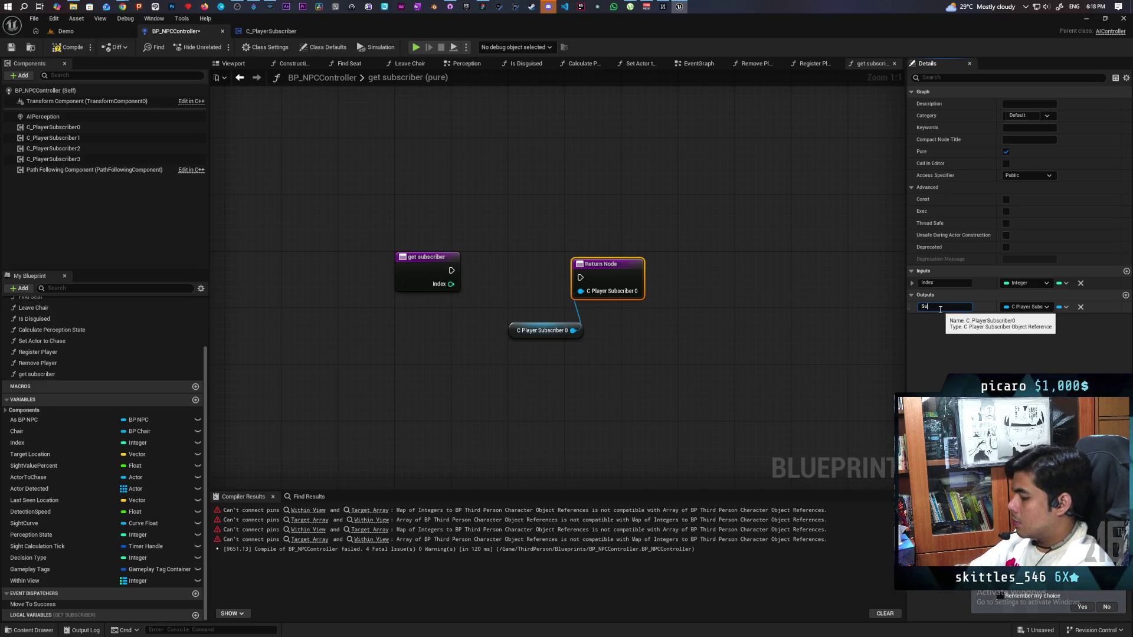
text(bscriber)
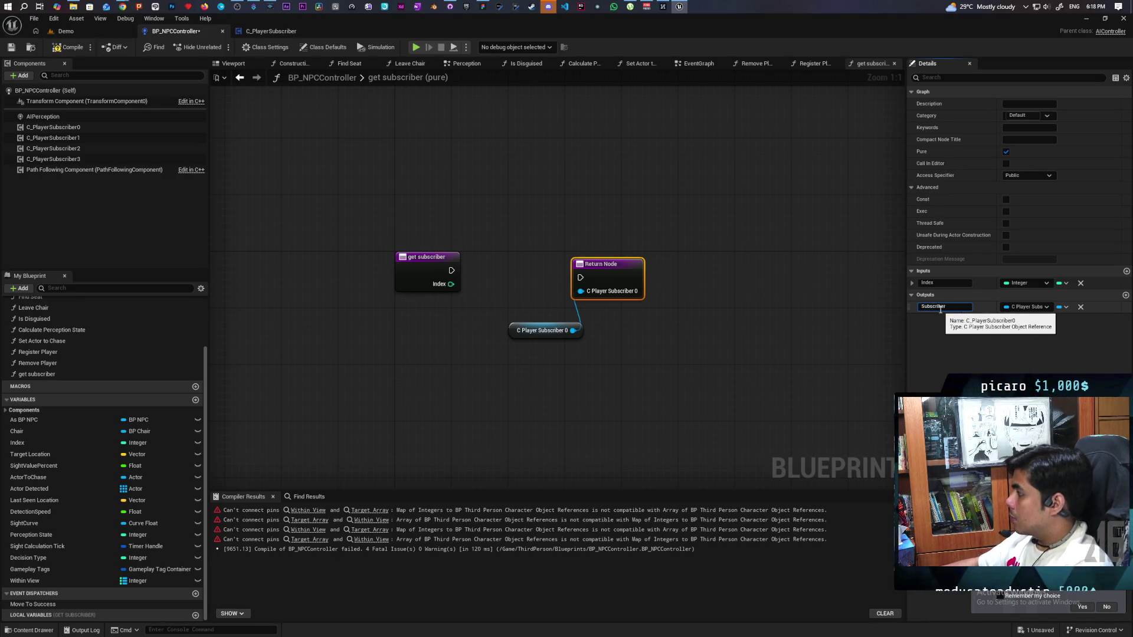
click(749, 357)
click(539, 331)
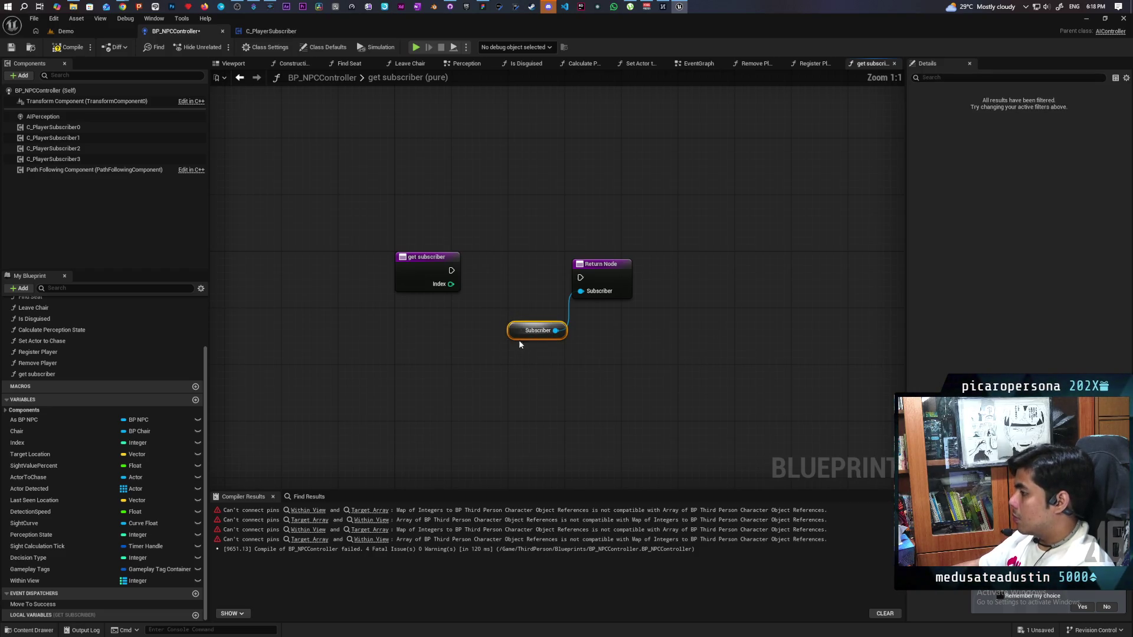
Add a Select node driven by Index, link execution to the Return Node, and delete the old getter.
drag(581, 290, 509, 215)
text(sel)
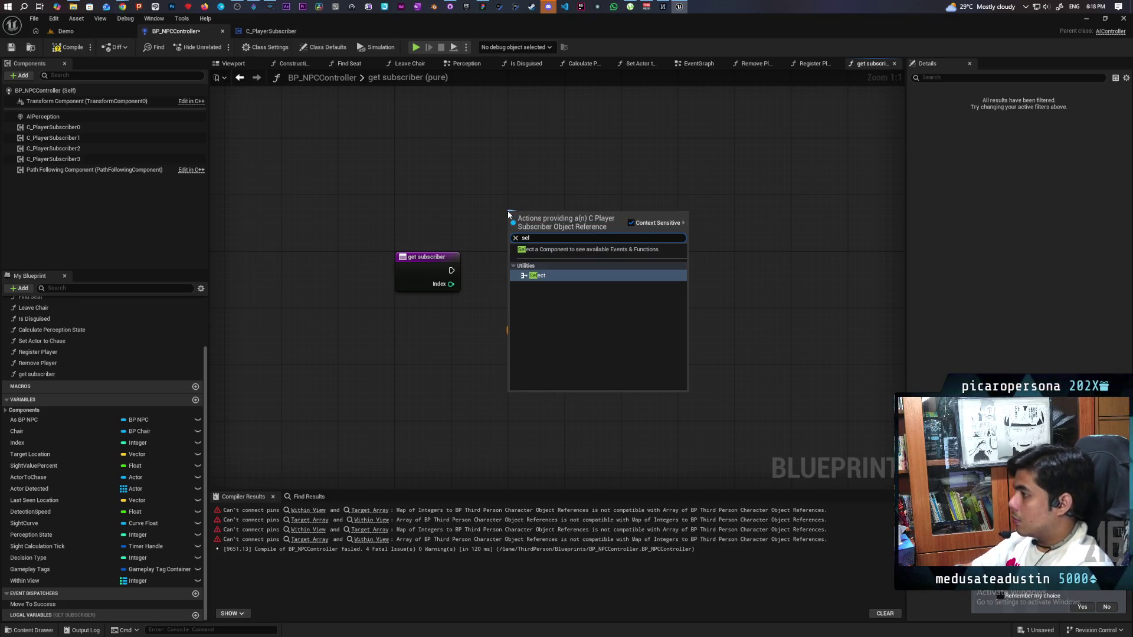
key(Return)
drag(456, 283, 510, 254)
drag(537, 330, 459, 380)
drag(547, 220, 532, 333)
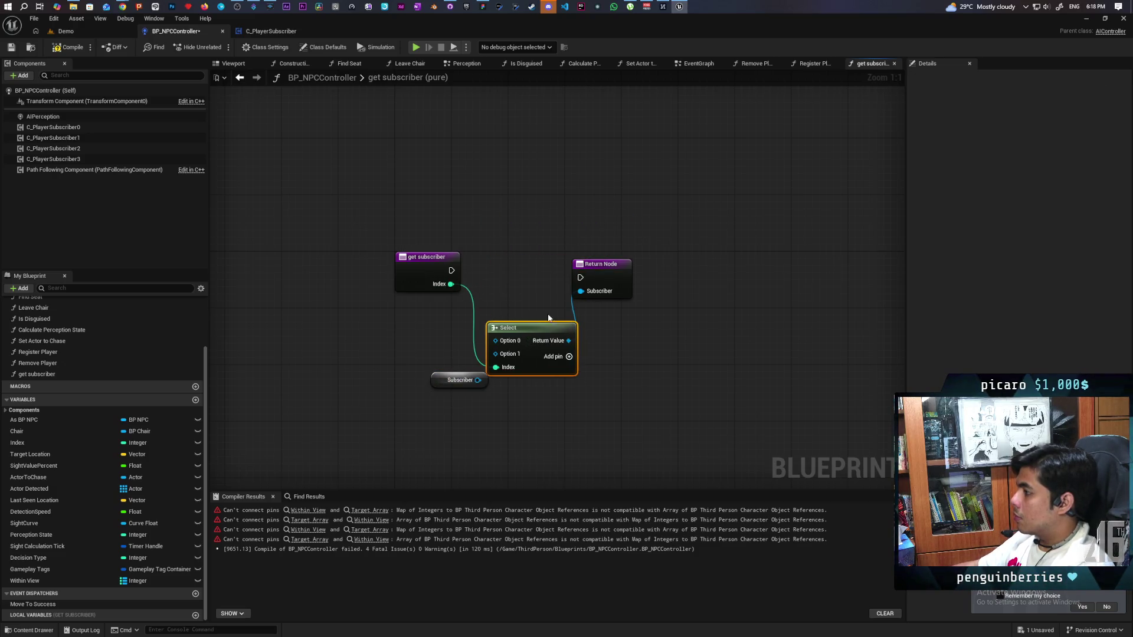
drag(602, 264, 651, 243)
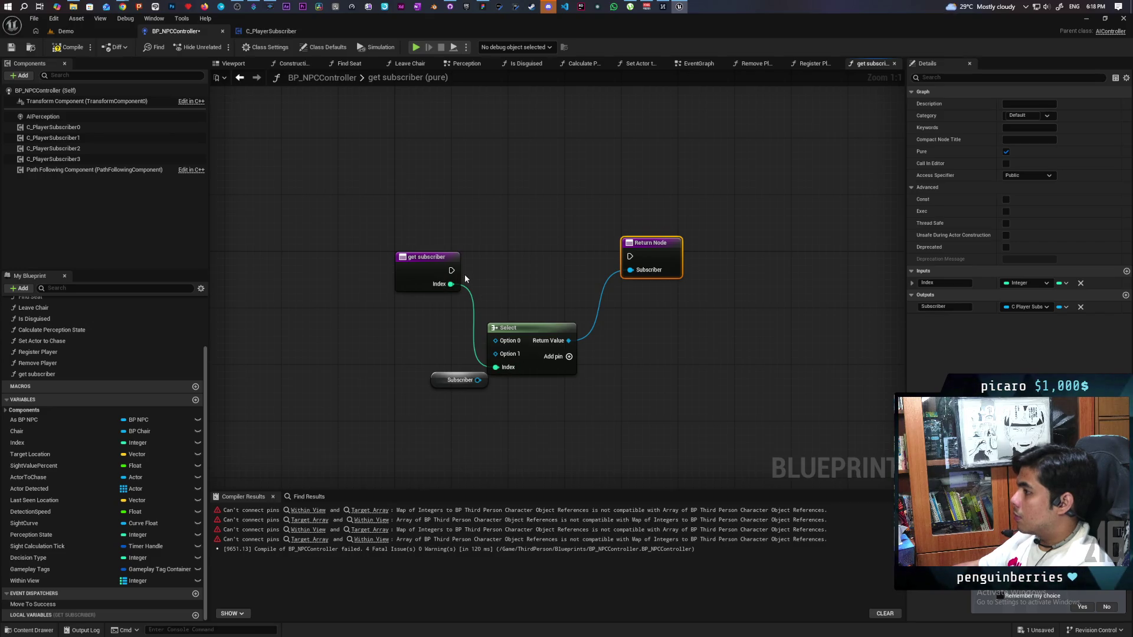
drag(451, 270, 641, 264)
drag(536, 324, 571, 324)
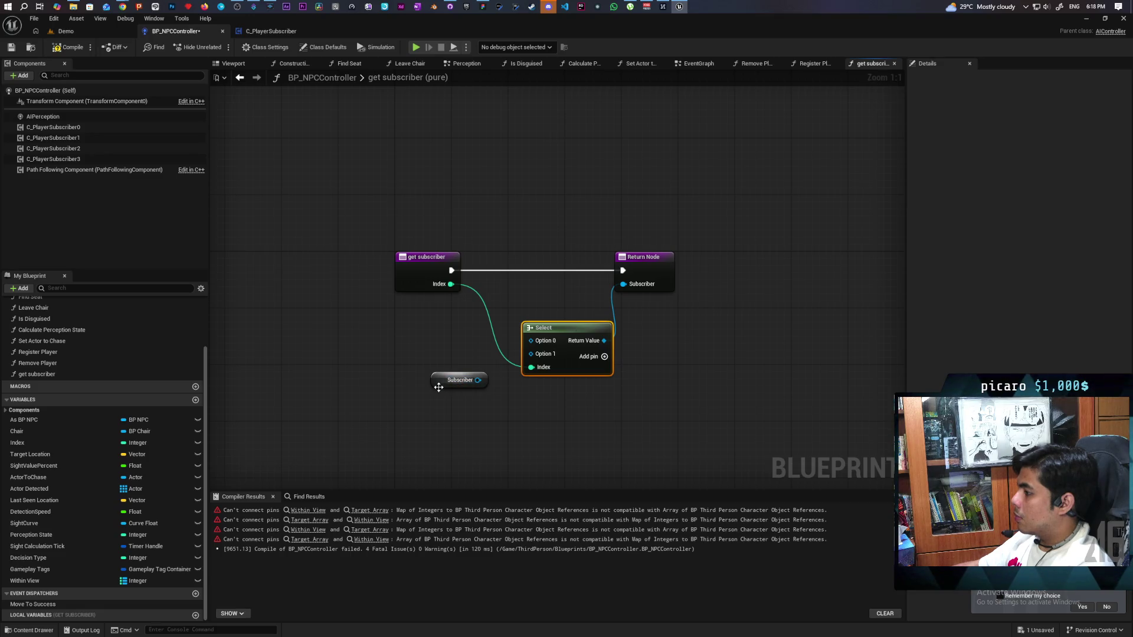
drag(438, 387, 439, 359)
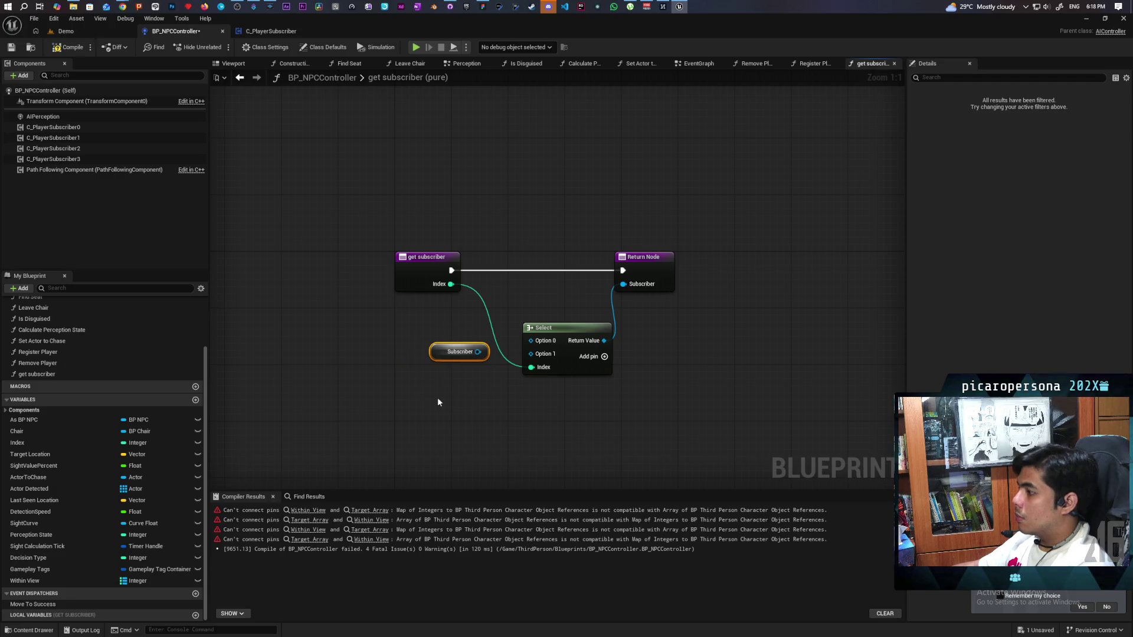
key(Delete)
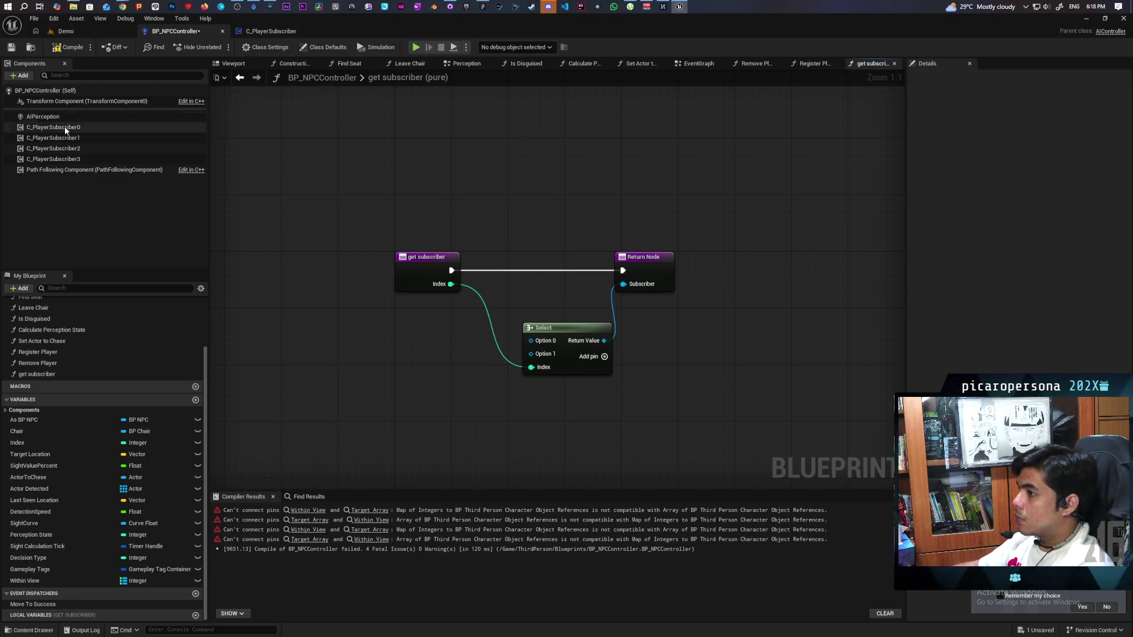
Wire C_PlayerSubscriber0–3 into Select Options 0–3, straighten the wires, and compile.
mouse_move(65, 127)
mouse_down()
mouse_move(295, 248)
mouse_move(531, 341)
mouse_up()
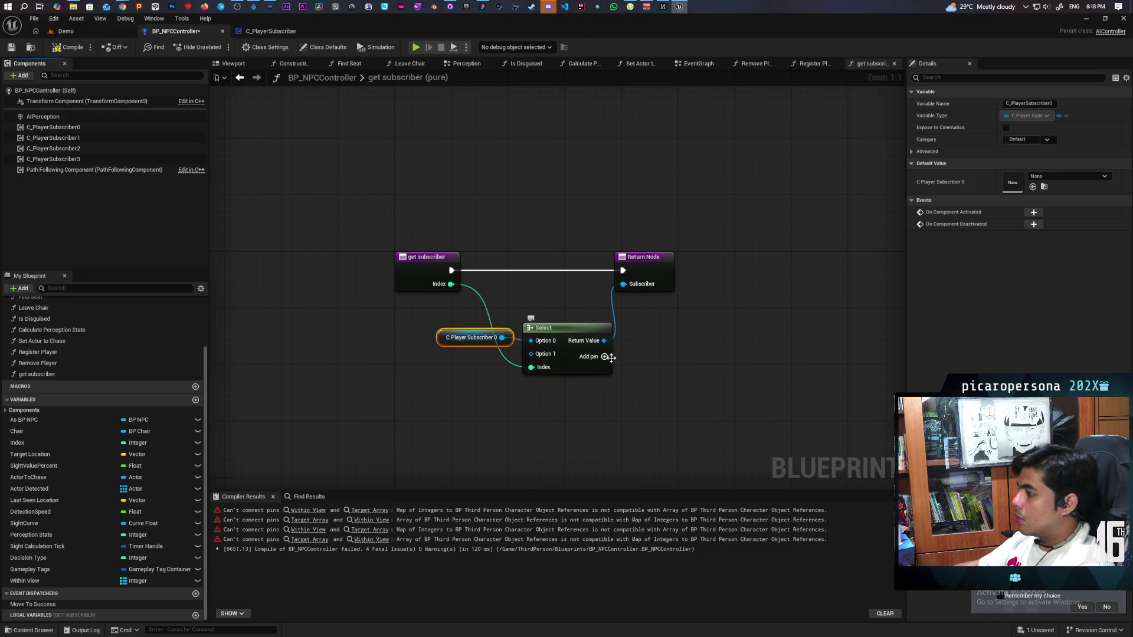
click(604, 356)
click(604, 356)
mouse_move(53, 138)
mouse_down()
mouse_move(472, 354)
mouse_move(531, 353)
mouse_up()
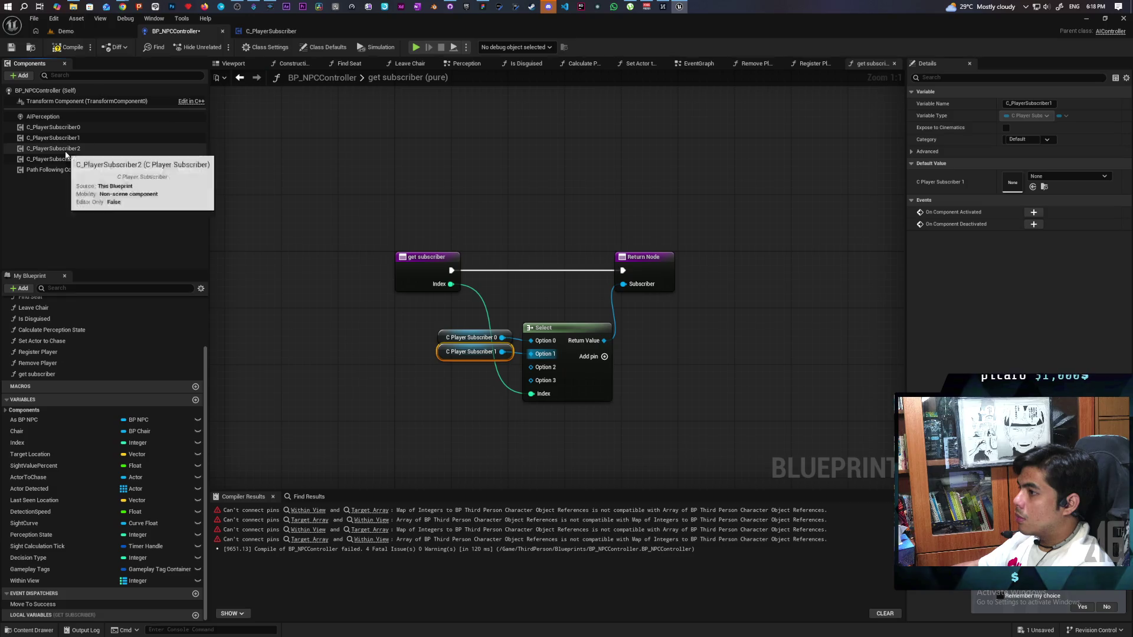
mouse_move(54, 148)
mouse_down()
mouse_move(506, 382)
mouse_move(535, 369)
mouse_up()
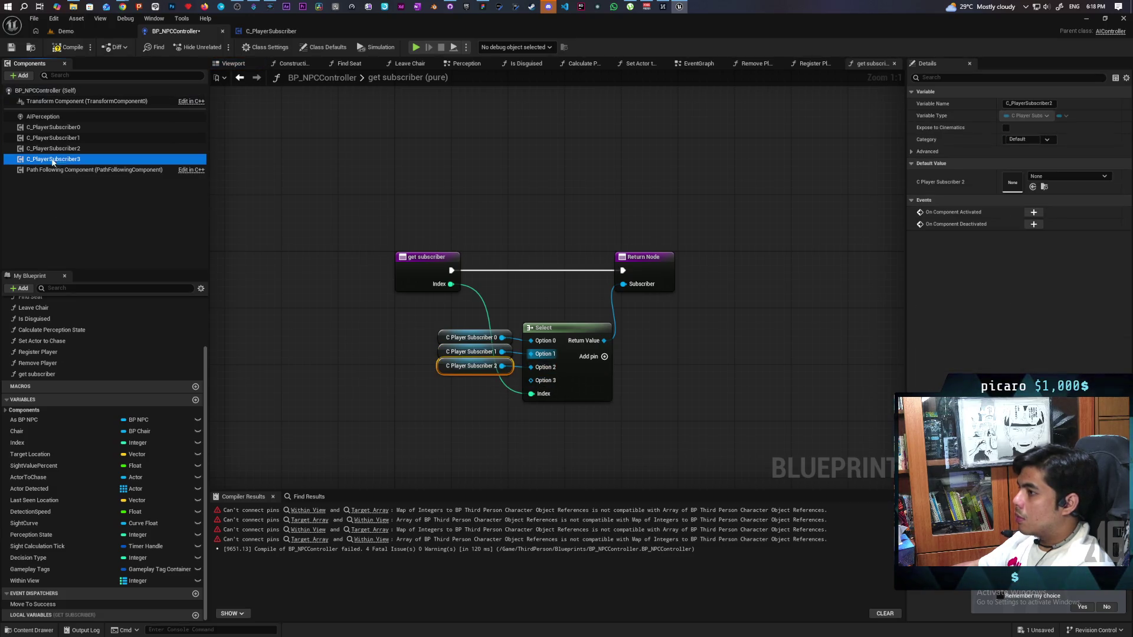
drag(53, 159, 532, 380)
drag(453, 433, 615, 351)
key(q)
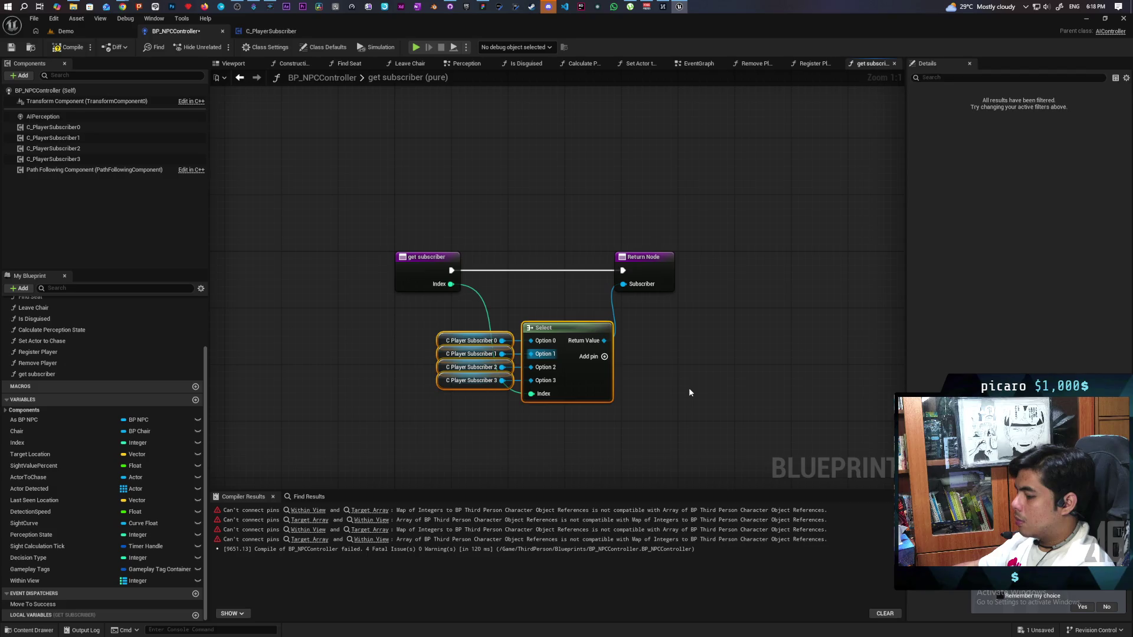
click(671, 349)
click(68, 48)
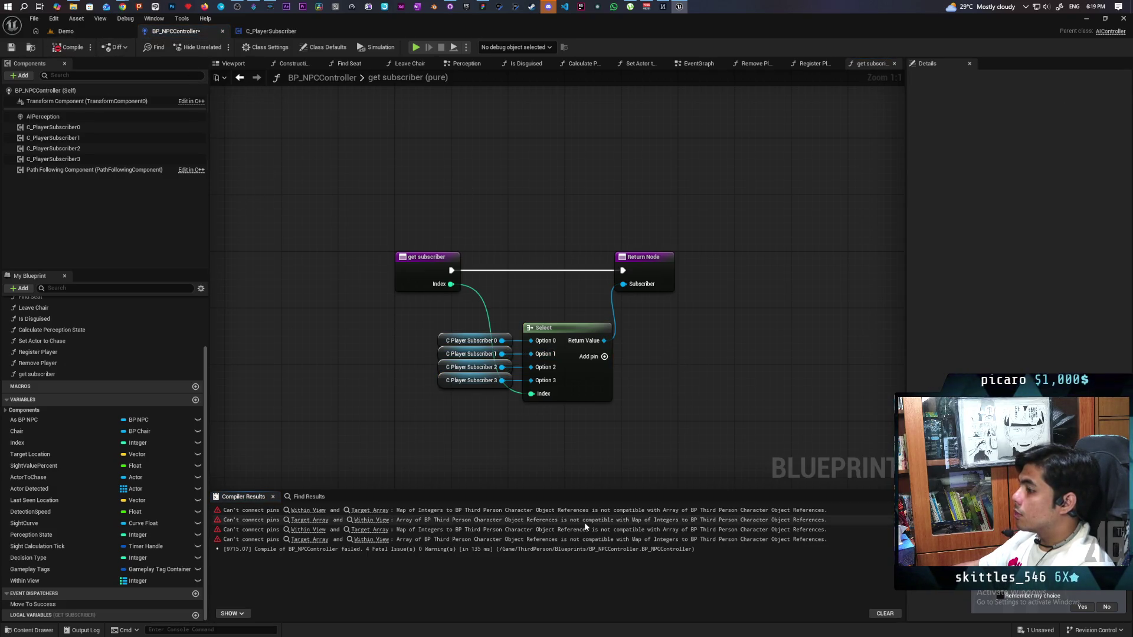
click(313, 511)
Delete the ADDUNIQUE, greater-than and Branch nodes from Register Player and recompile.
mouse_move(560, 410)
mouse_down()
mouse_move(623, 429)
mouse_move(500, 404)
mouse_up()
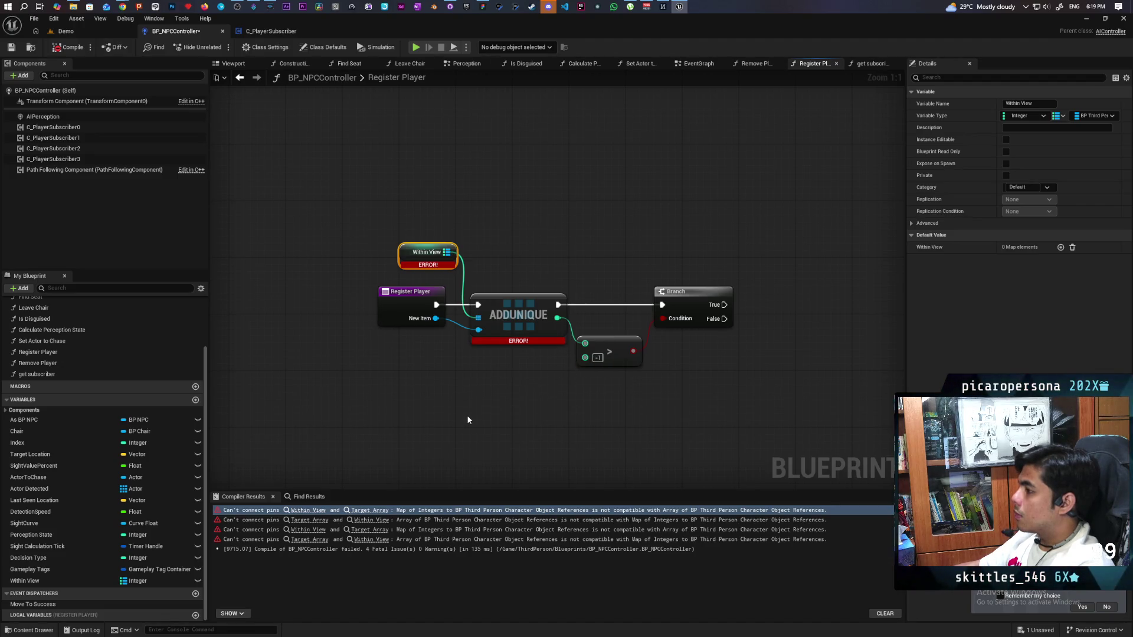
drag(458, 411, 406, 407)
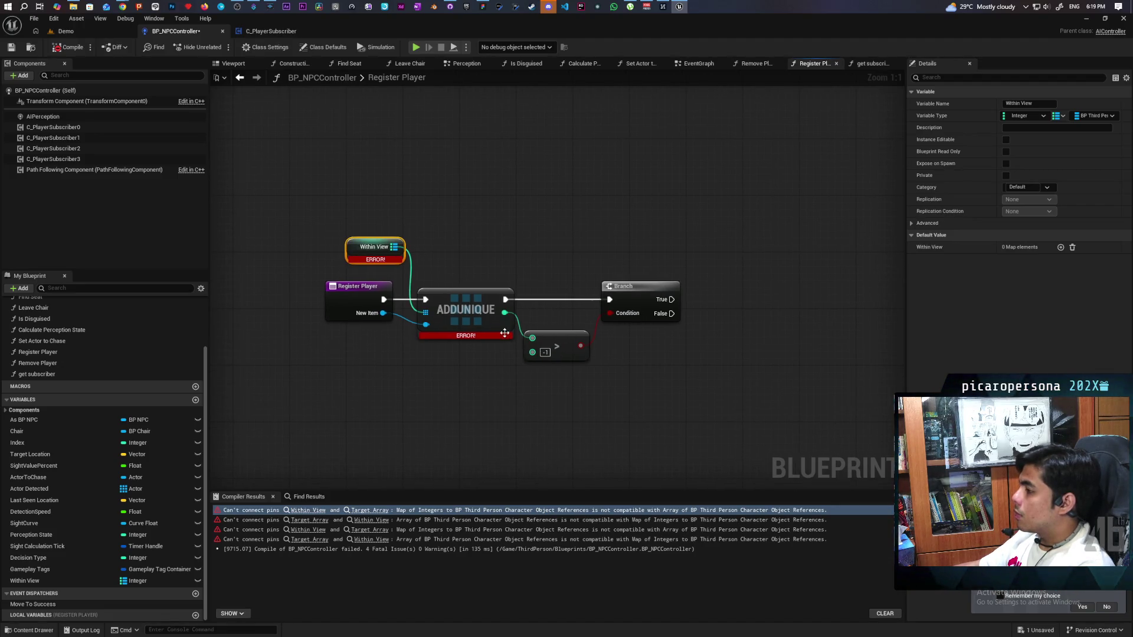
drag(471, 268, 573, 416)
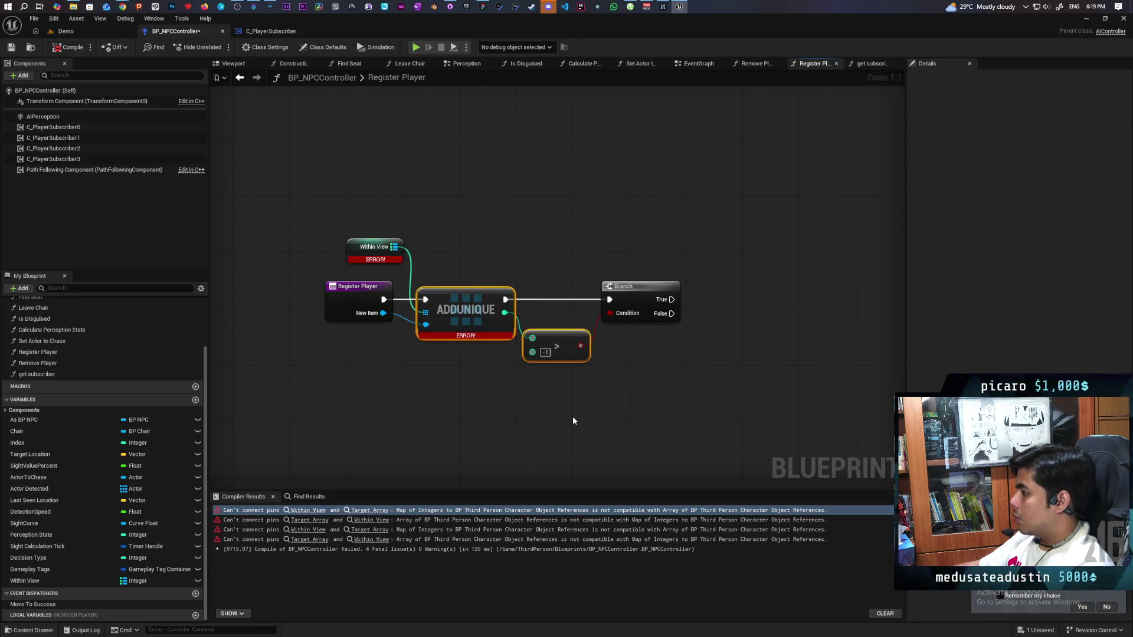
drag(545, 253, 686, 408)
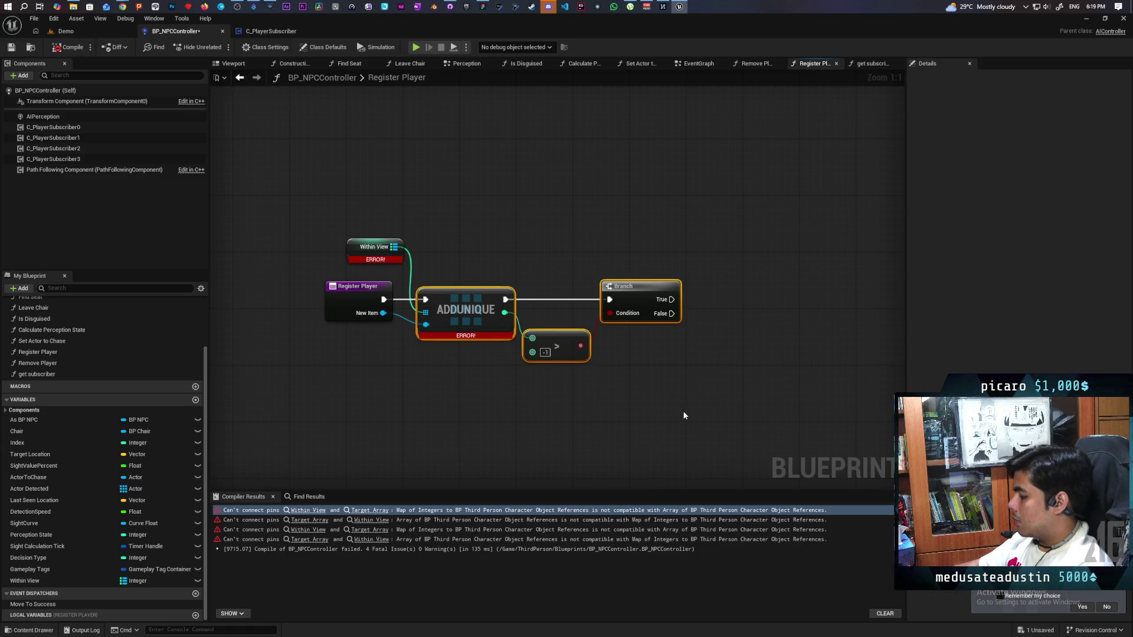
key(Delete)
click(72, 51)
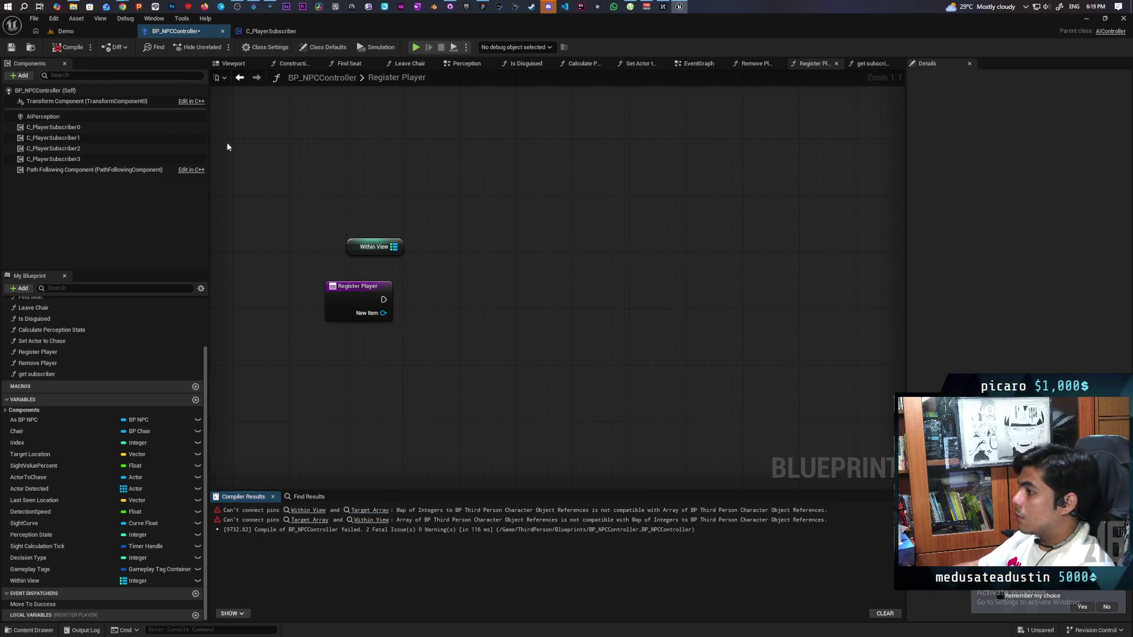
Add a Values node fed by the Within View map, wire Register Player's execution into it, and compile.
mouse_move(392, 246)
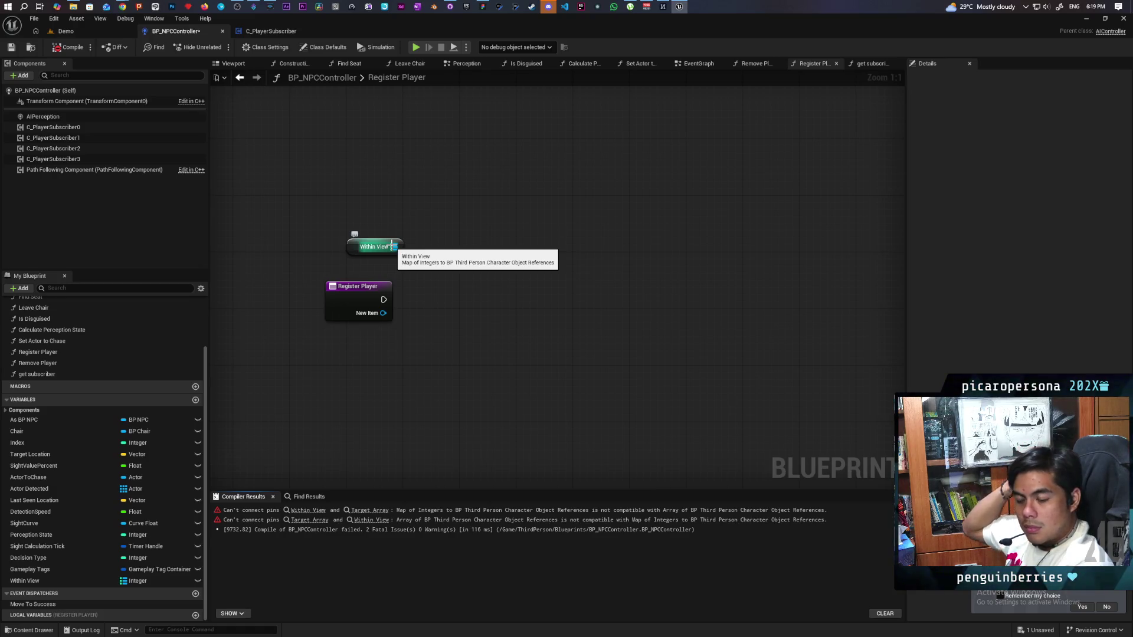
mouse_move(392, 246)
mouse_down()
mouse_move(479, 244)
mouse_move(452, 242)
mouse_up()
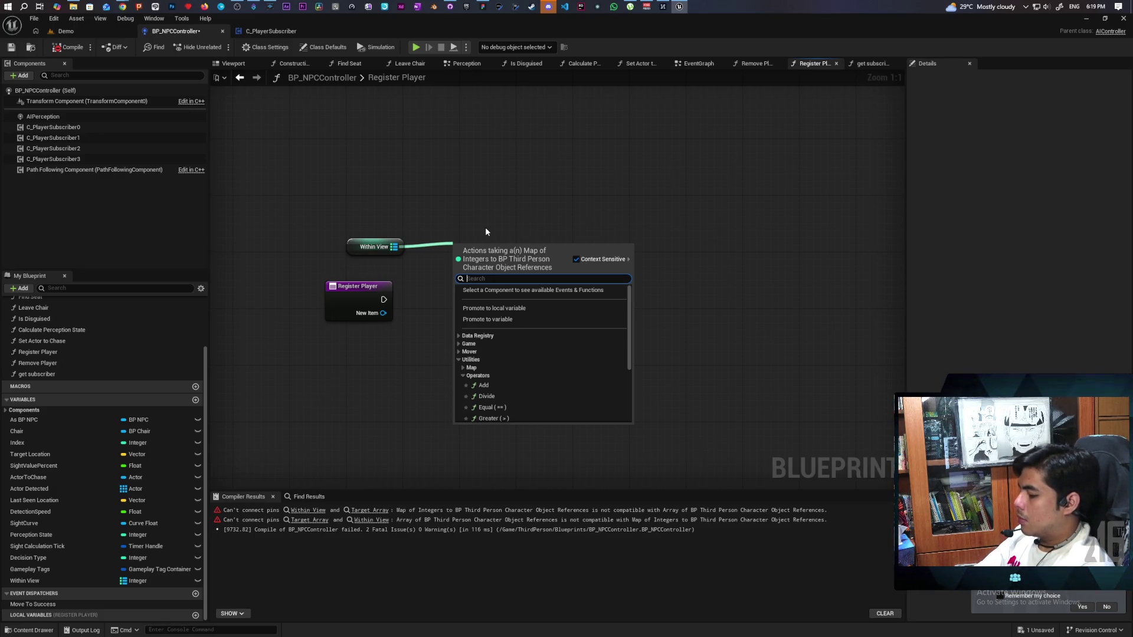
text(valu)
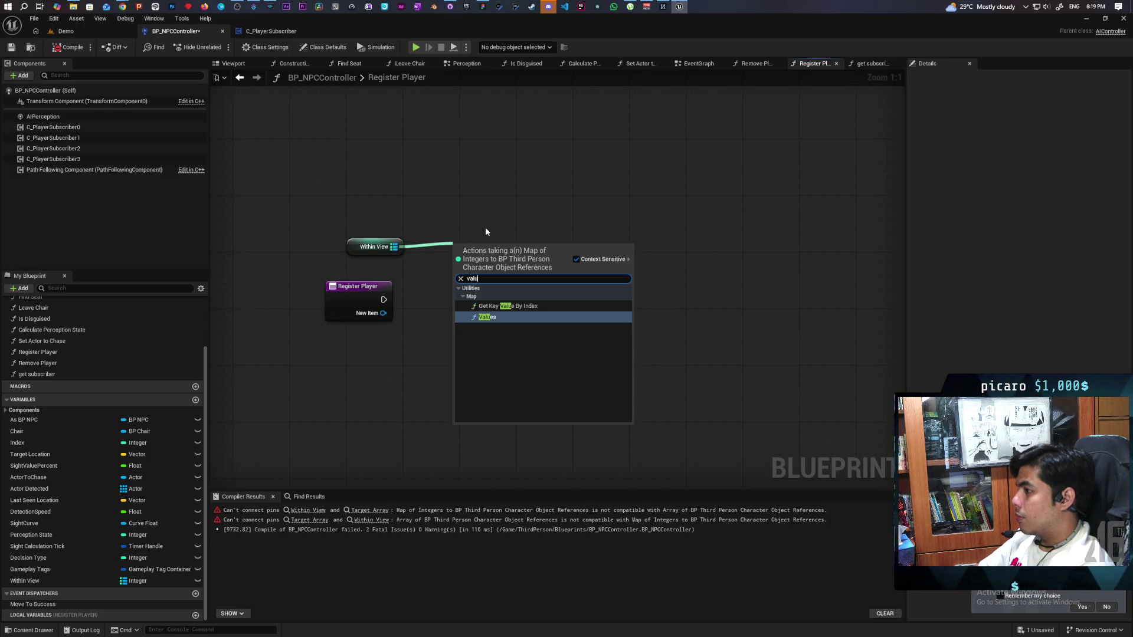
key(Return)
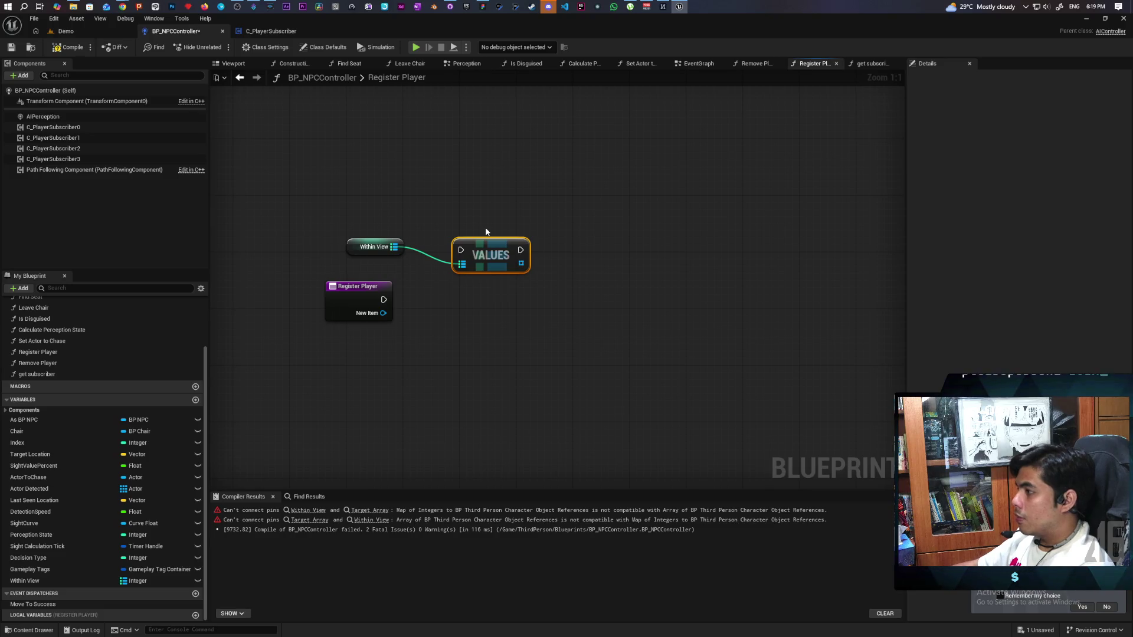
mouse_move(489, 249)
mouse_down()
mouse_move(486, 293)
mouse_move(442, 348)
mouse_move(449, 324)
mouse_up()
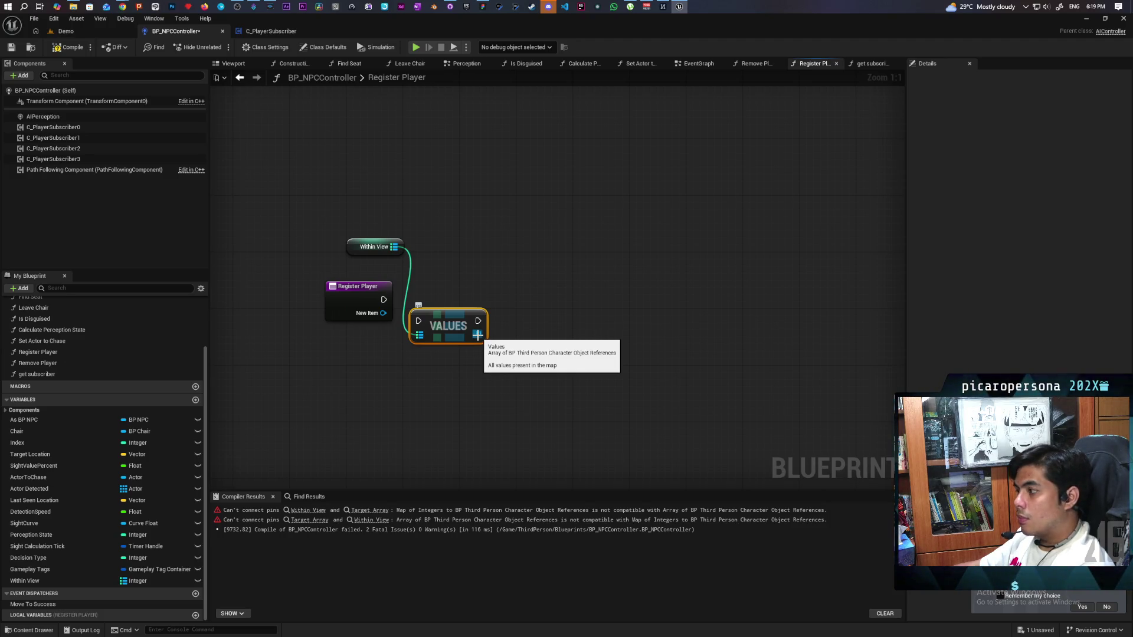
drag(477, 335, 504, 388)
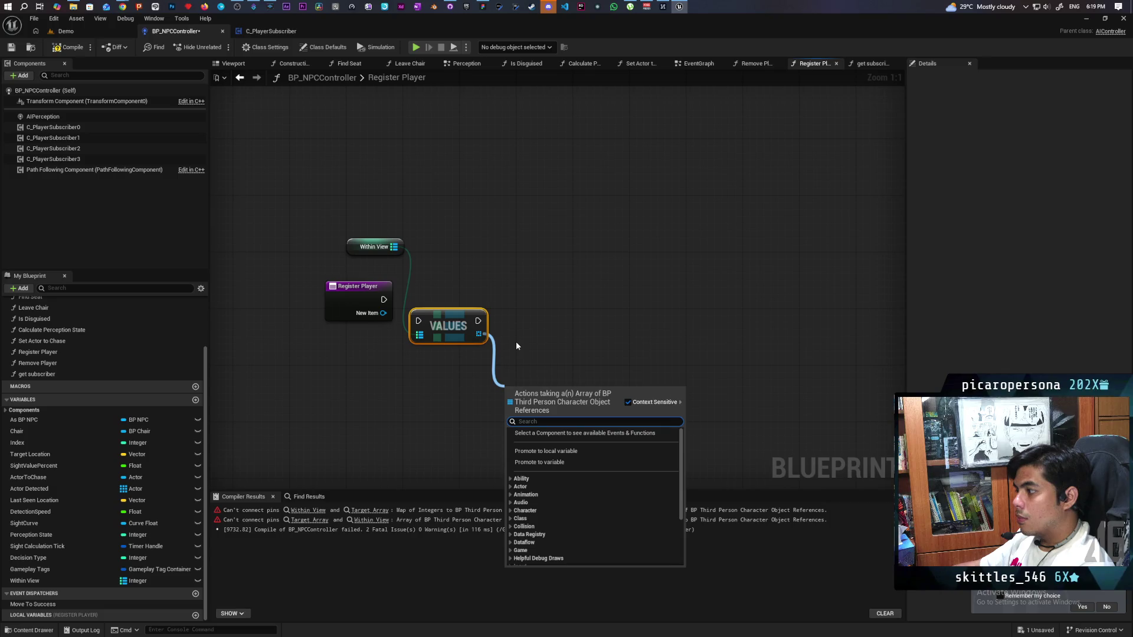
click(516, 341)
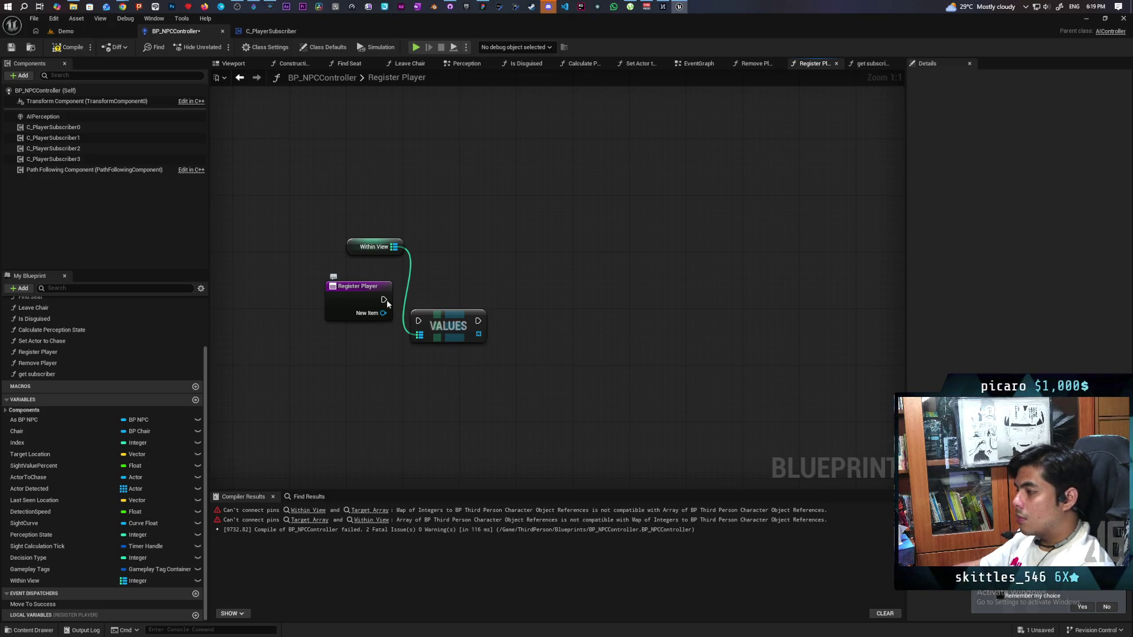
drag(439, 325, 439, 305)
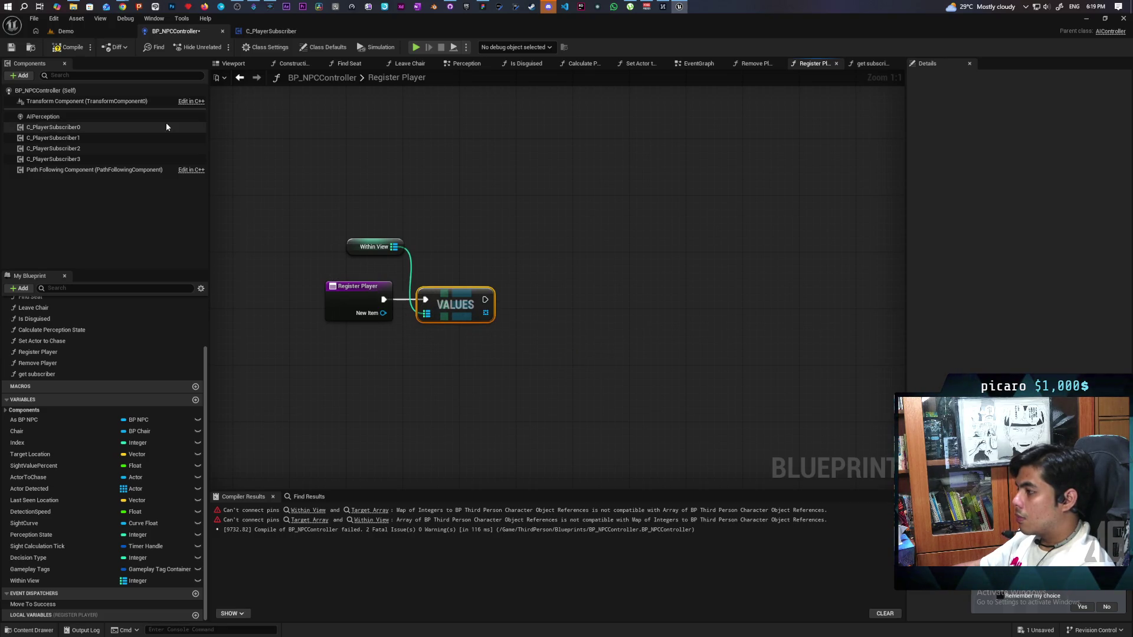
click(69, 46)
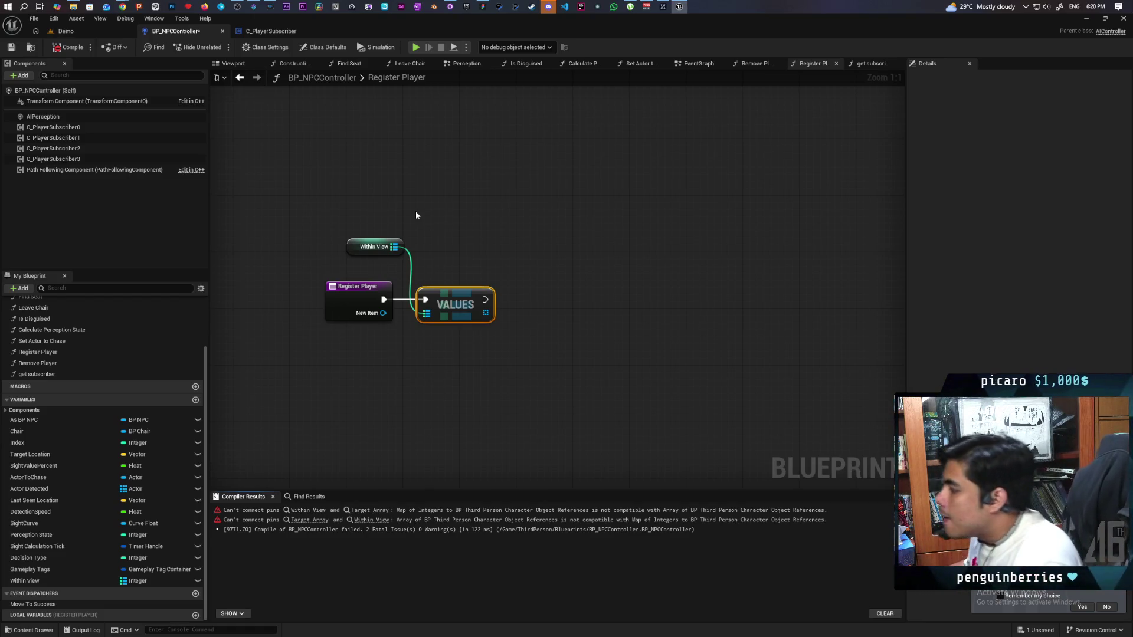
drag(484, 313, 491, 350)
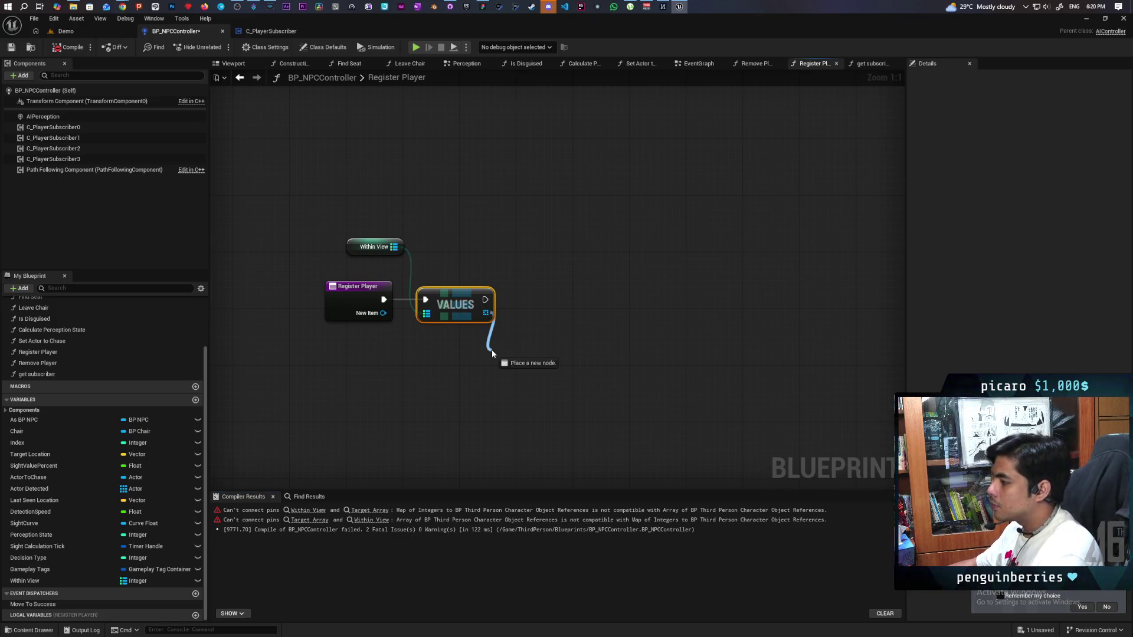
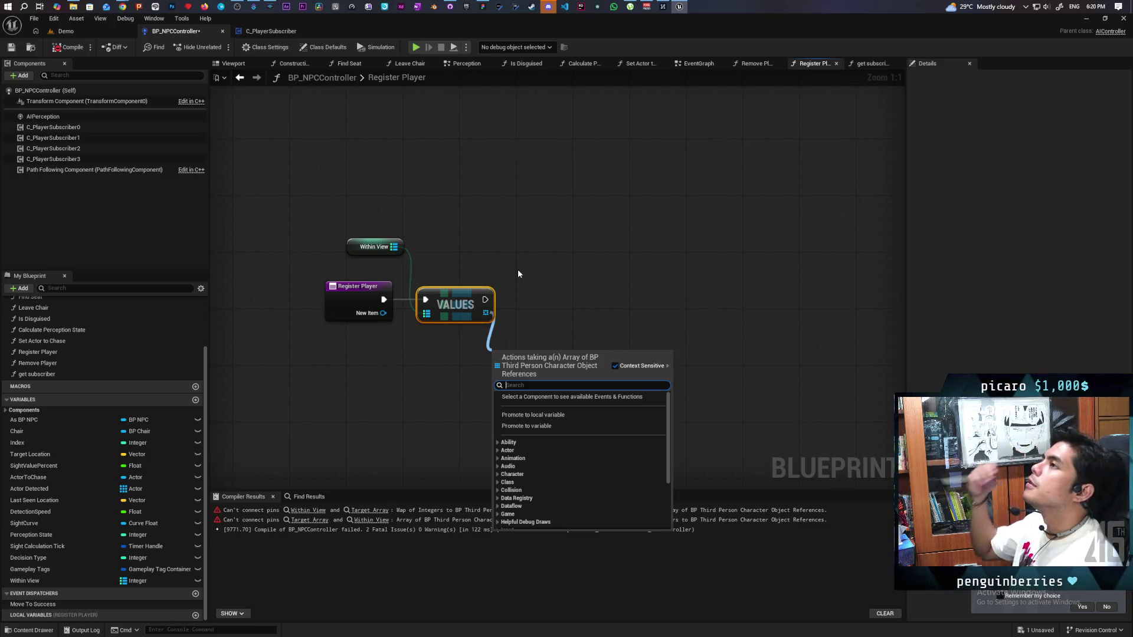
Jump to the first compile error and delete the broken Remove node in Remove Player.
click(376, 131)
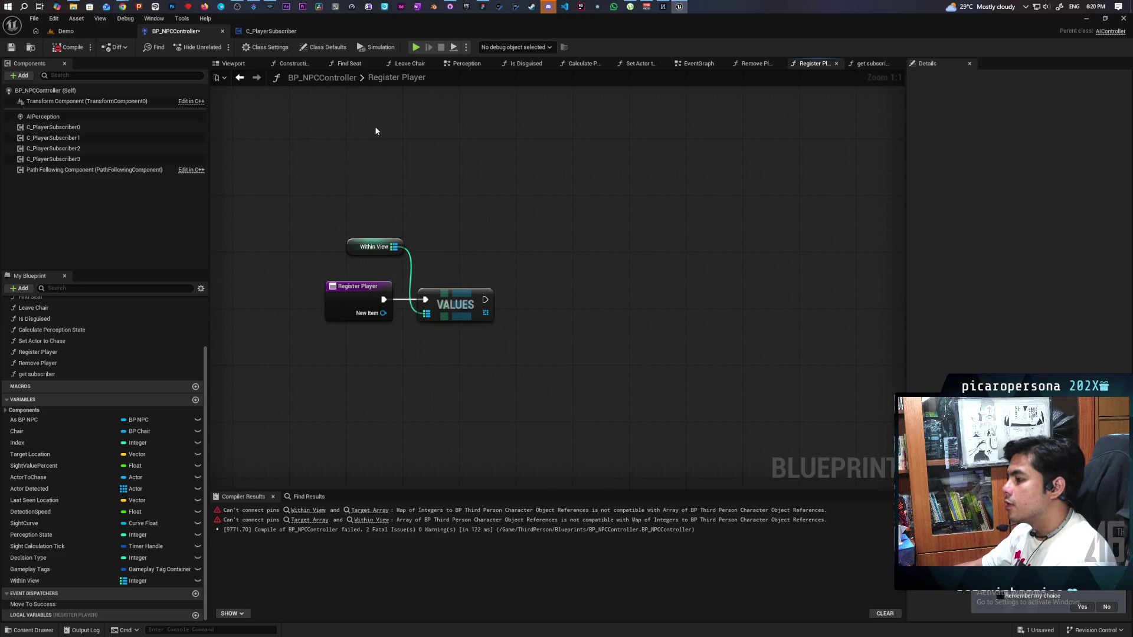
mouse_move(448, 263)
mouse_down()
mouse_move(448, 324)
mouse_move(463, 342)
mouse_move(445, 286)
mouse_up()
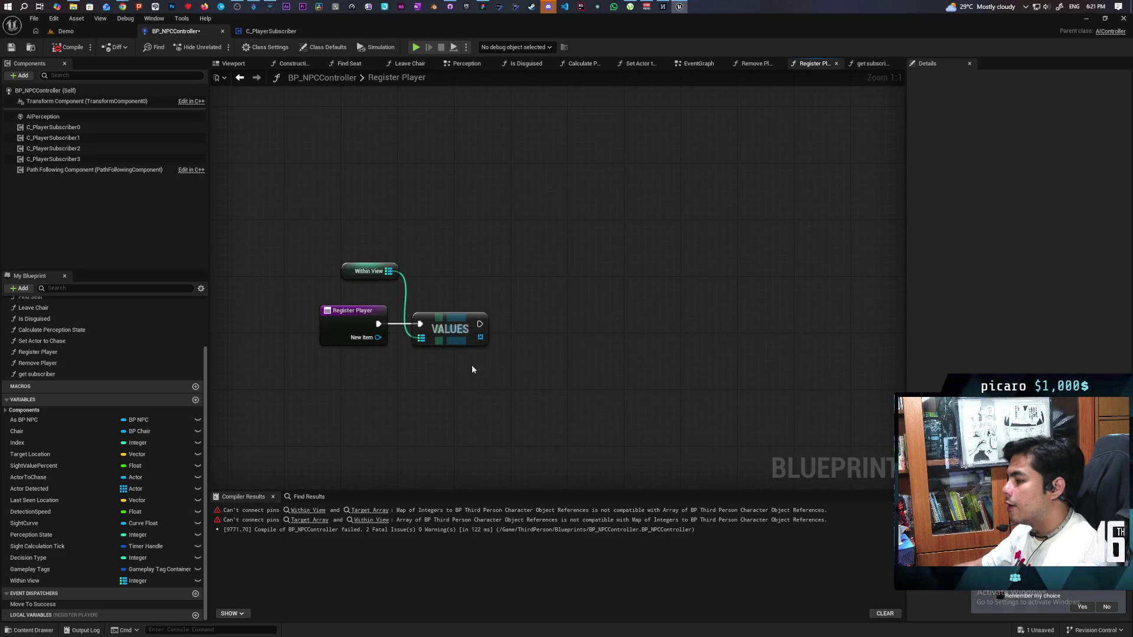
click(335, 510)
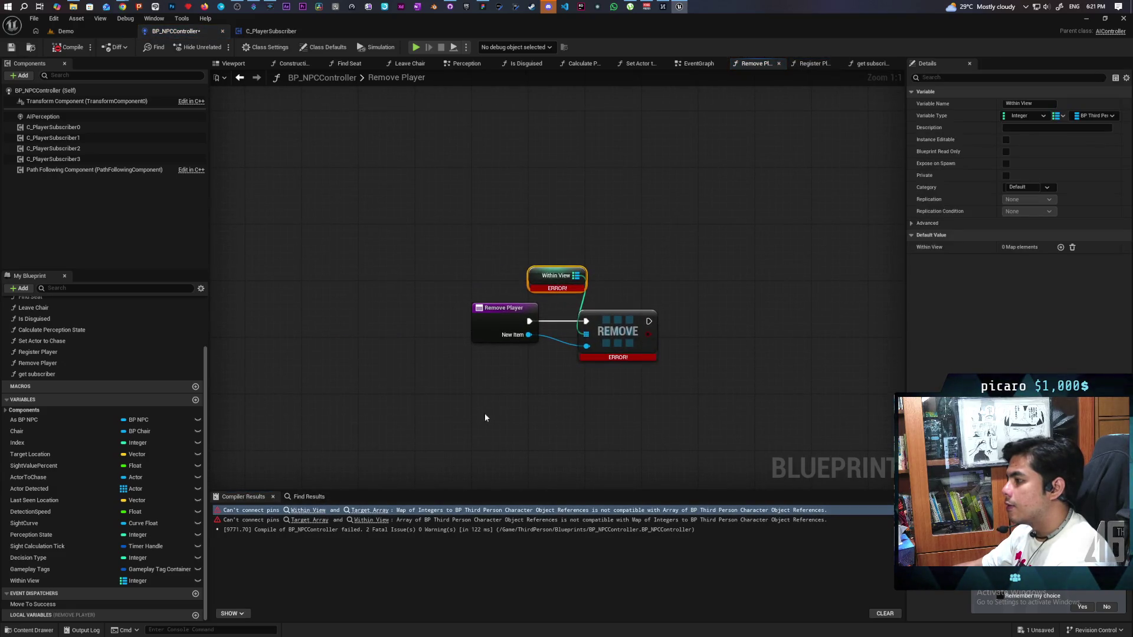
click(597, 336)
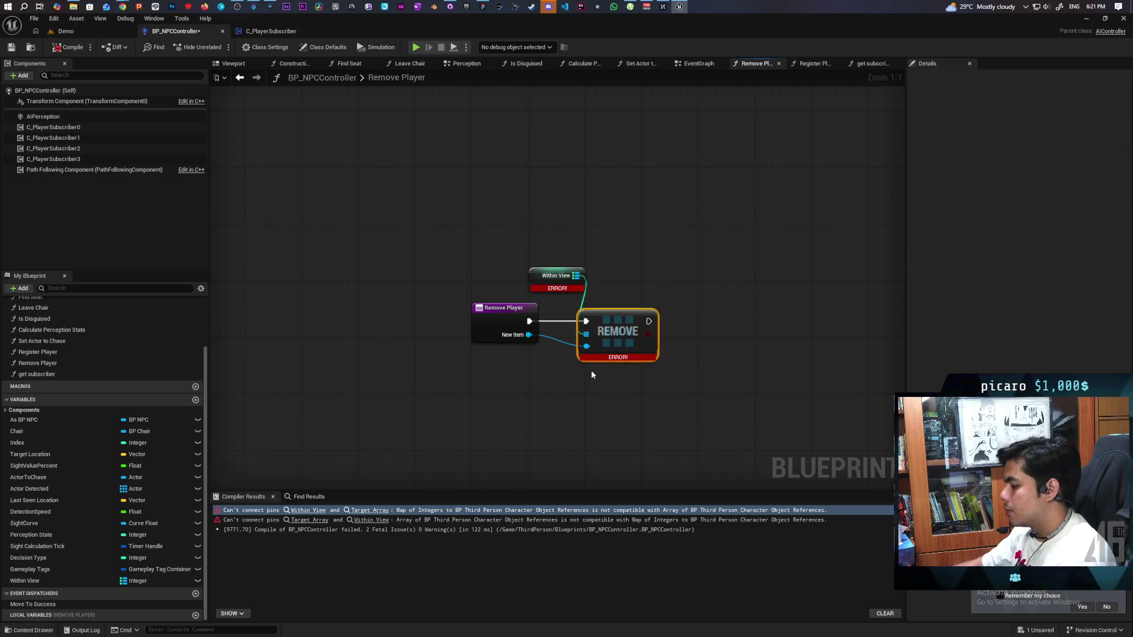
key(Delete)
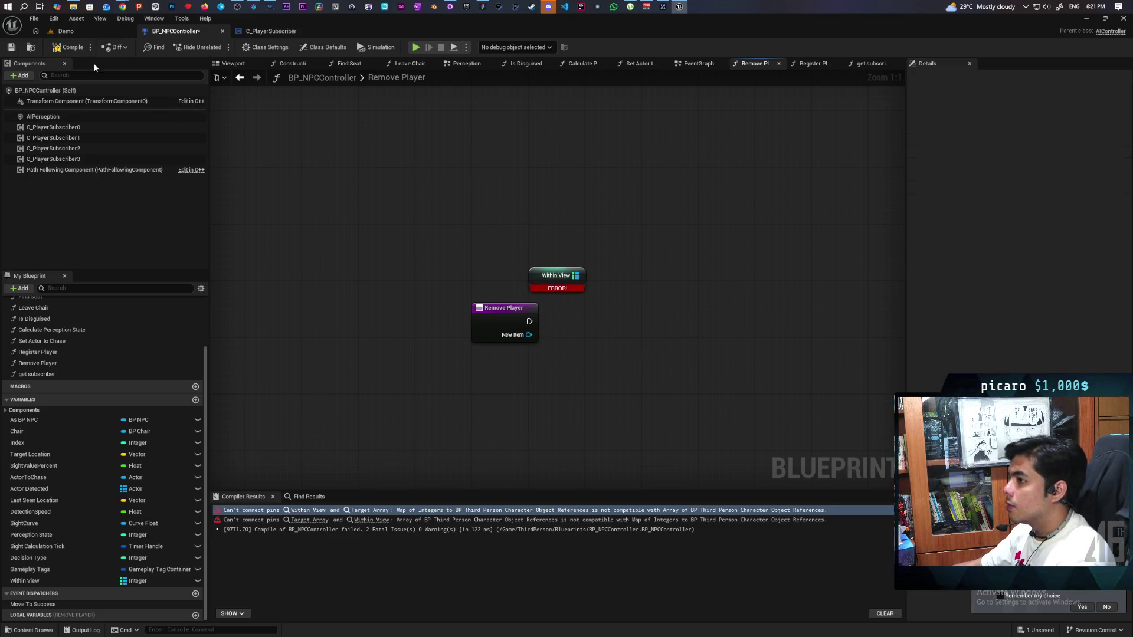
Recompile, then add a Values node off the Within View map.
click(76, 51)
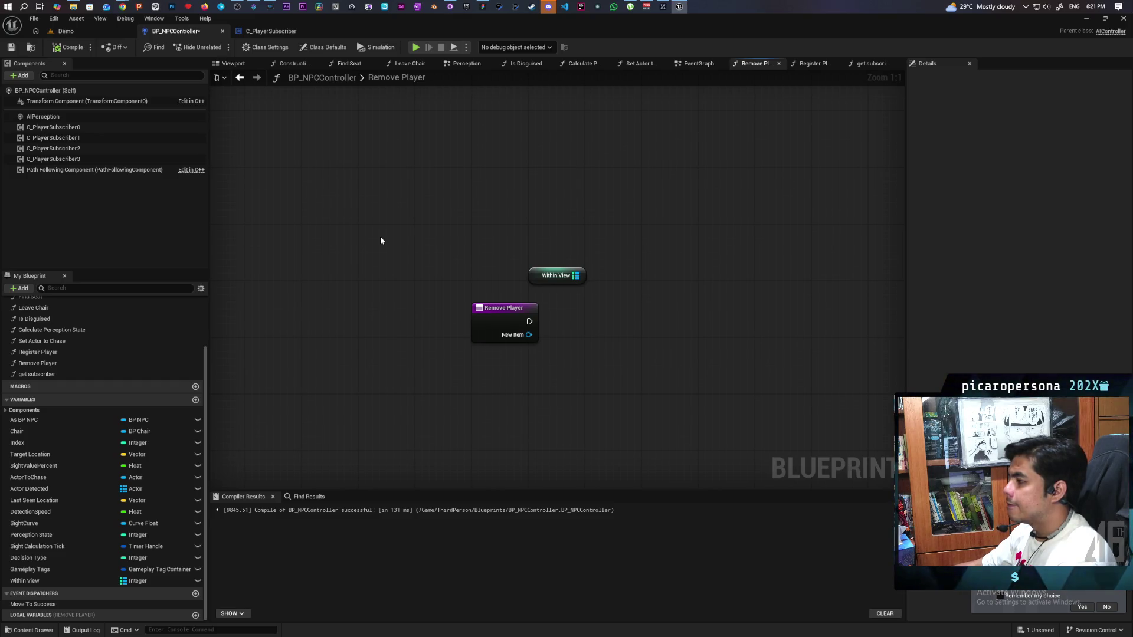
drag(578, 280, 592, 318)
text(valus)
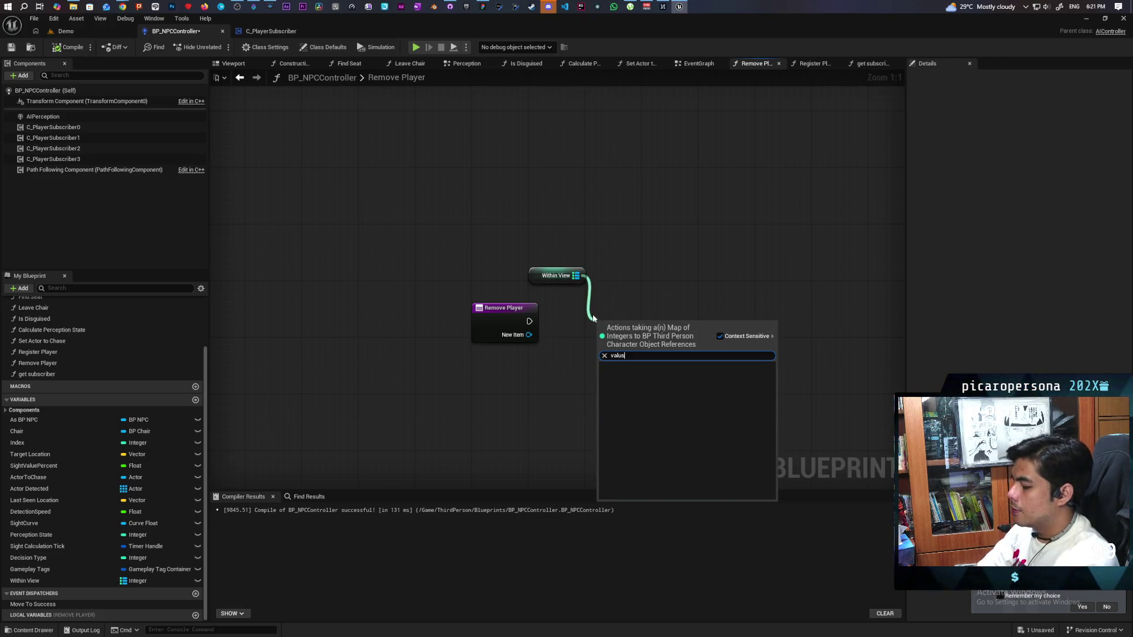
key(BackSpace)
key(BackSpace)
key(Return)
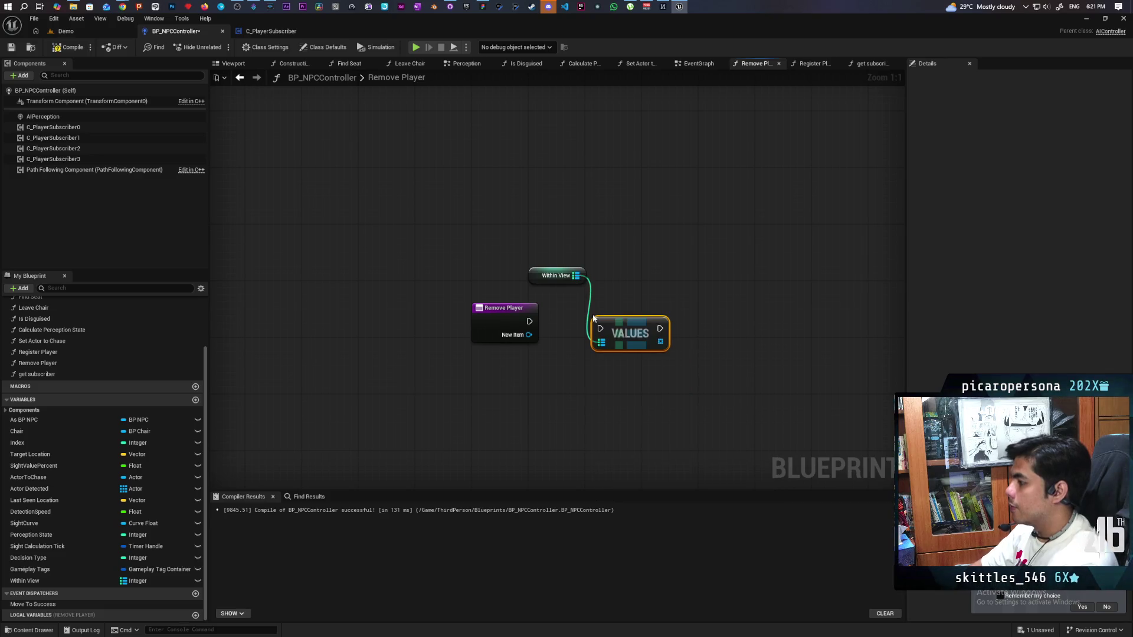
Wire Remove Player's execution into Values, Find New Item in the values, then compile and save.
mouse_move(529, 321)
mouse_down()
mouse_move(602, 328)
mouse_move(604, 318)
mouse_move(661, 368)
mouse_up()
text(find)
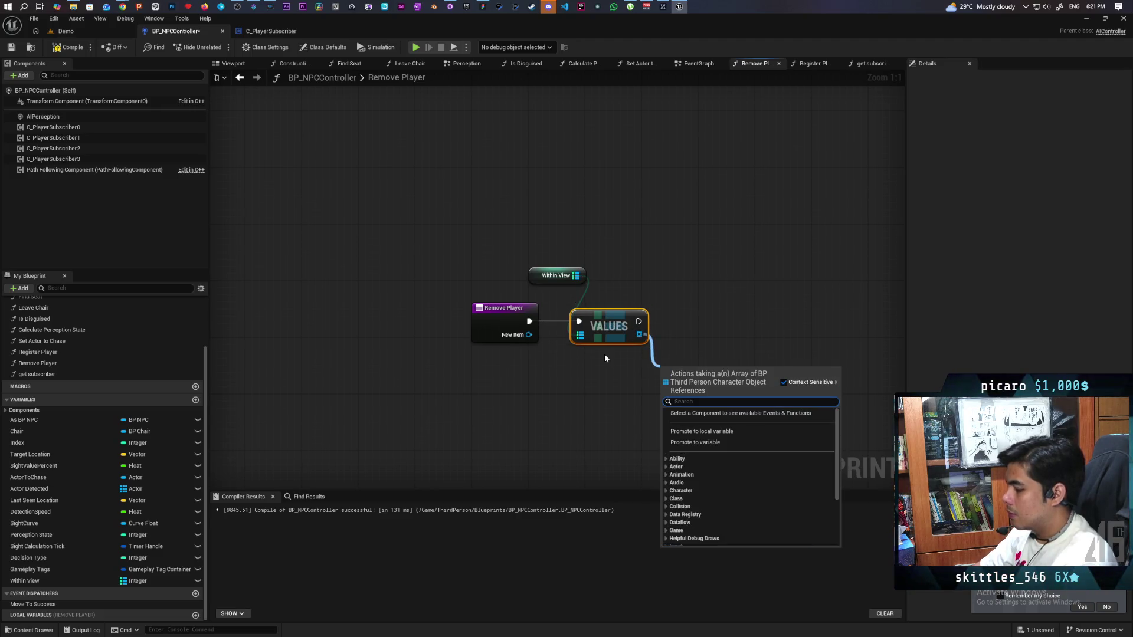
key(Return)
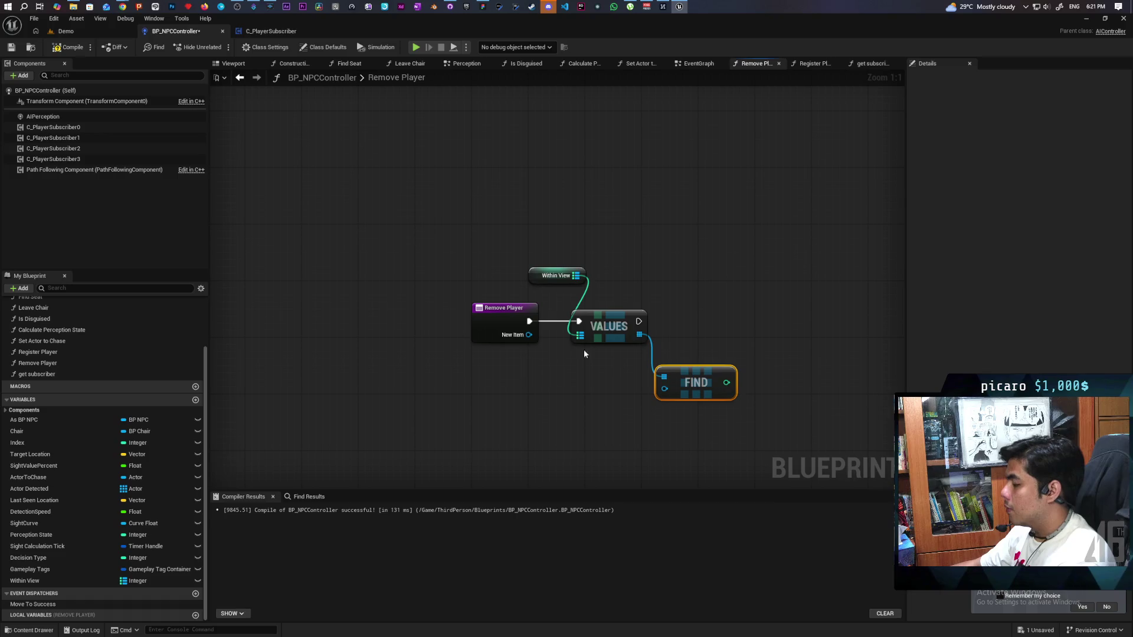
drag(528, 334, 665, 388)
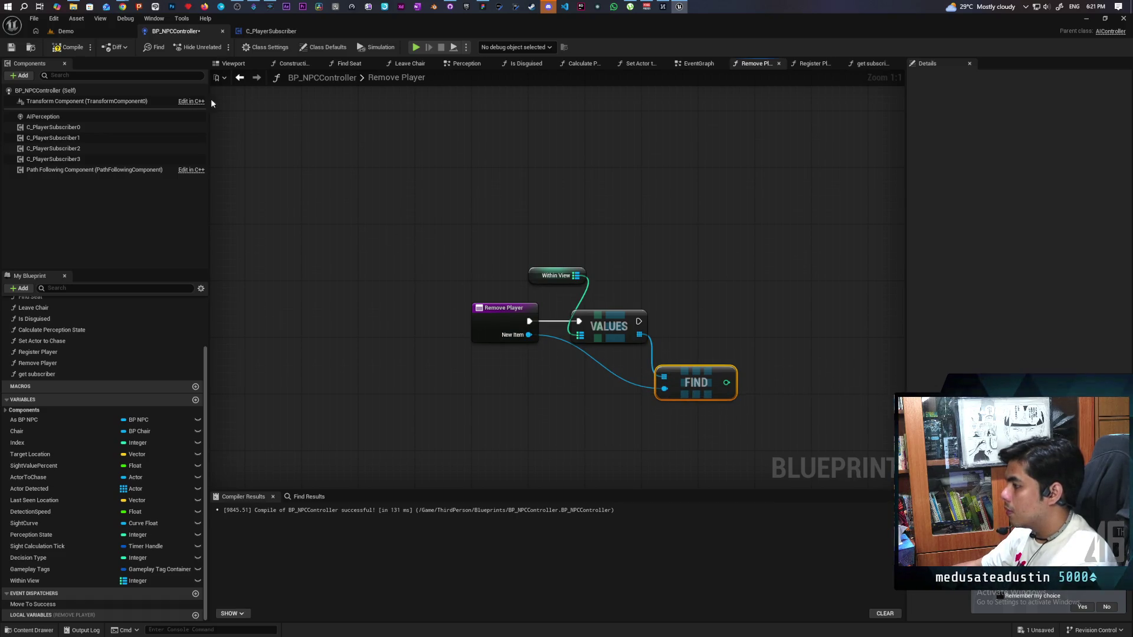
click(70, 48)
key(ctrl+s)
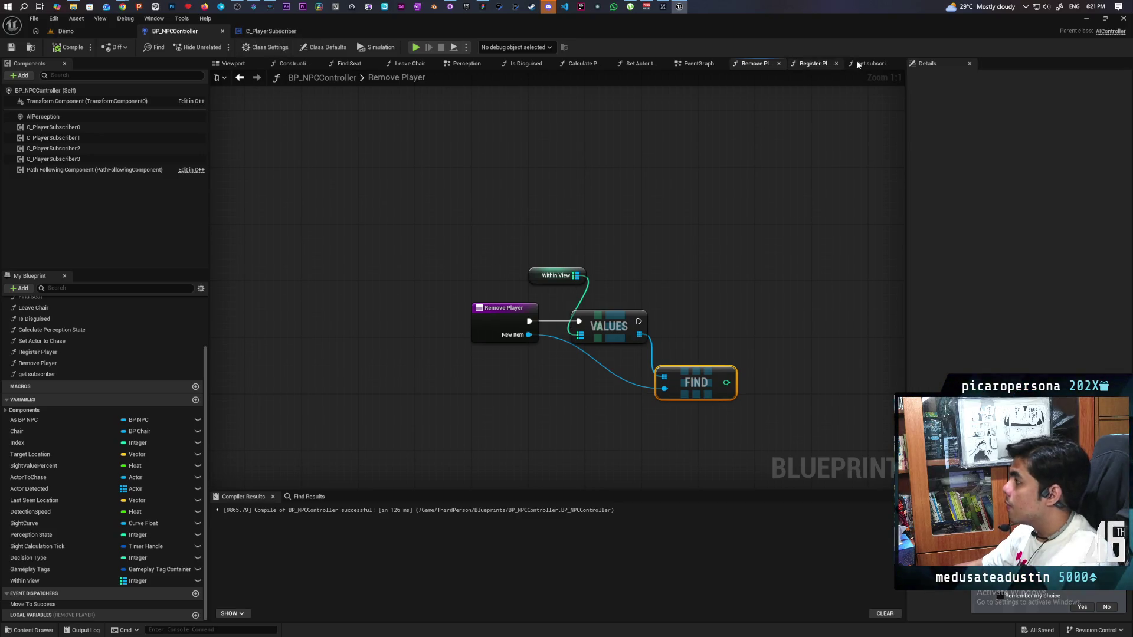
In the Register Player graph, try a plain For Each Loop beside Values, then delete it.
click(873, 64)
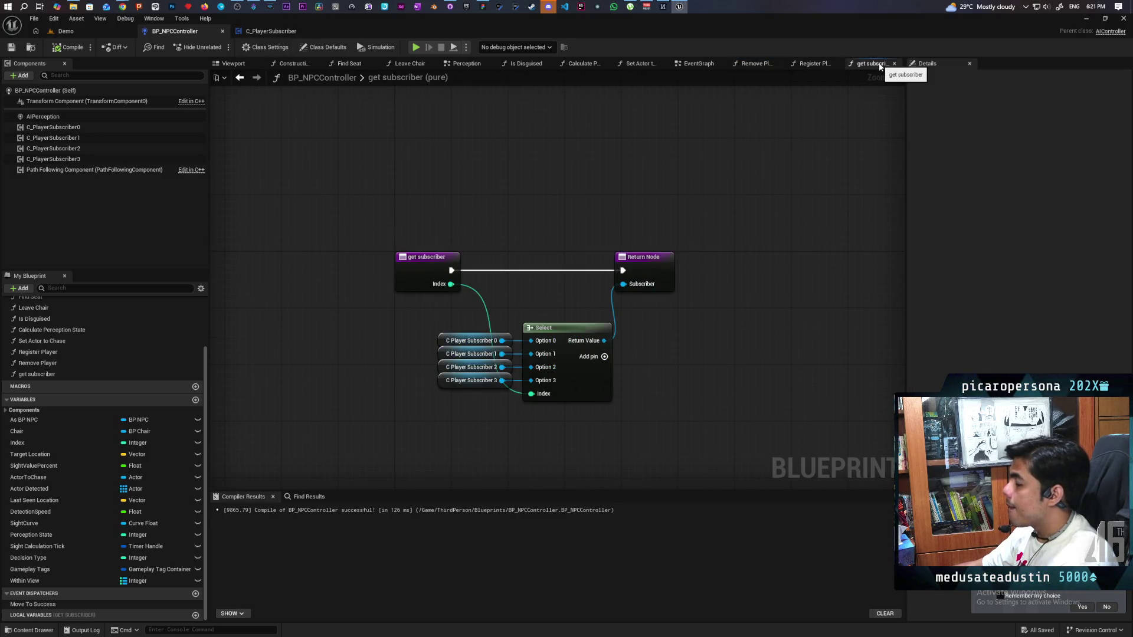
click(814, 63)
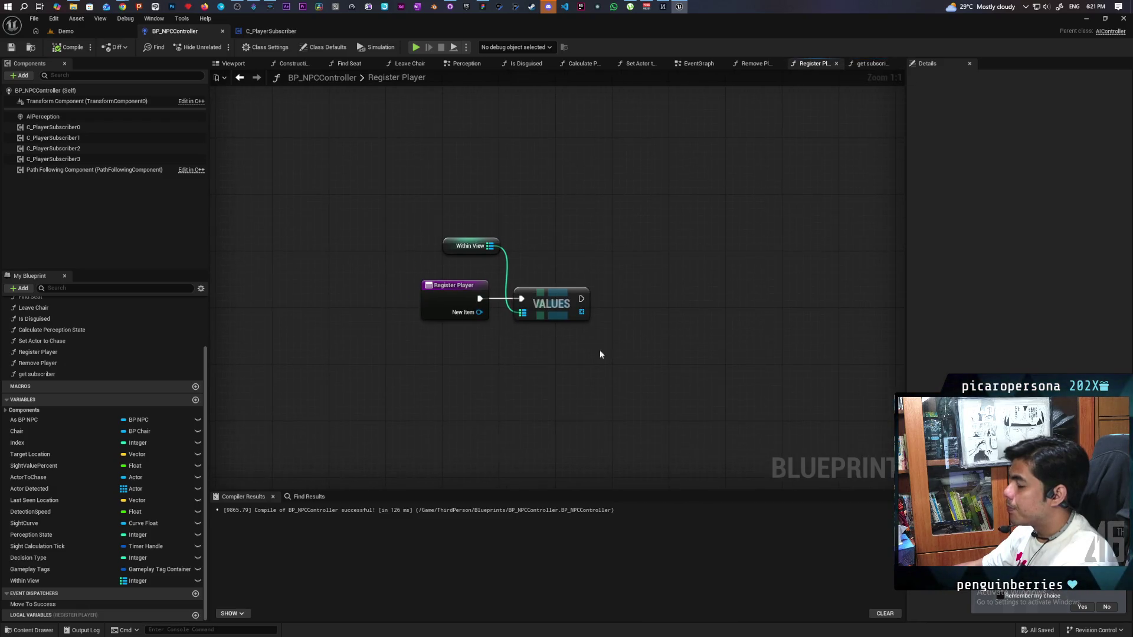
drag(553, 328, 494, 342)
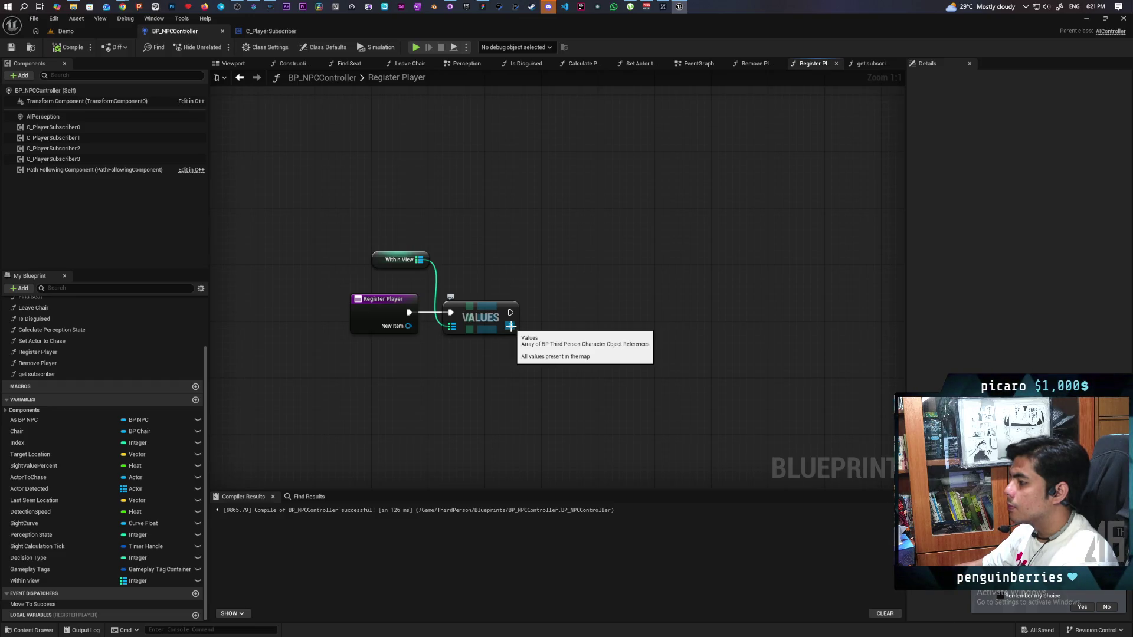
click(543, 304)
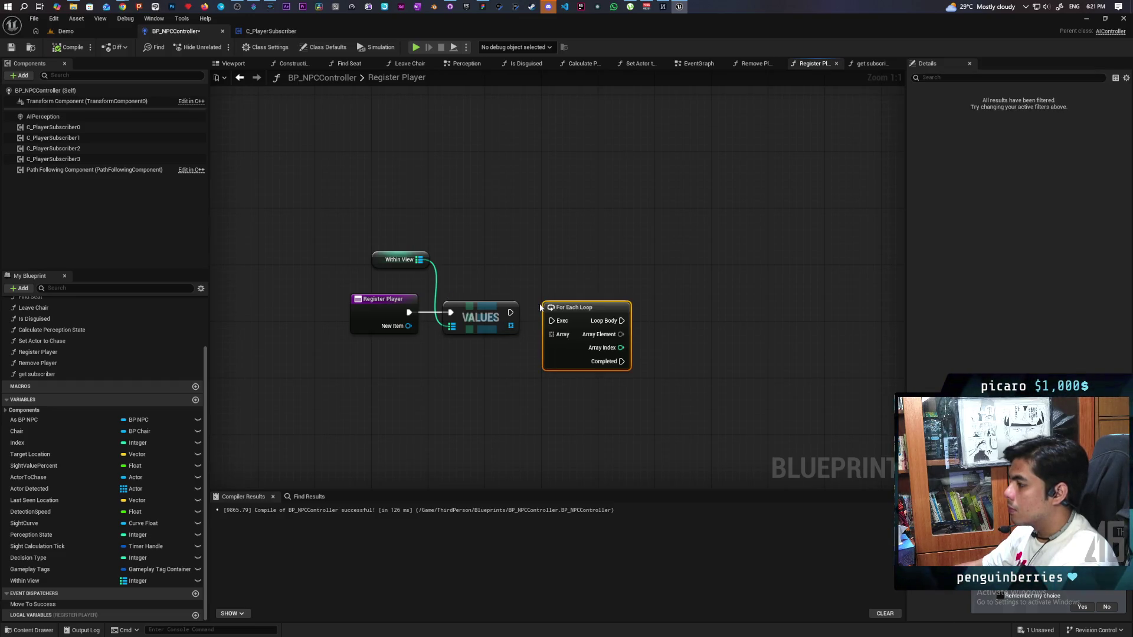
drag(510, 312, 544, 320)
drag(544, 320, 540, 308)
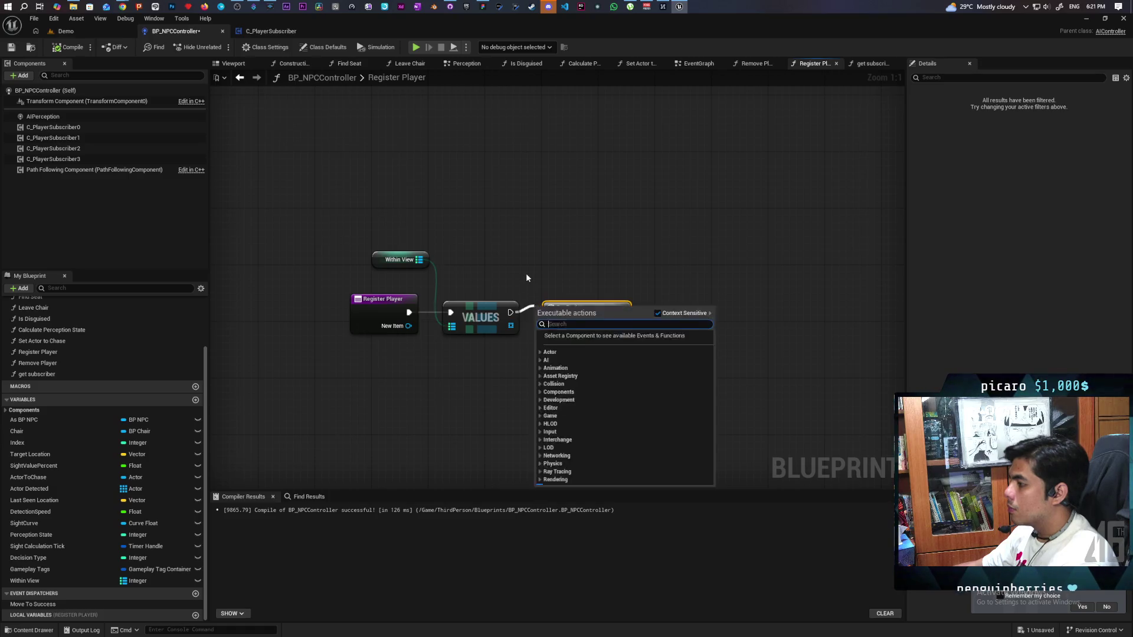
click(526, 277)
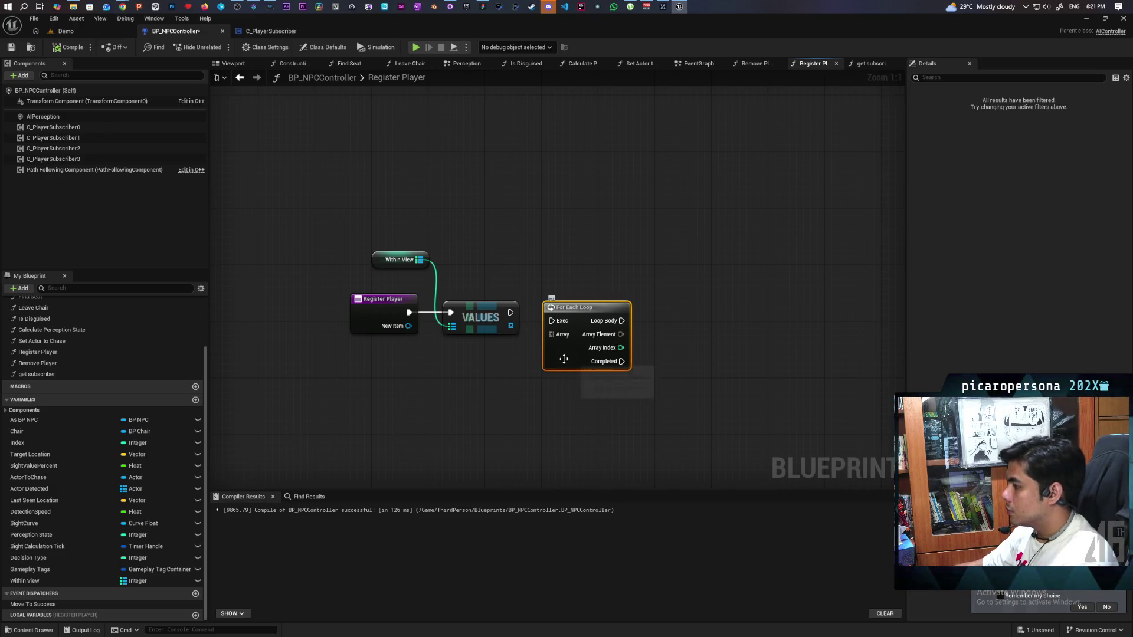
key(Delete)
Add a For Each Loop with Break fed by Values' execution and array output.
right_click(589, 390)
text(for each)
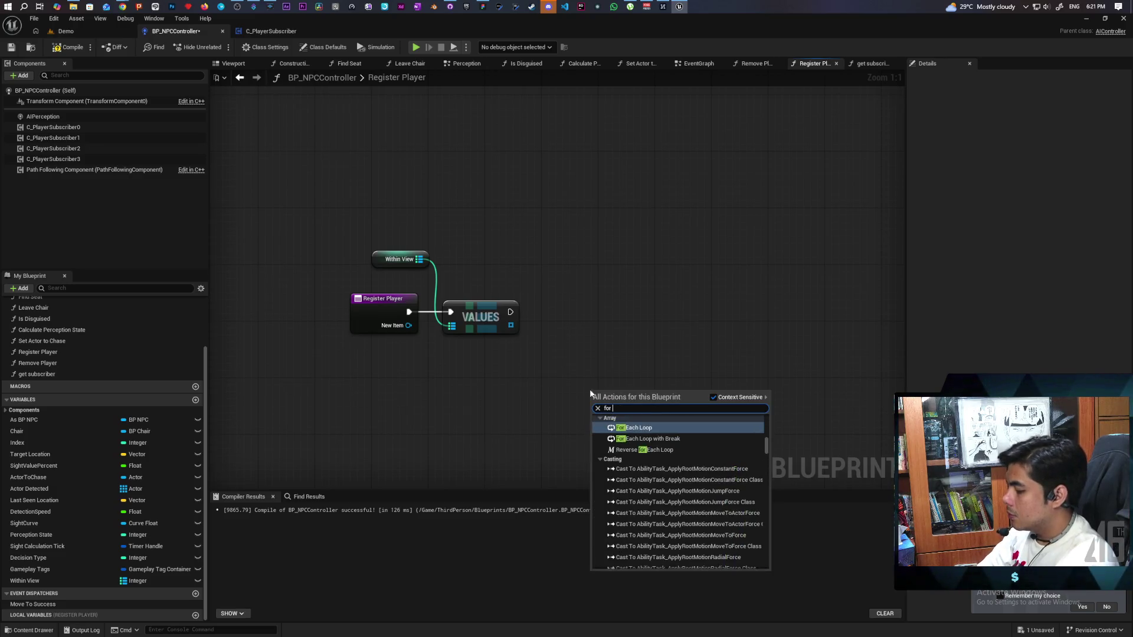
key(Down)
key(Return)
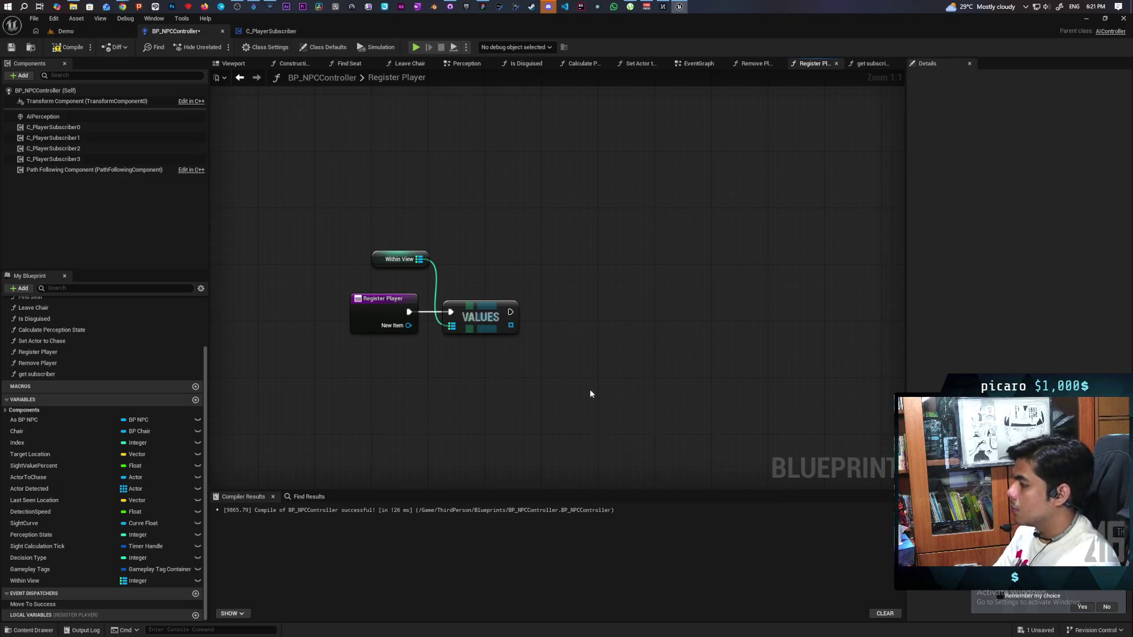
drag(618, 395, 588, 314)
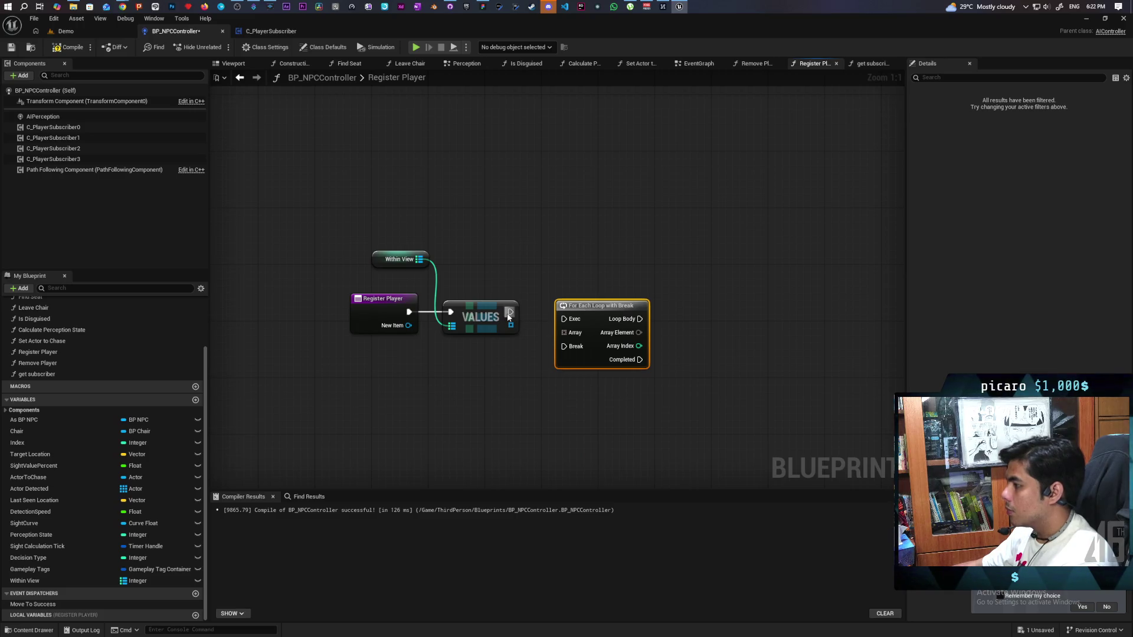
mouse_move(508, 316)
mouse_down()
mouse_move(564, 318)
mouse_move(563, 332)
mouse_up()
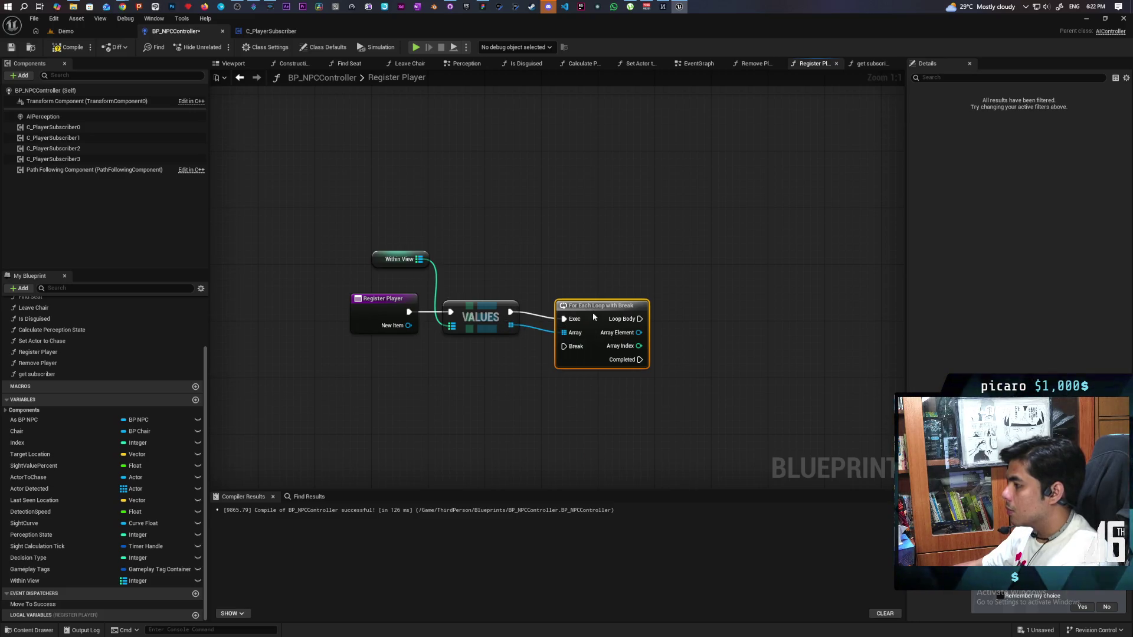
drag(650, 295, 539, 291)
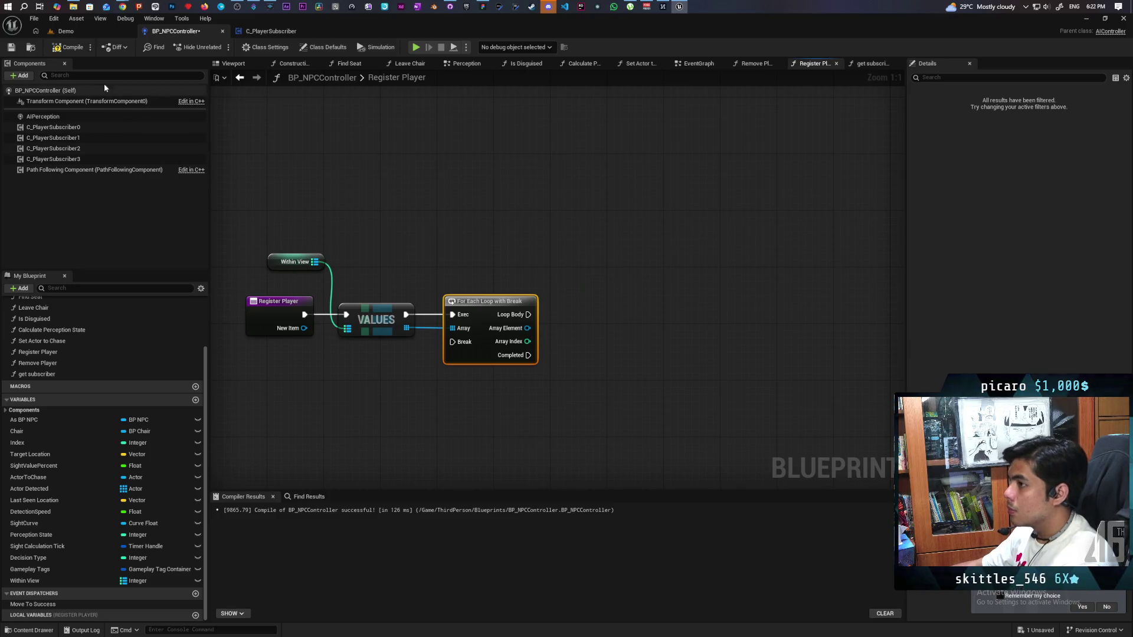
Check each Array Element with Is Valid and store the Array Index in local New Local Var 2.
click(67, 46)
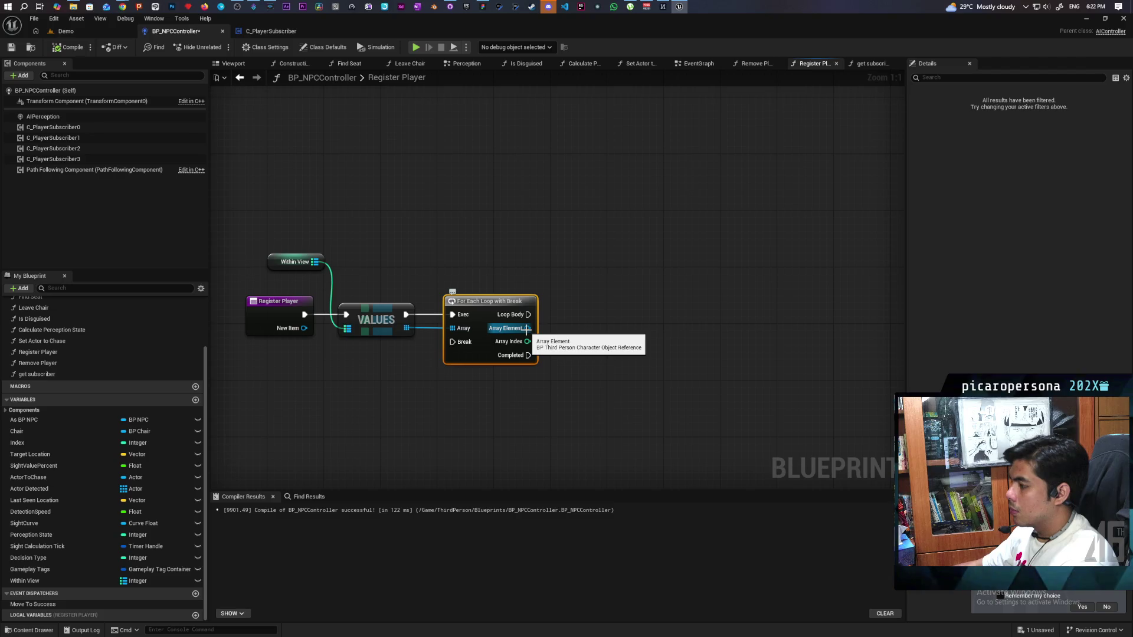
drag(526, 329, 584, 328)
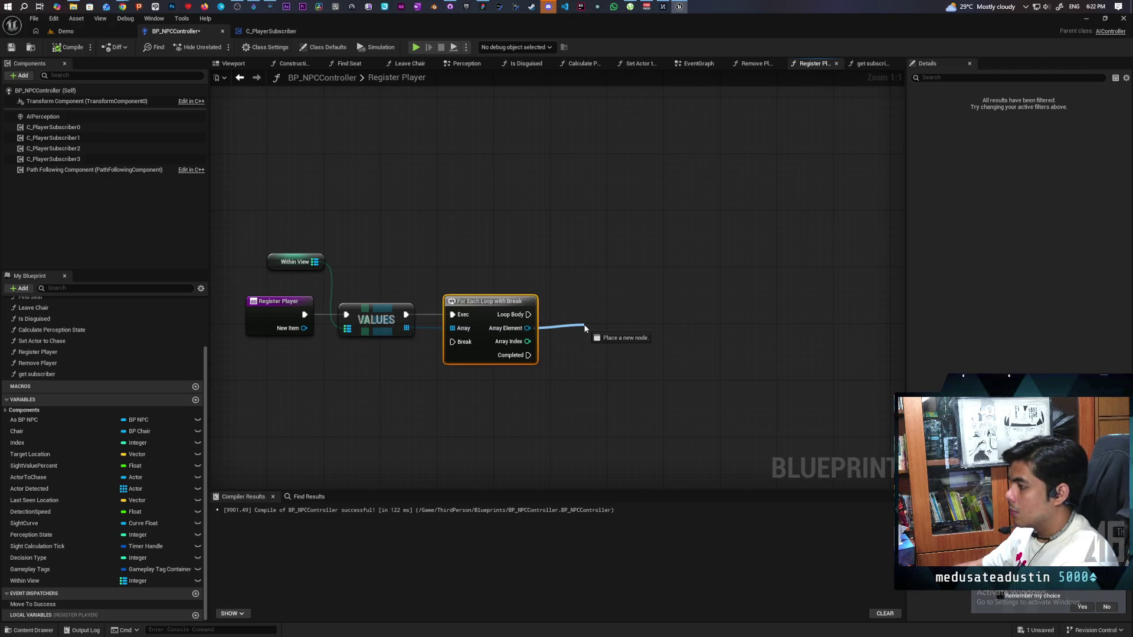
drag(584, 329, 584, 328)
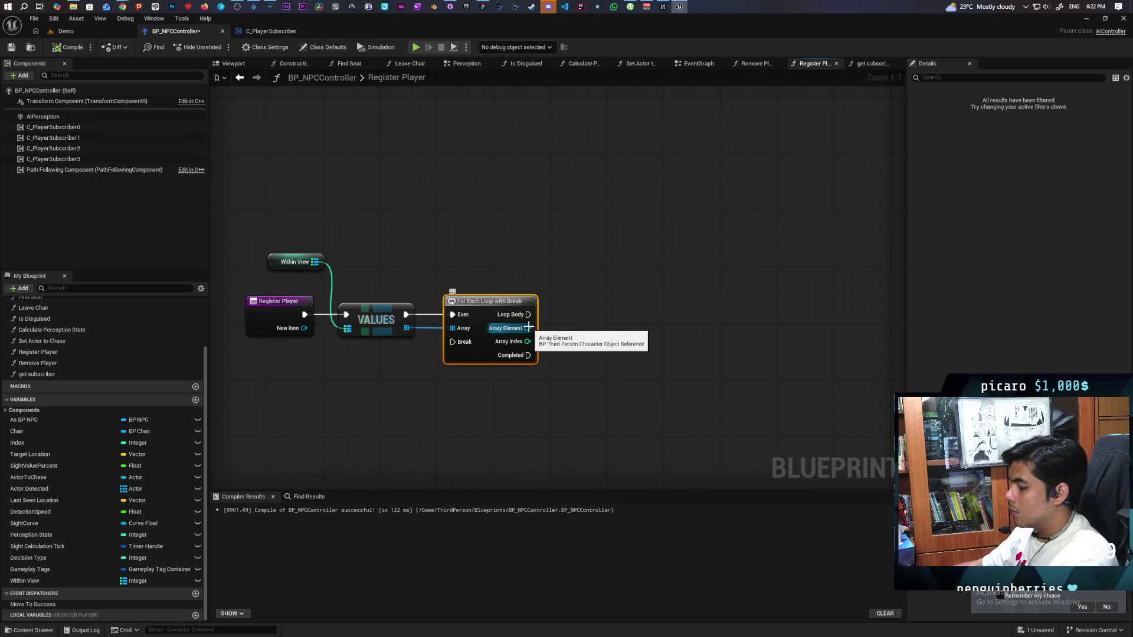
key(ctrl+v)
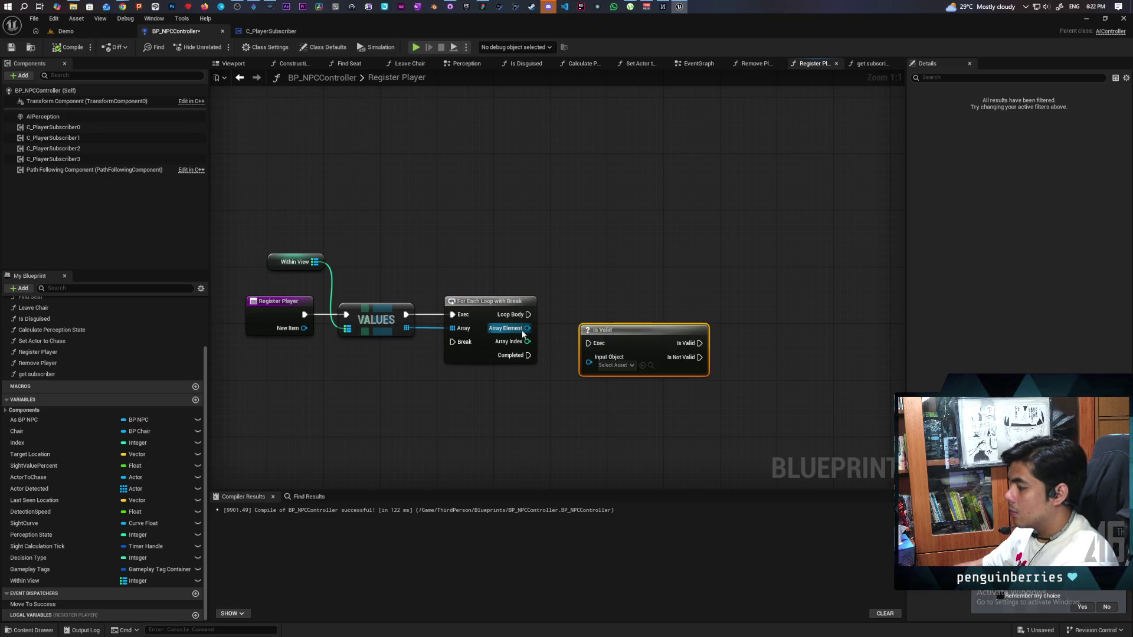
mouse_move(527, 328)
mouse_down()
mouse_move(589, 363)
mouse_move(610, 308)
mouse_move(542, 321)
mouse_move(611, 311)
mouse_up()
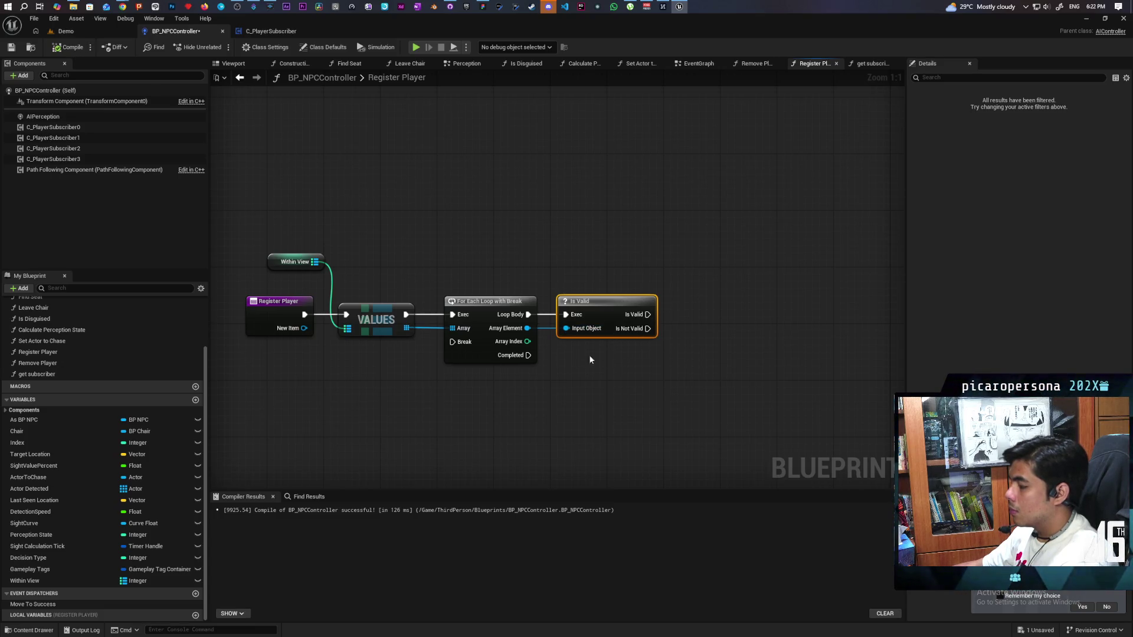
mouse_move(527, 341)
mouse_down()
mouse_move(627, 375)
mouse_move(709, 331)
mouse_move(686, 328)
mouse_move(749, 410)
mouse_move(465, 343)
mouse_up()
click(683, 420)
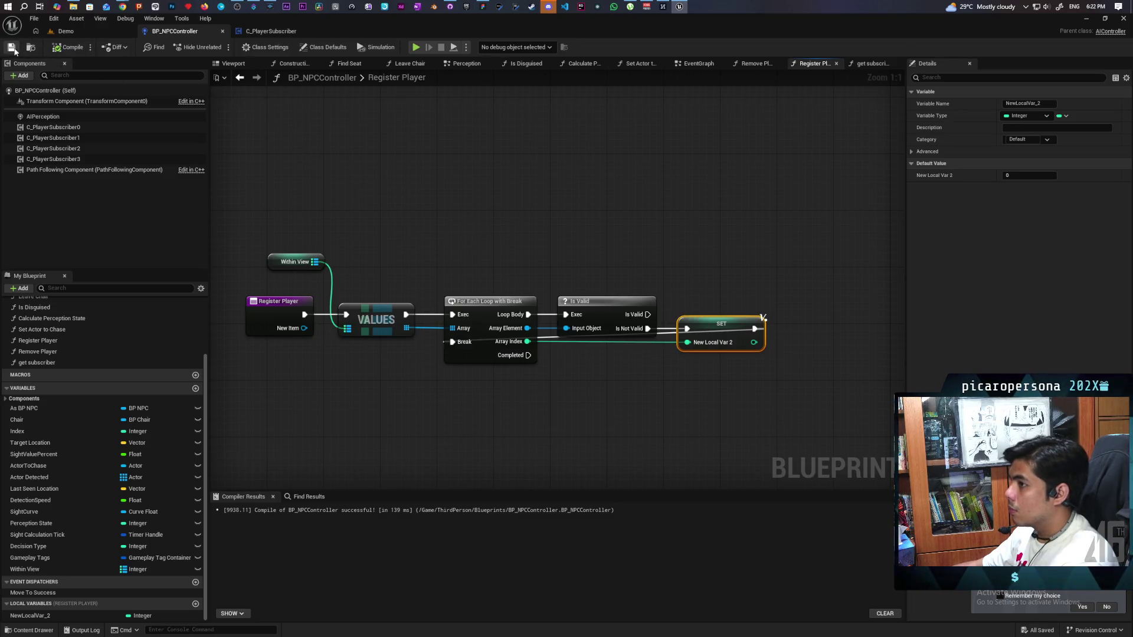
scroll(329, 173, down, 2)
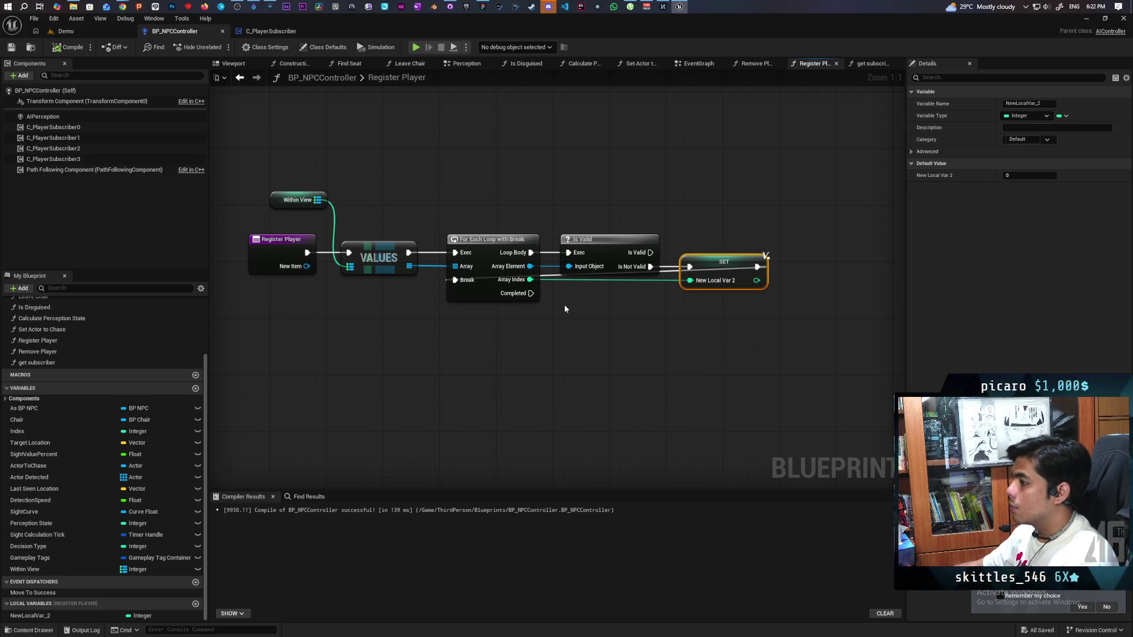
Add four default entries to the Within View map variable.
click(24, 569)
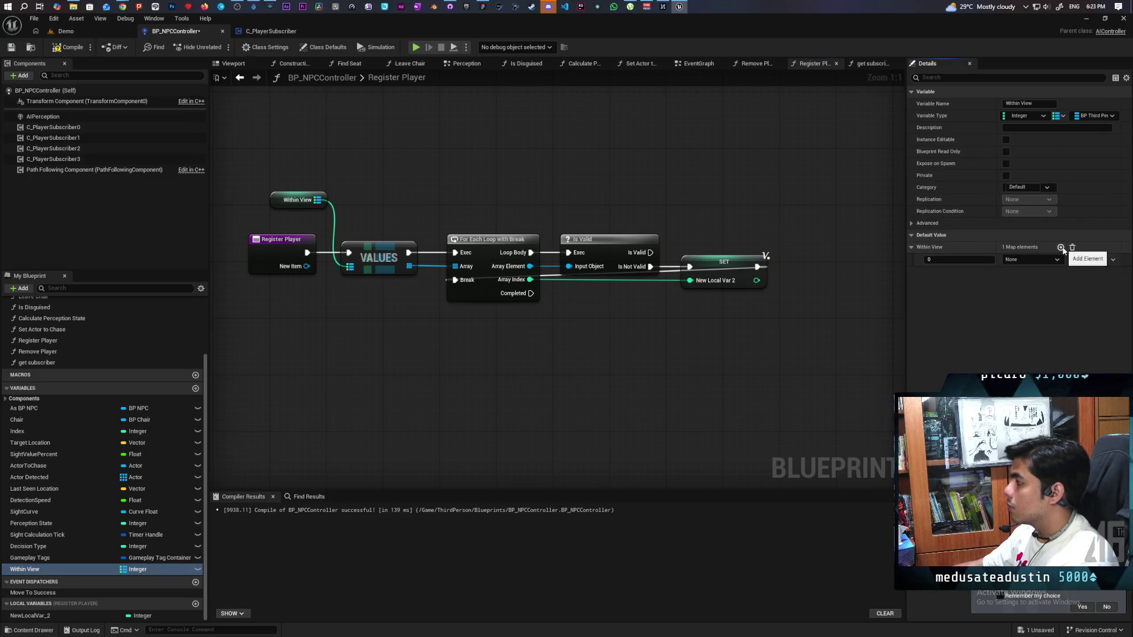
click(1060, 247)
click(1060, 247)
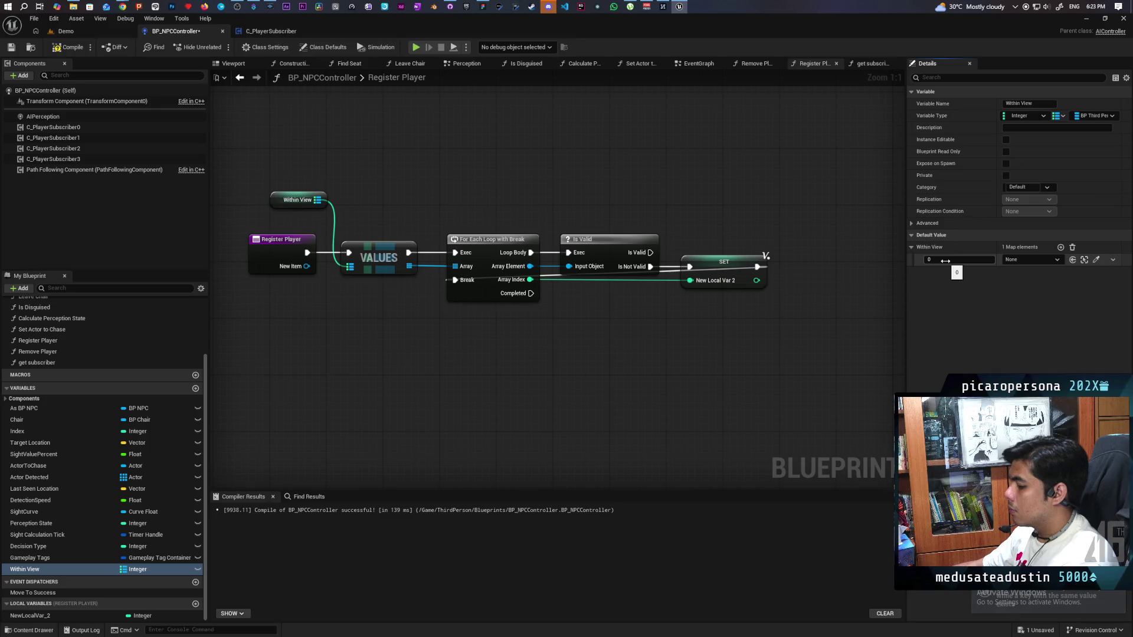
click(944, 260)
text(1)
click(1060, 247)
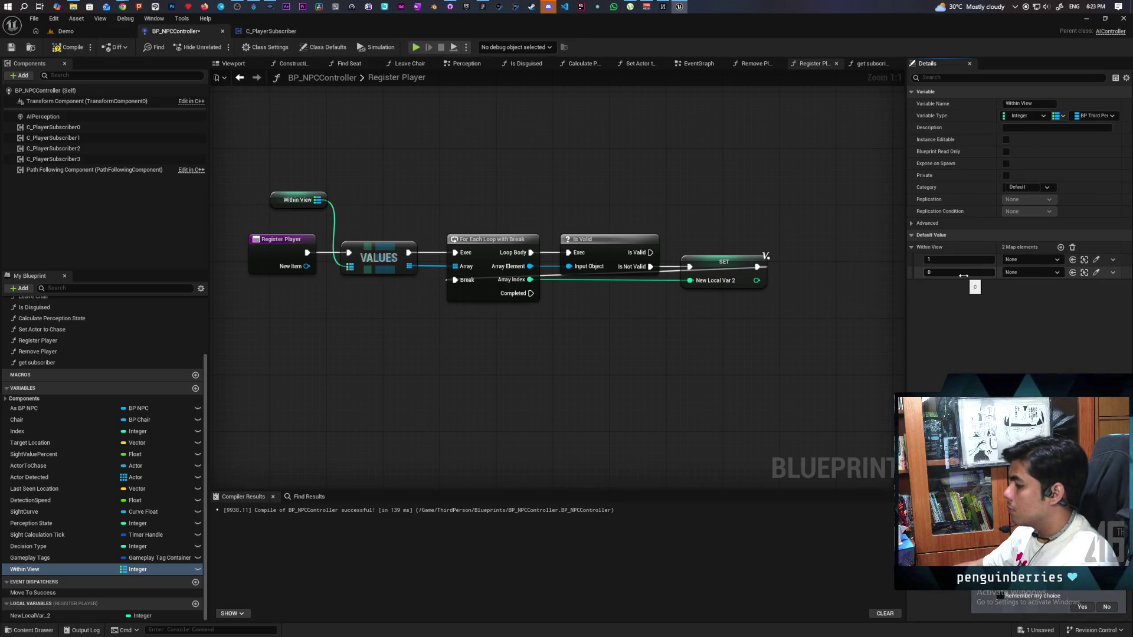
click(963, 272)
text(2)
click(1060, 247)
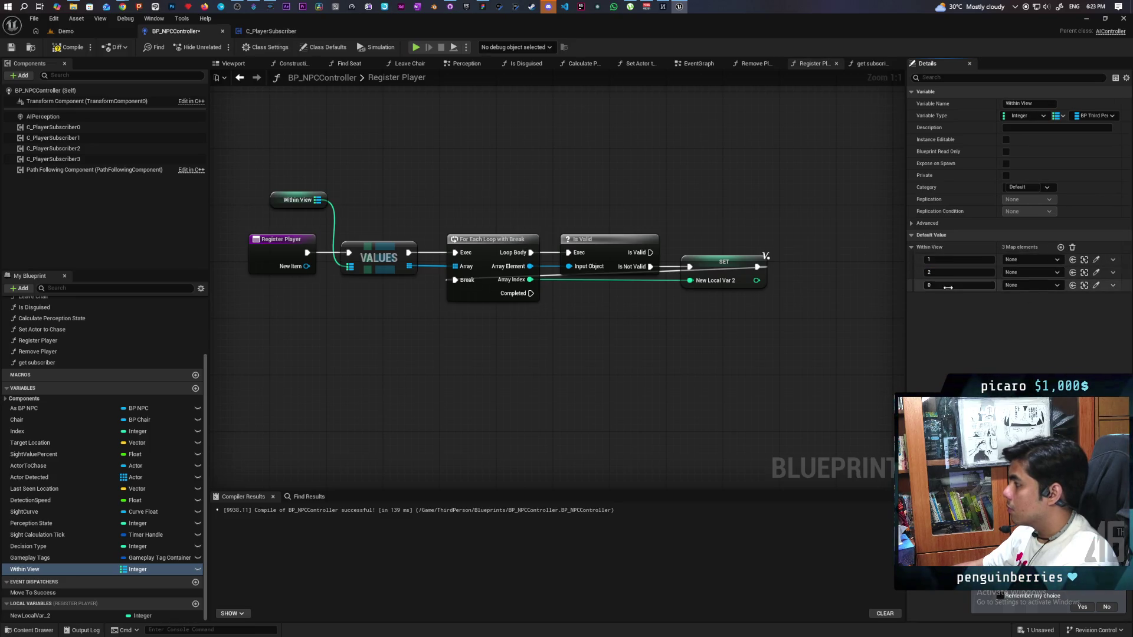
text(3)
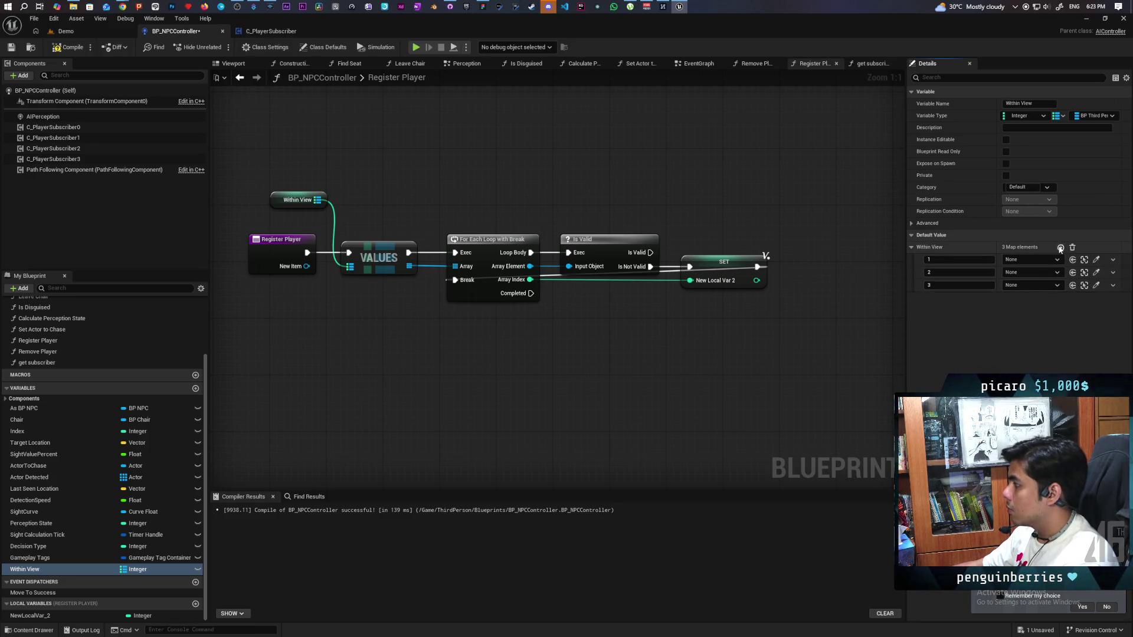
click(1060, 247)
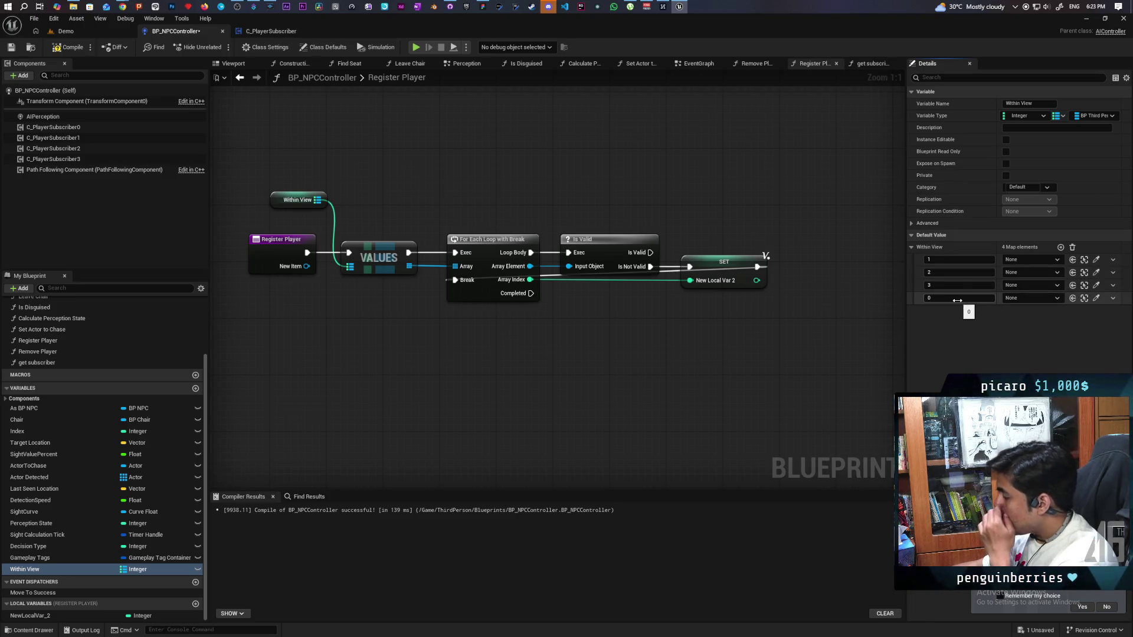
text(4)
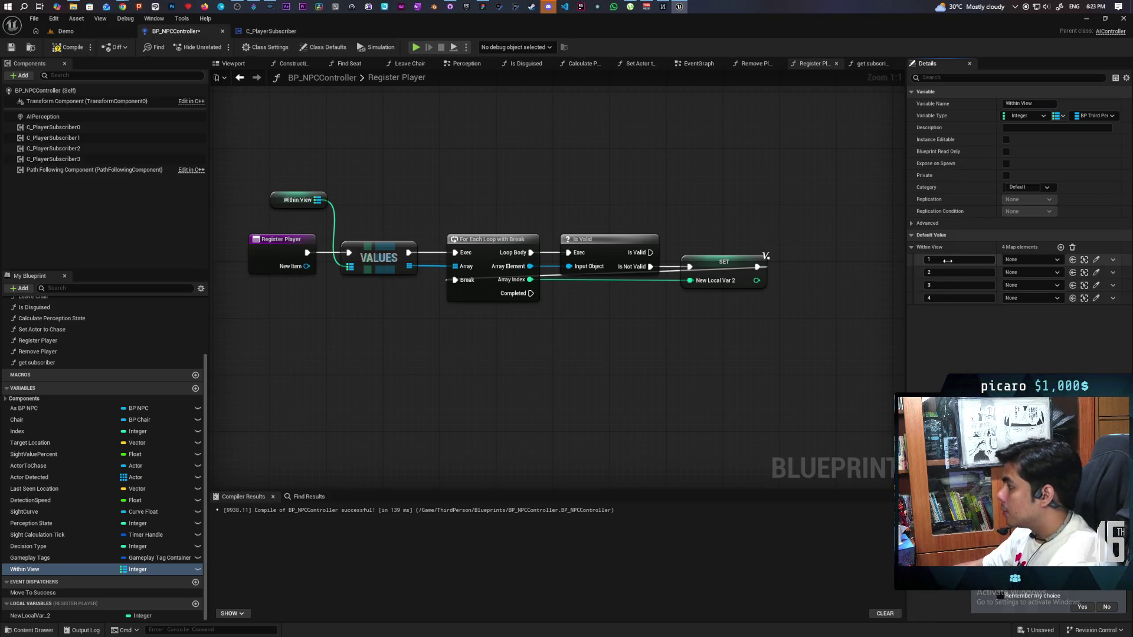
Set the four Within View keys to 0, 1, 2 and 3, then compile and save.
click(948, 259)
text(0)
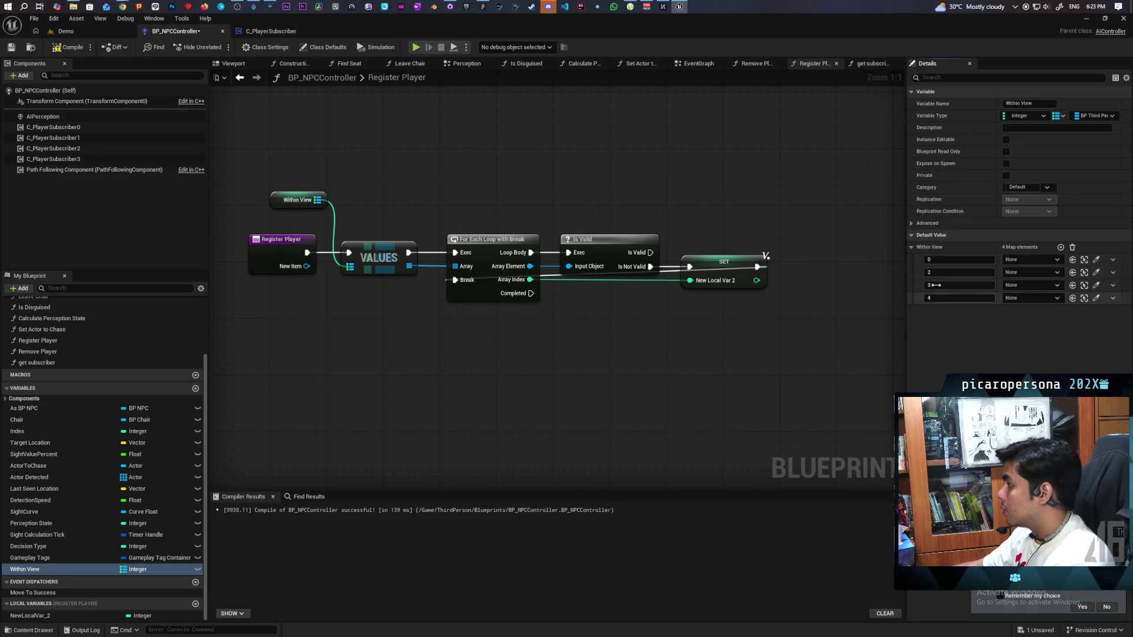
click(947, 272)
text(1)
key(Tab)
text(2)
key(Tab)
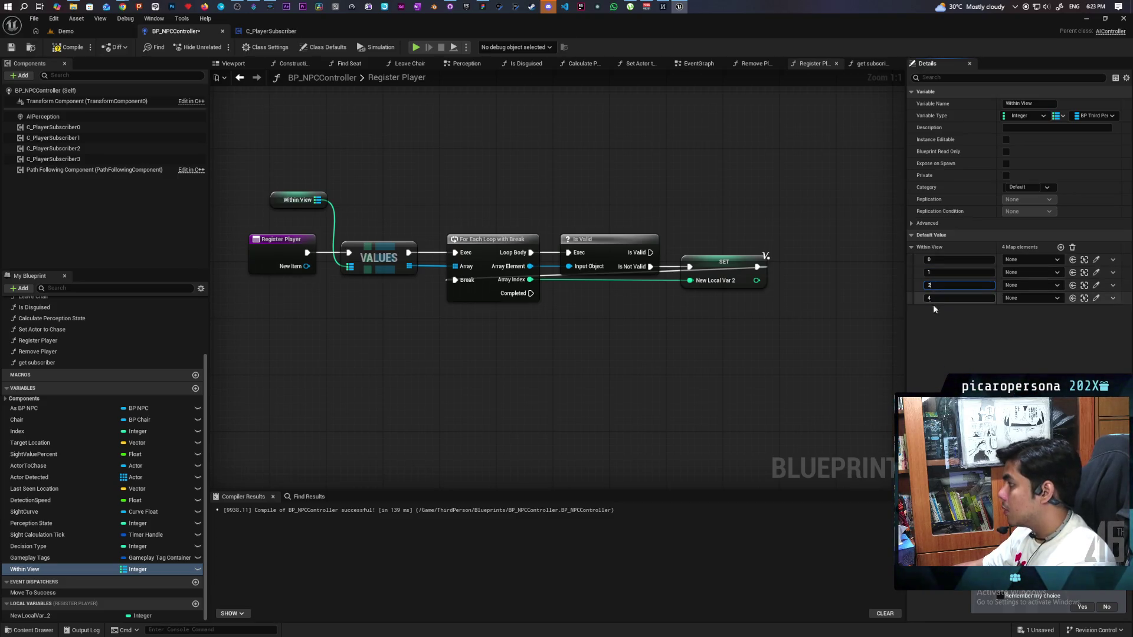
text(3)
key(Return)
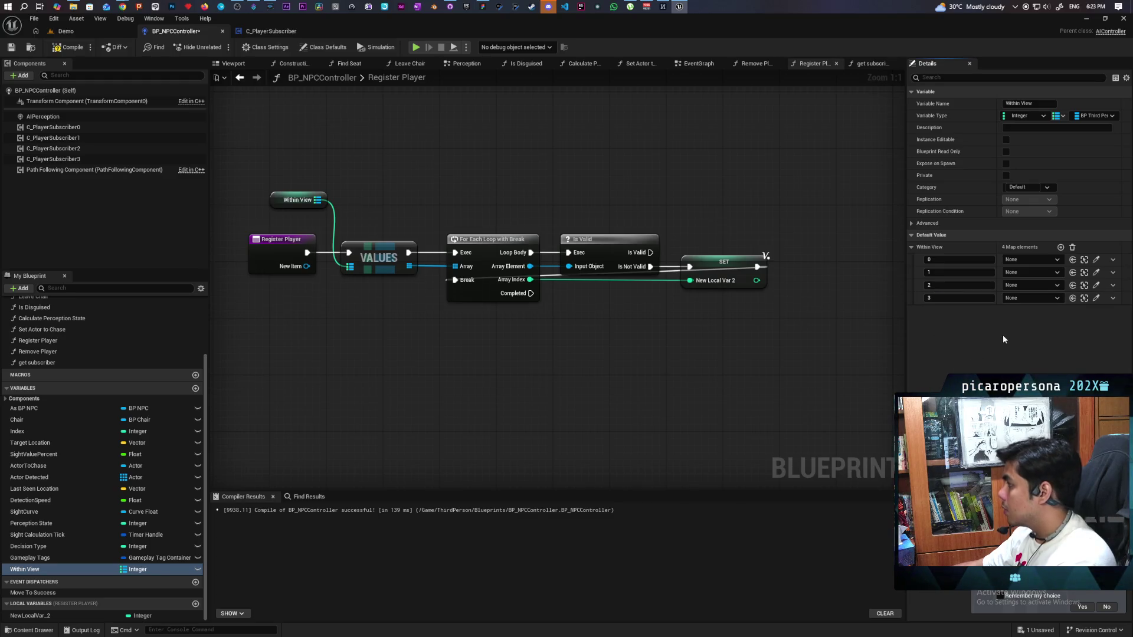
click(69, 47)
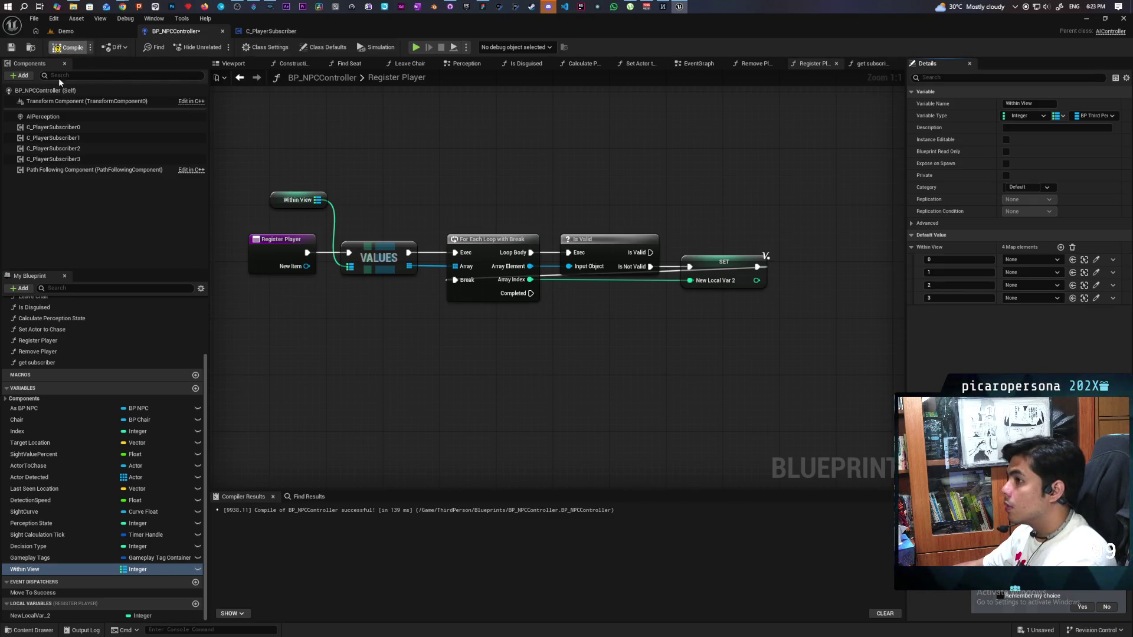
click(10, 47)
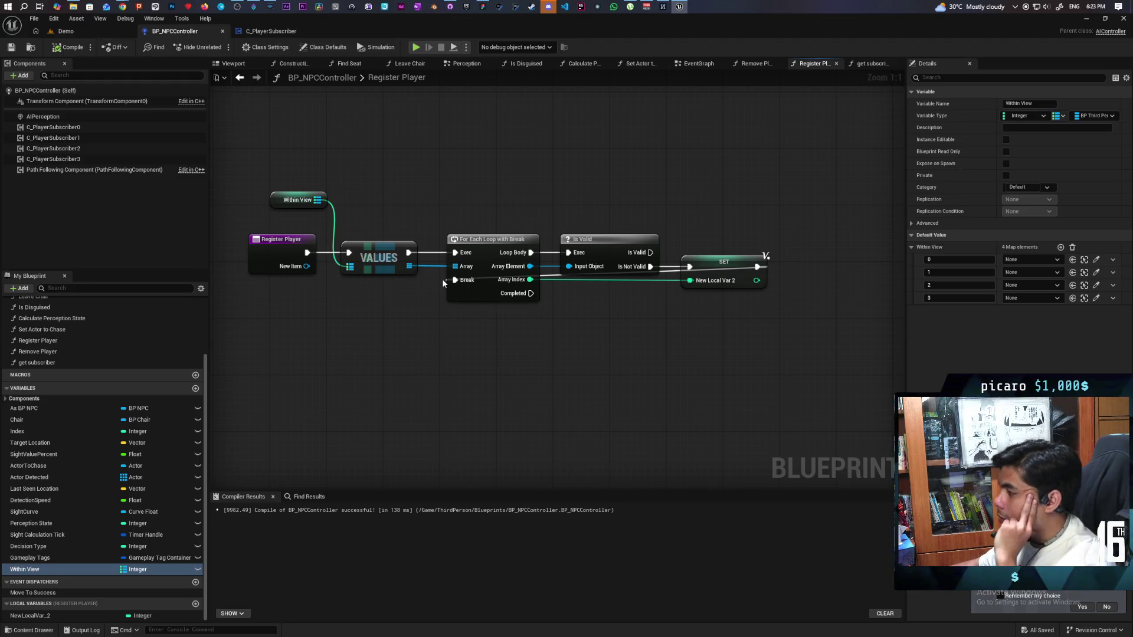
Place a Get Subscriber call with New Local Var 2 feeding its Index, then save.
mouse_move(441, 278)
mouse_down()
mouse_move(713, 405)
mouse_move(677, 382)
mouse_up()
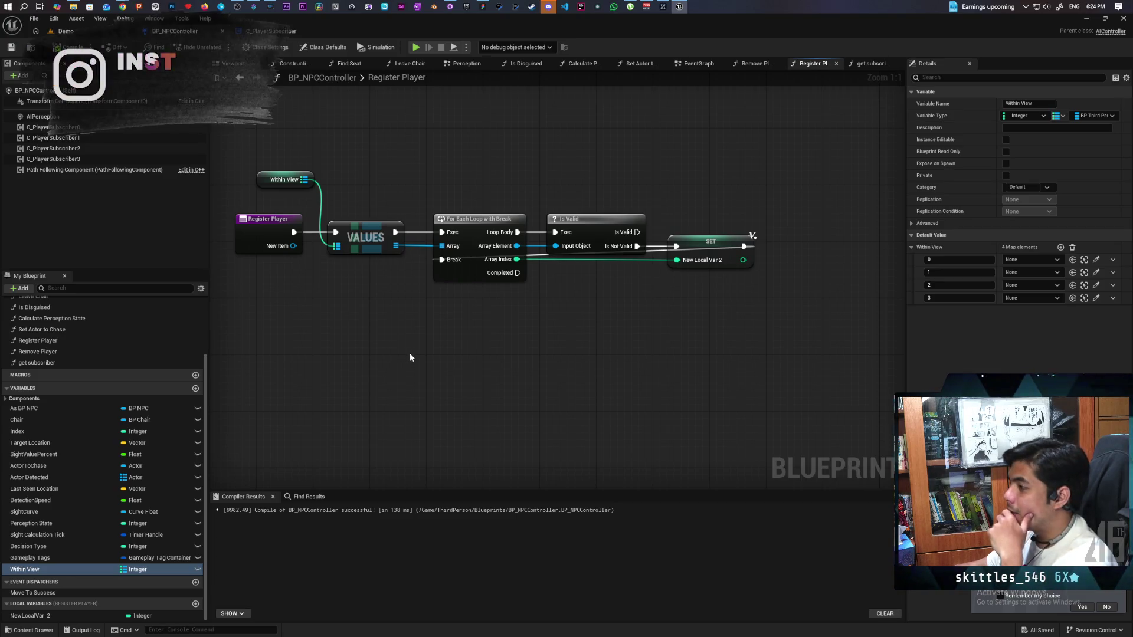
mouse_move(37, 363)
mouse_down()
mouse_move(445, 379)
mouse_move(472, 373)
mouse_move(459, 361)
mouse_move(473, 354)
mouse_move(480, 362)
mouse_up()
mouse_move(29, 615)
mouse_down()
mouse_move(445, 377)
mouse_move(378, 377)
mouse_up()
key(ctrl+s)
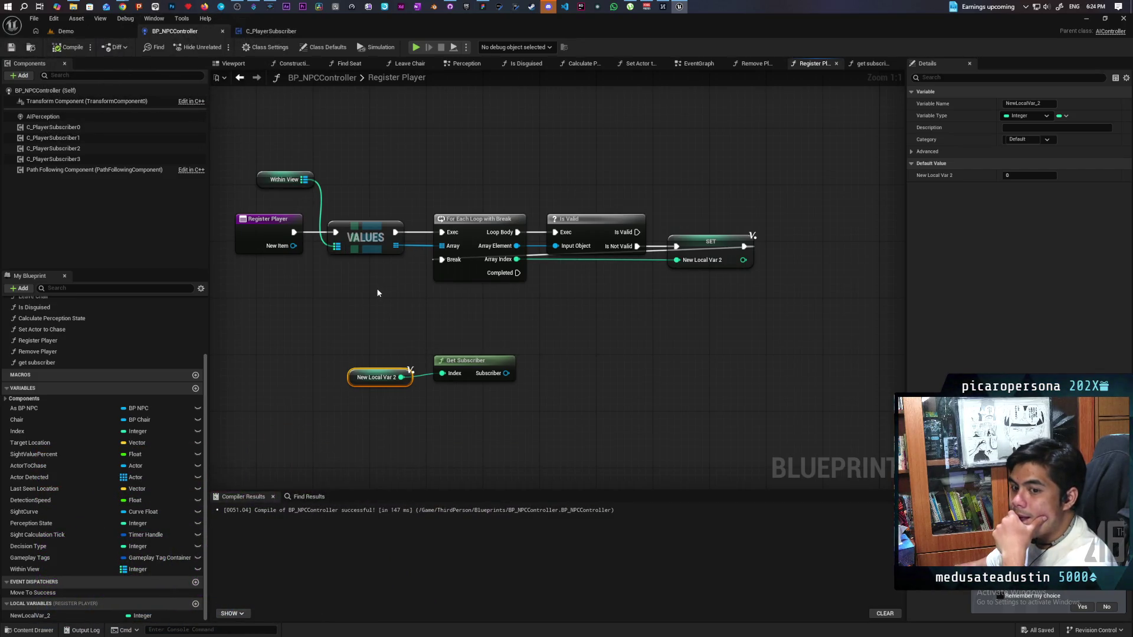
Paste a copy of the Within View getter and add a map Add node from it.
mouse_move(469, 319)
mouse_down()
mouse_move(450, 325)
mouse_move(464, 338)
mouse_up()
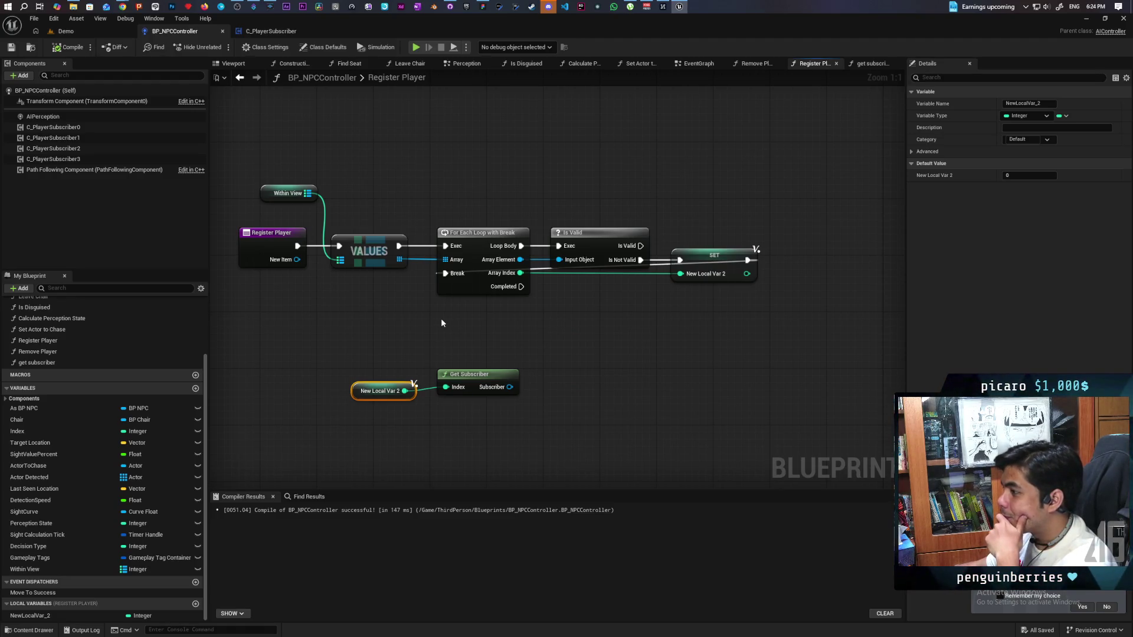
click(287, 193)
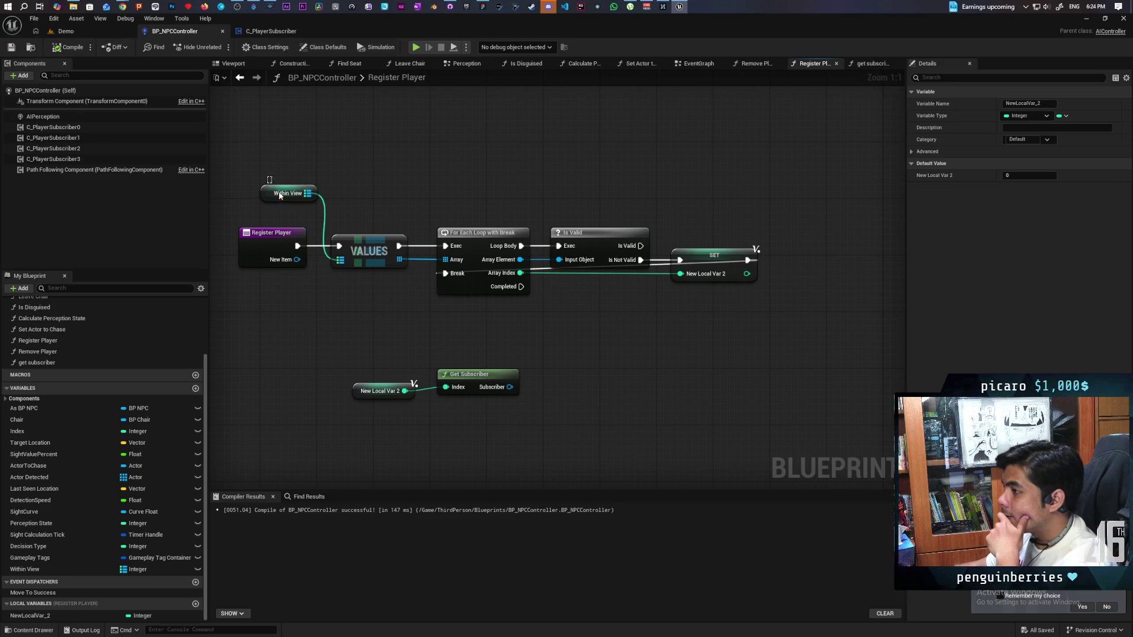
key(ctrl+c)
key(ctrl+v)
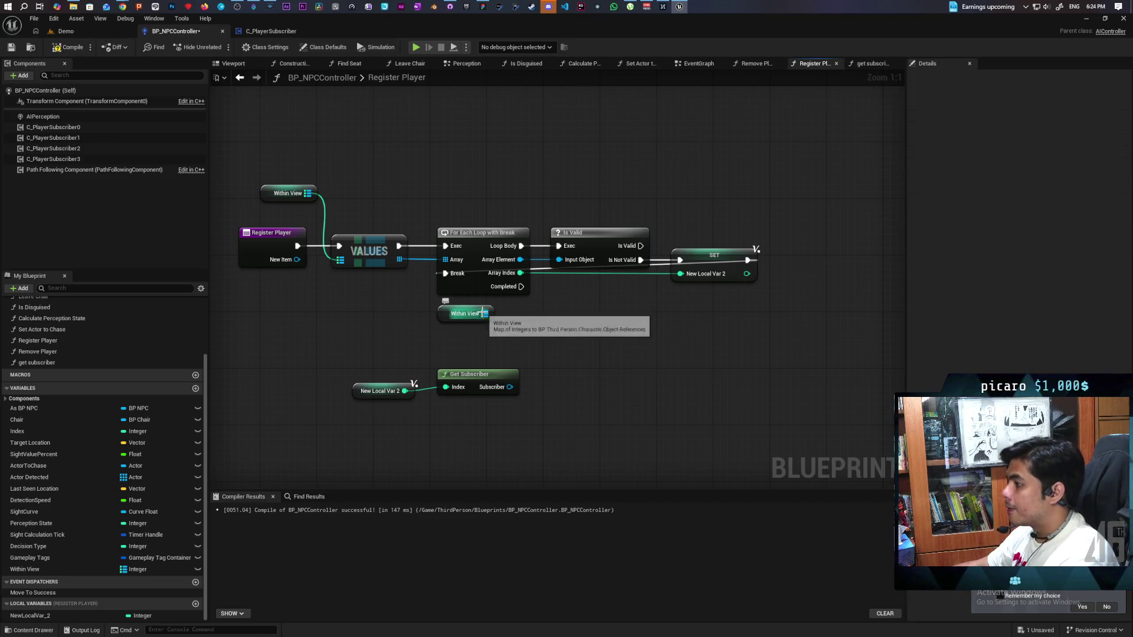
drag(484, 313, 533, 320)
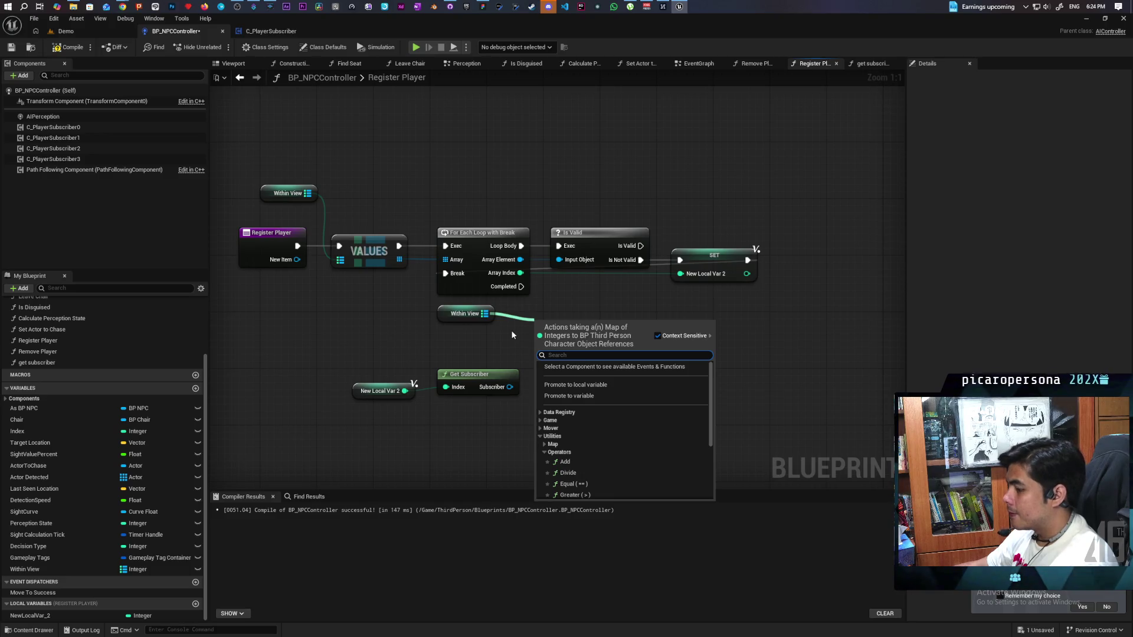
text(add)
click(564, 409)
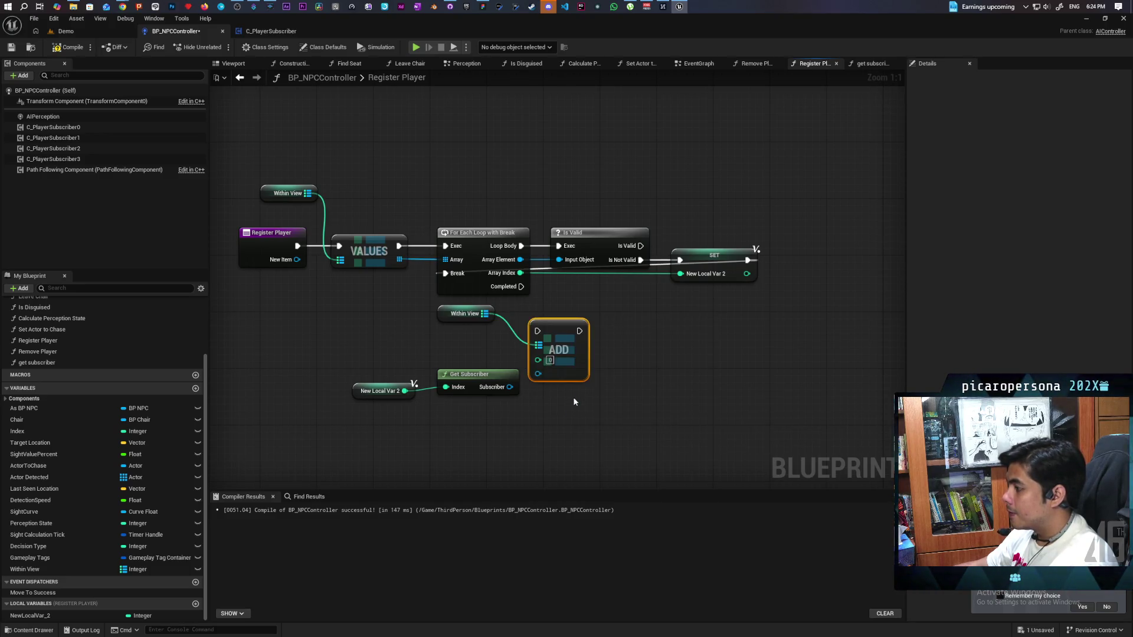
Feed New Item into the Add's value, run it on loop Completed, then compile and save.
mouse_move(469, 377)
mouse_down()
mouse_move(455, 405)
mouse_move(526, 378)
mouse_move(537, 359)
mouse_up()
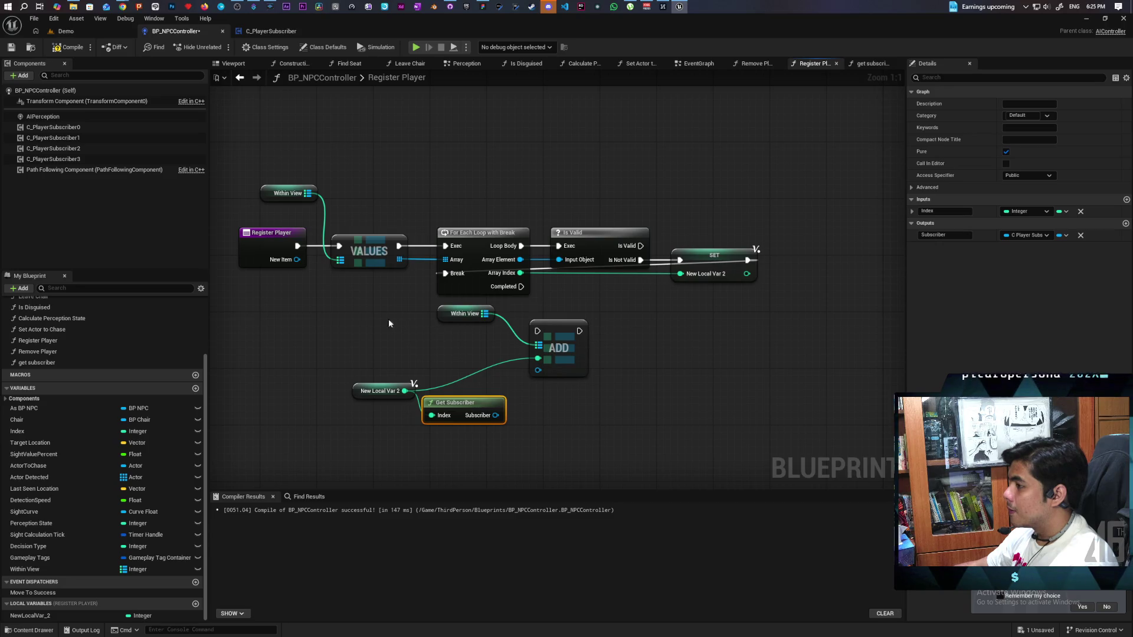
drag(537, 370, 445, 341)
text(new item)
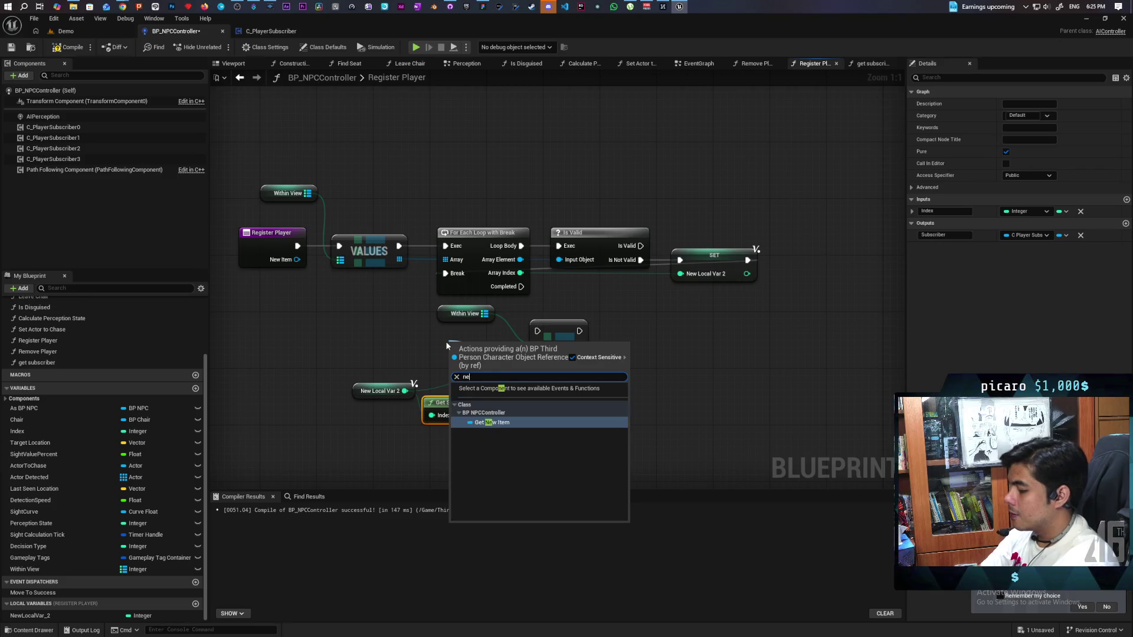
key(Return)
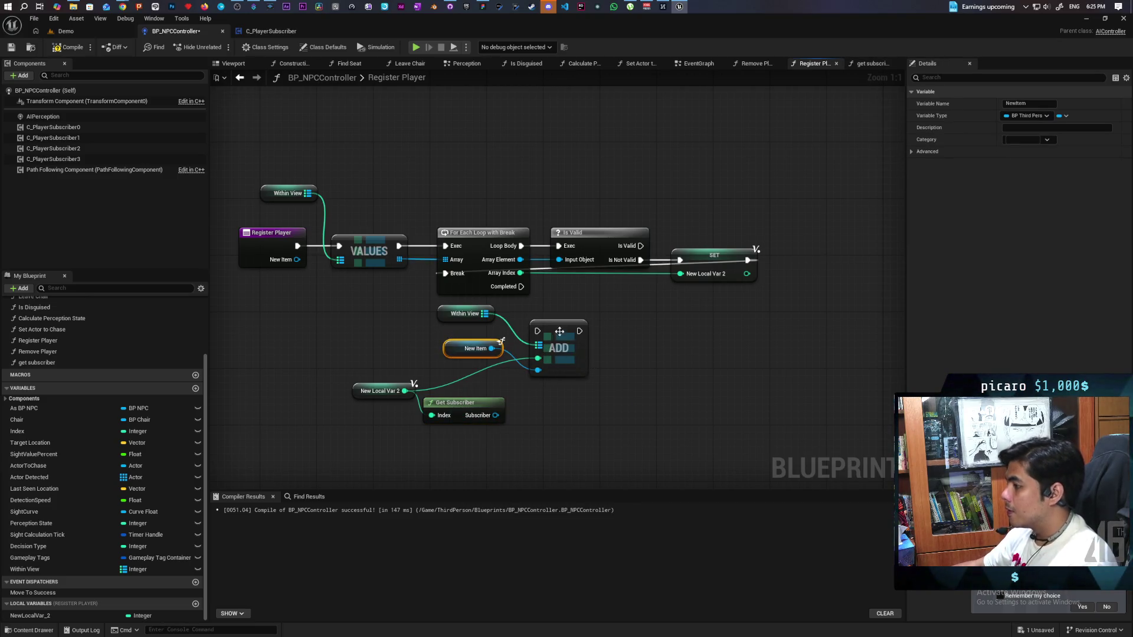
mouse_move(521, 286)
mouse_down()
mouse_move(538, 331)
mouse_move(574, 326)
mouse_move(568, 333)
mouse_up()
drag(472, 348, 457, 362)
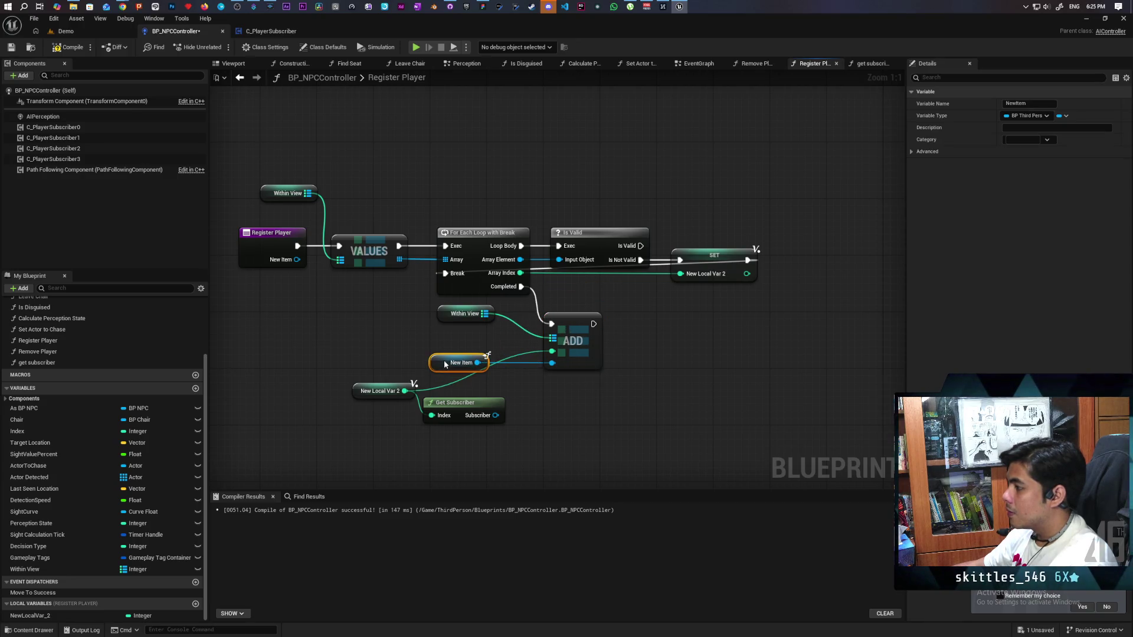
drag(436, 403, 527, 397)
key(F7)
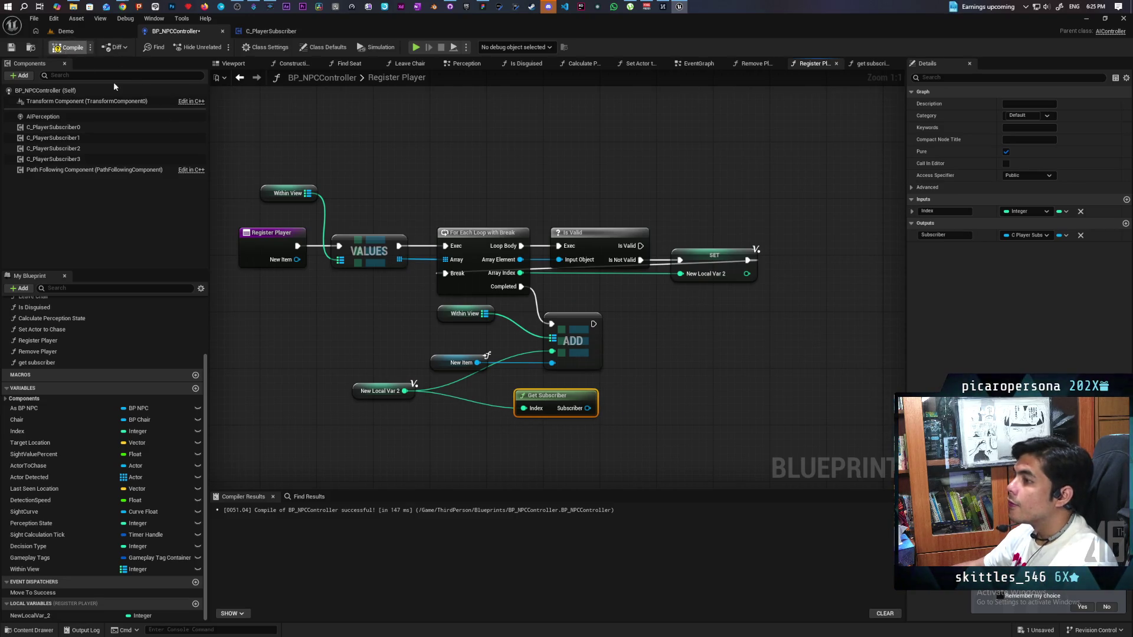
key(ctrl+s)
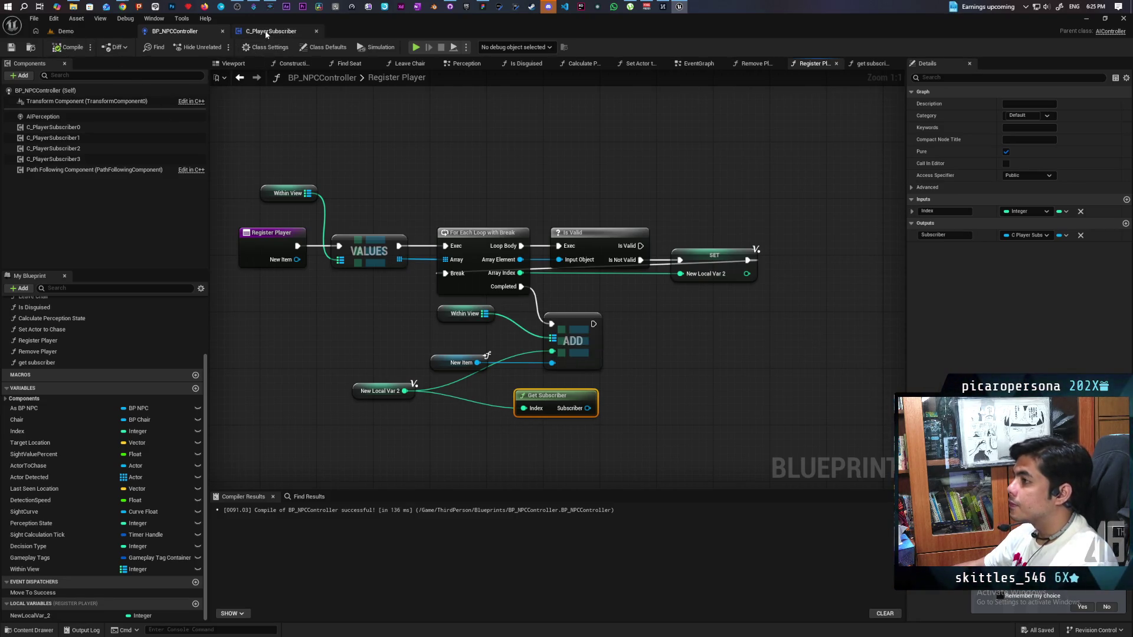
In C_PlayerSubscriber's event graph, place a Cast To BP_ThirdPersonCharacter node below Event Tick.
click(266, 33)
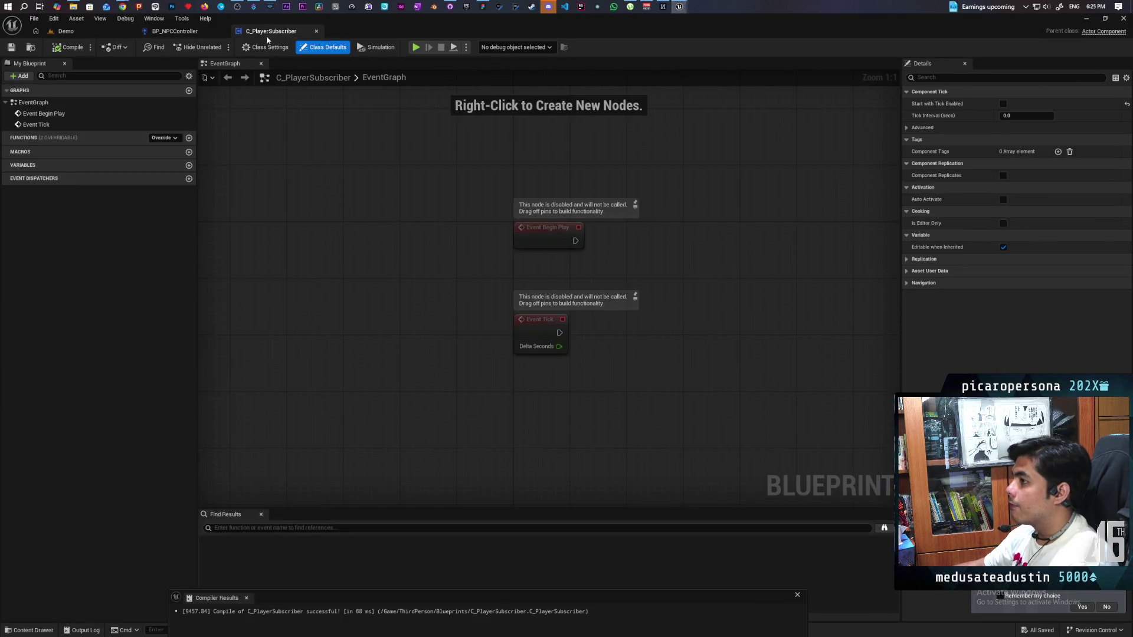
drag(446, 320, 296, 242)
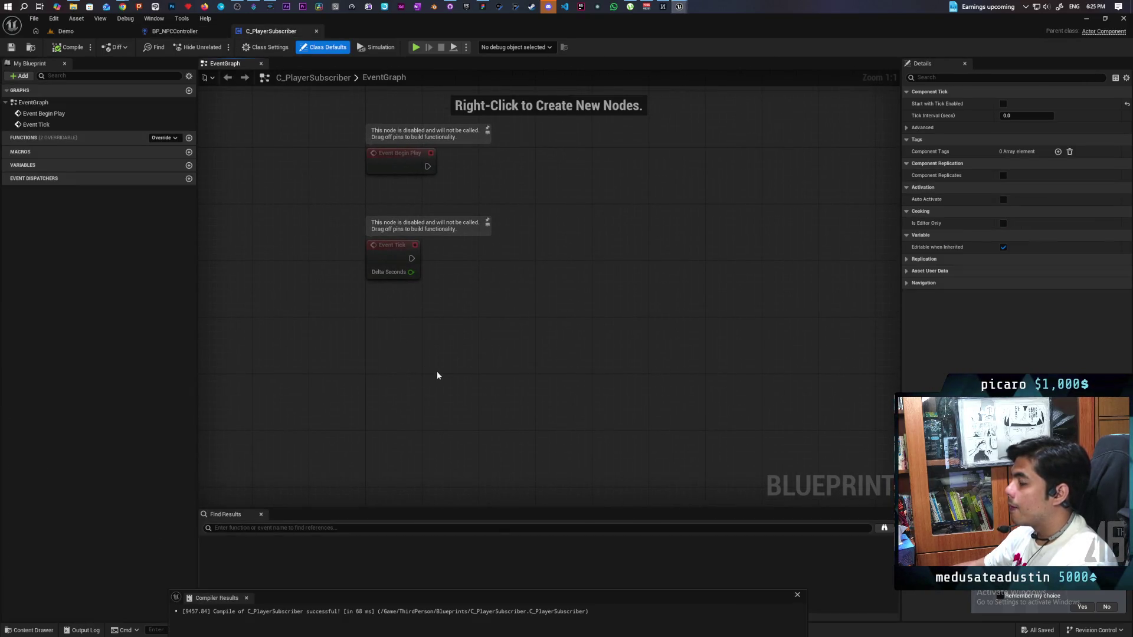
right_click(452, 364)
text(cast to thri)
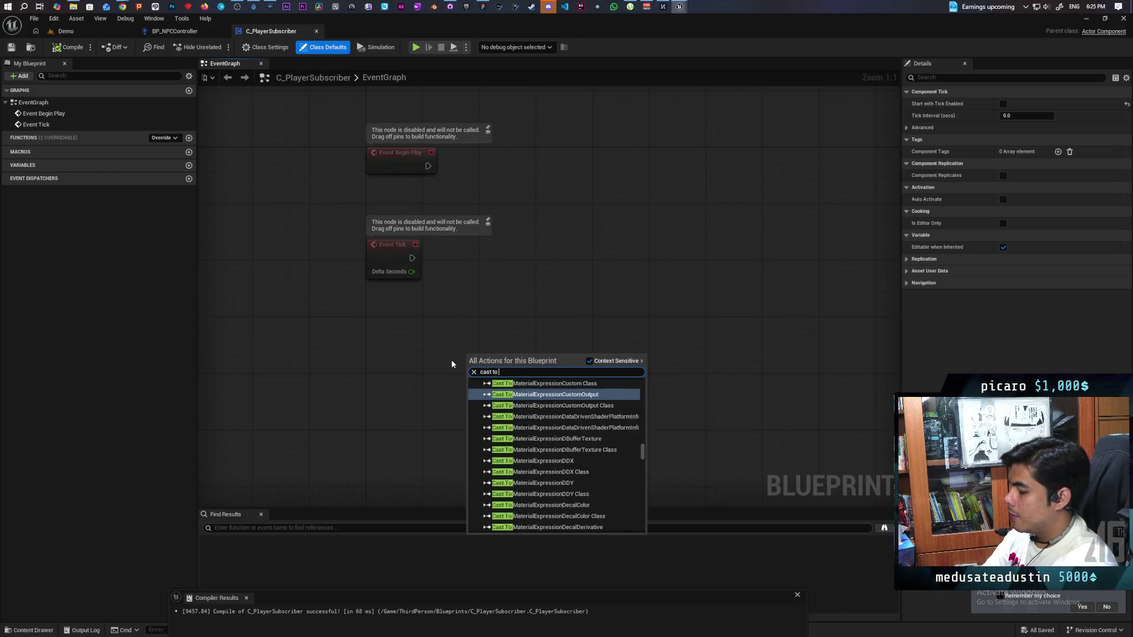
key(BackSpace)
key(BackSpace)
key(BackSpace)
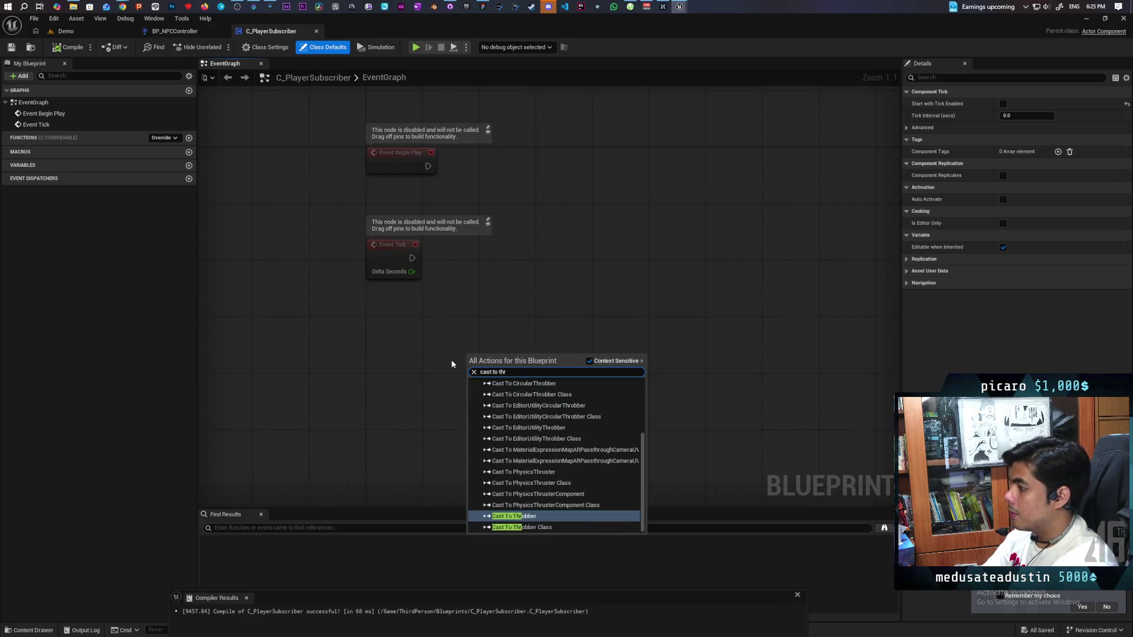
text(ird p)
key(Return)
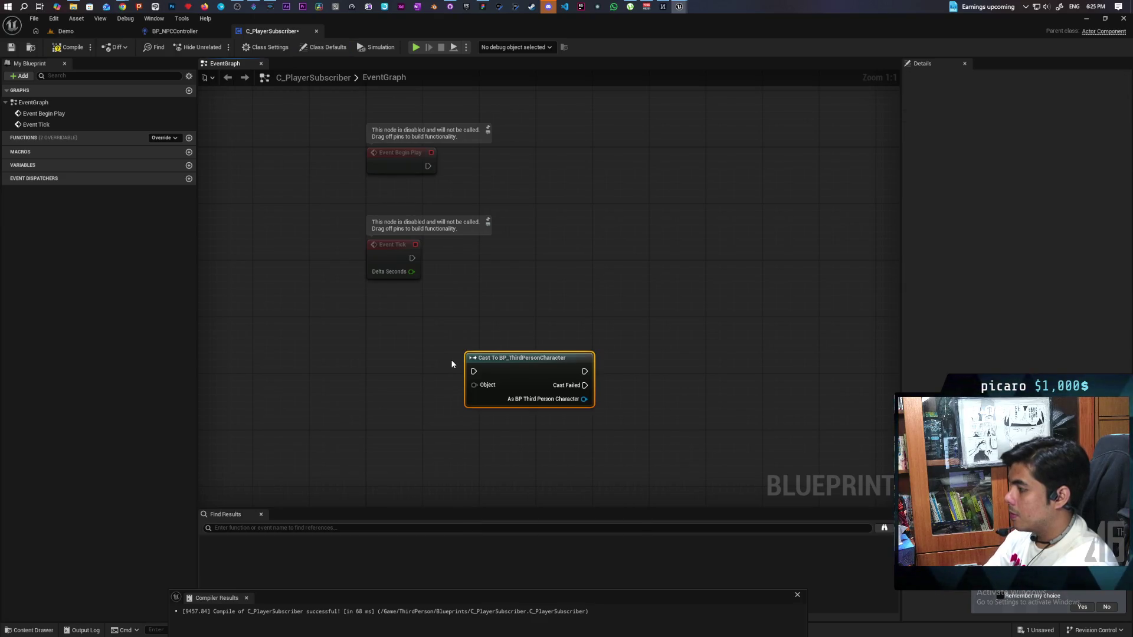
drag(528, 368, 393, 383)
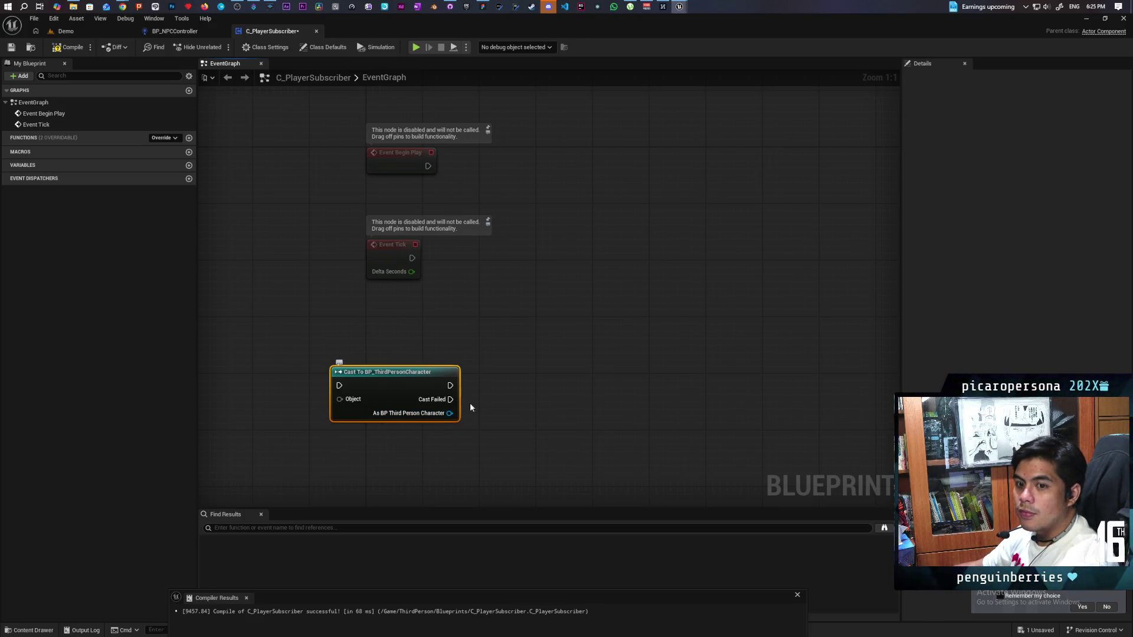
Bring the Gyazo window forward and open a new Chrome tab for the Internal Pointer Variable sound page.
mouse_move(122, 6)
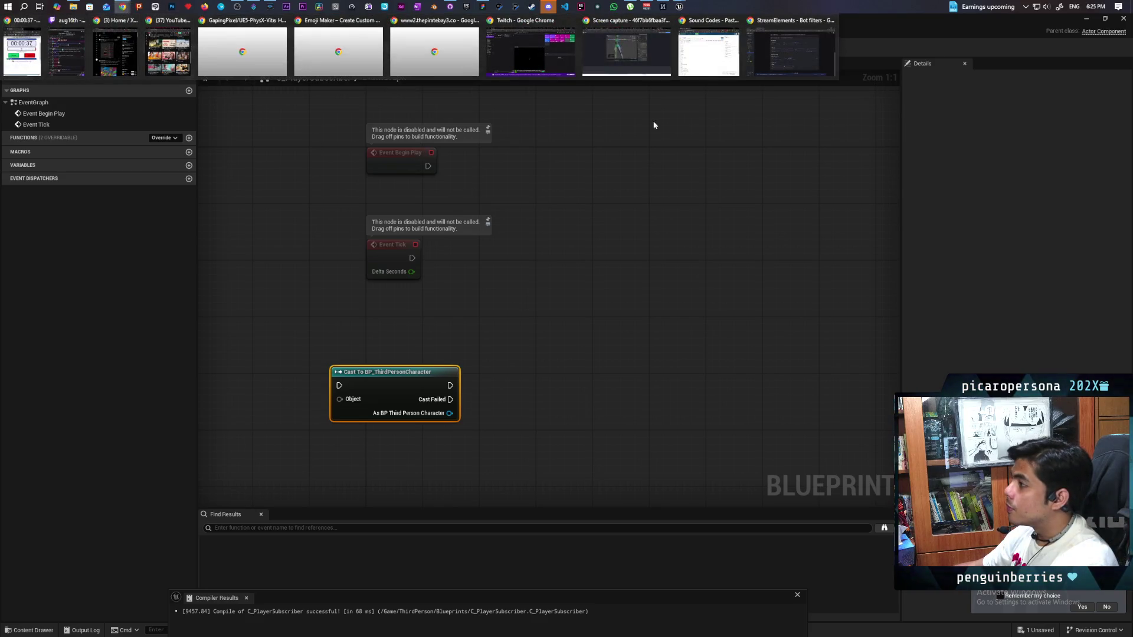
click(624, 54)
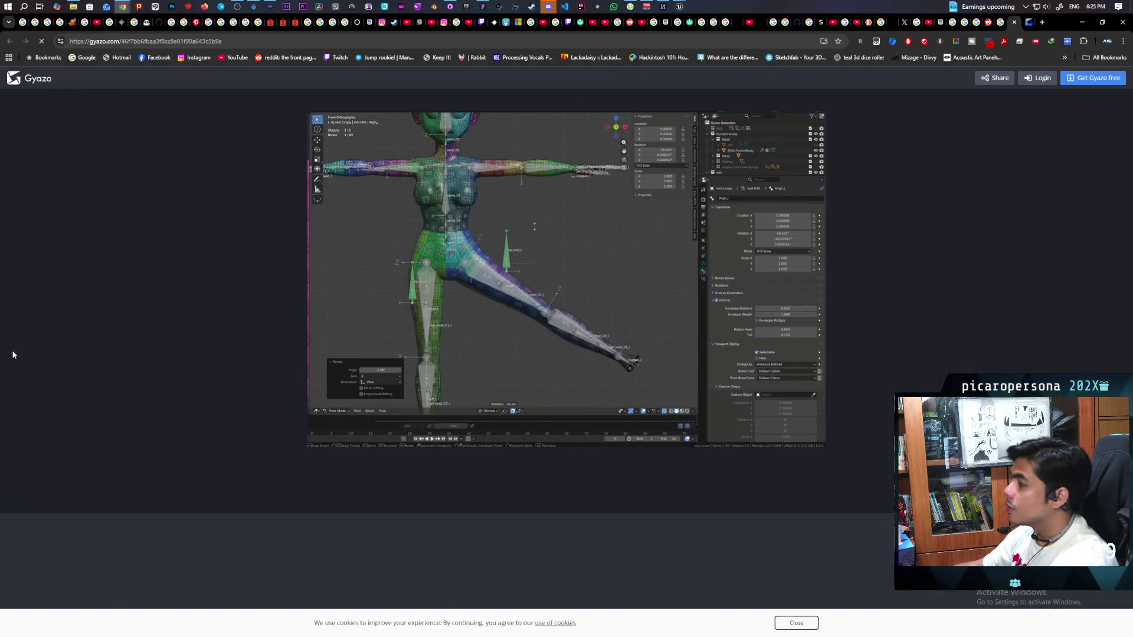
click(767, 105)
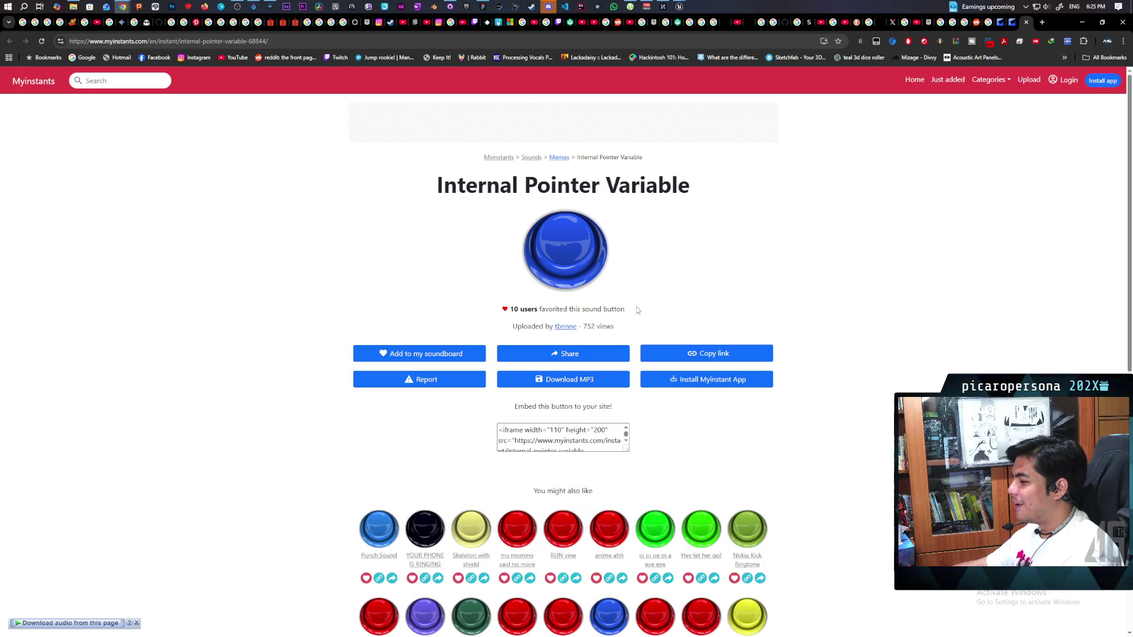
Scroll down to the suggested sound buttons, then switch over to Discord's Friends window.
scroll(753, 306, down, 2)
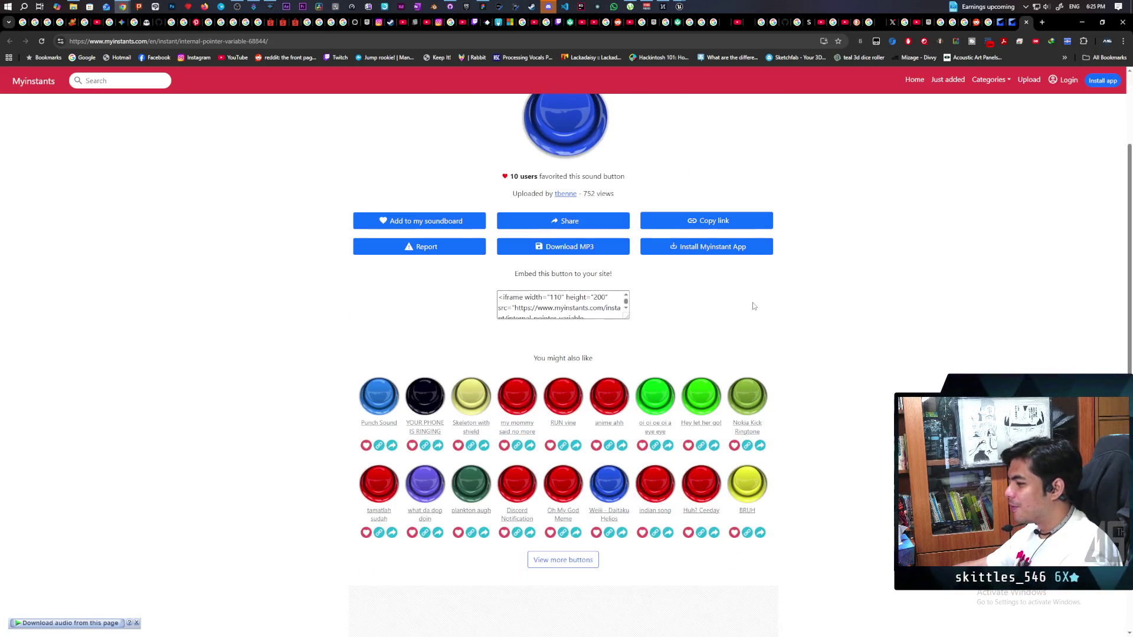
scroll(753, 305, down, 1)
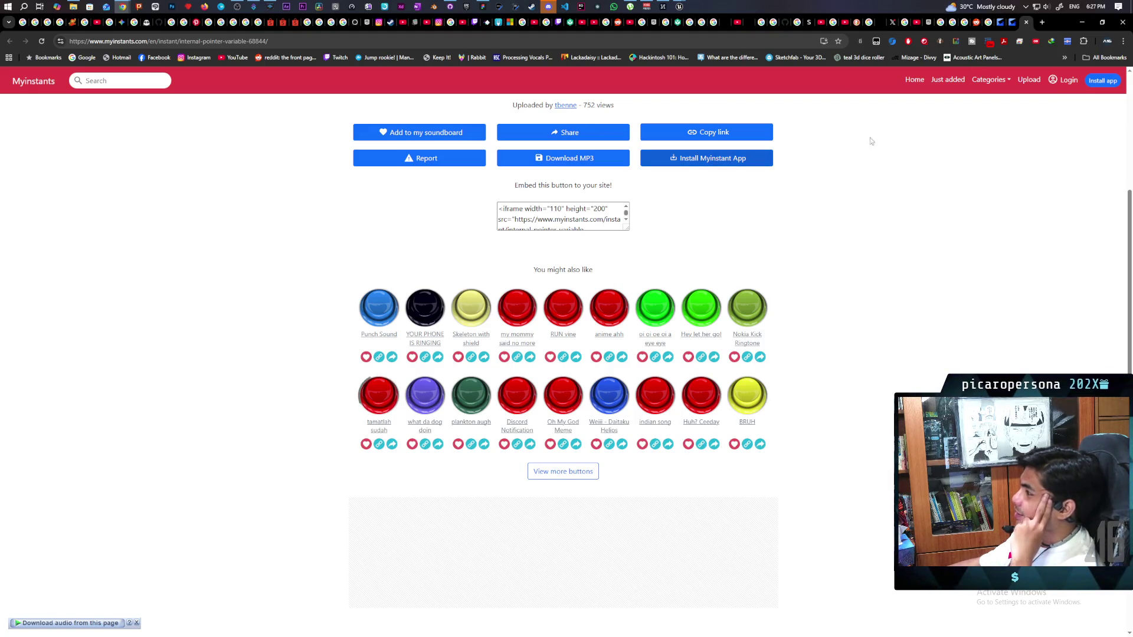
key(alt+Tab)
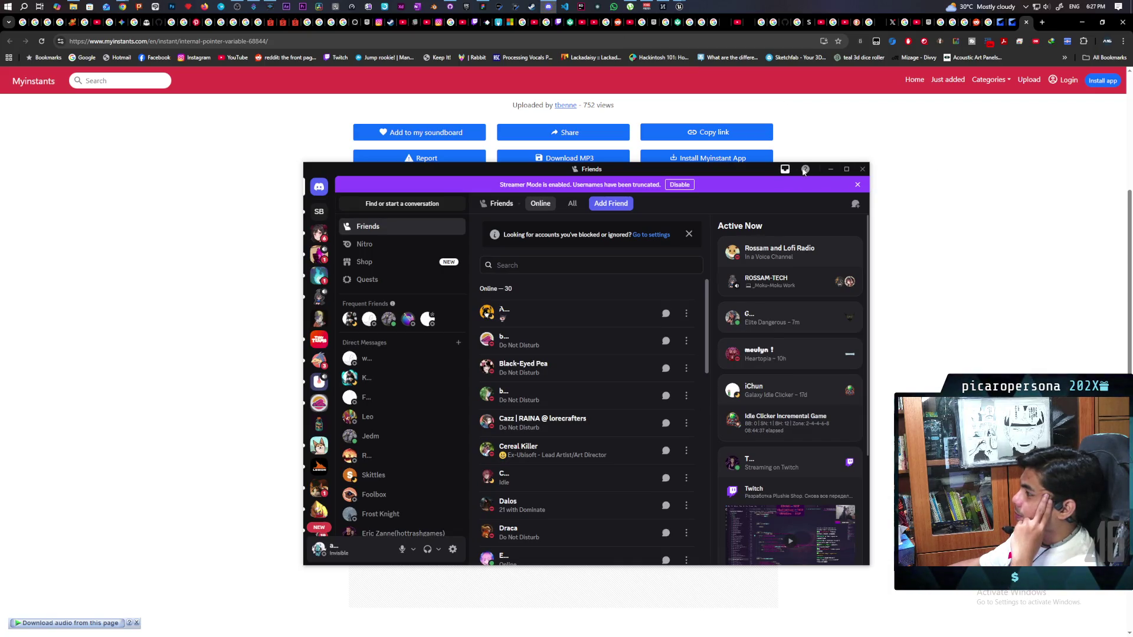
Minimize Discord's Friends window and switch back to the Unreal Editor.
click(830, 170)
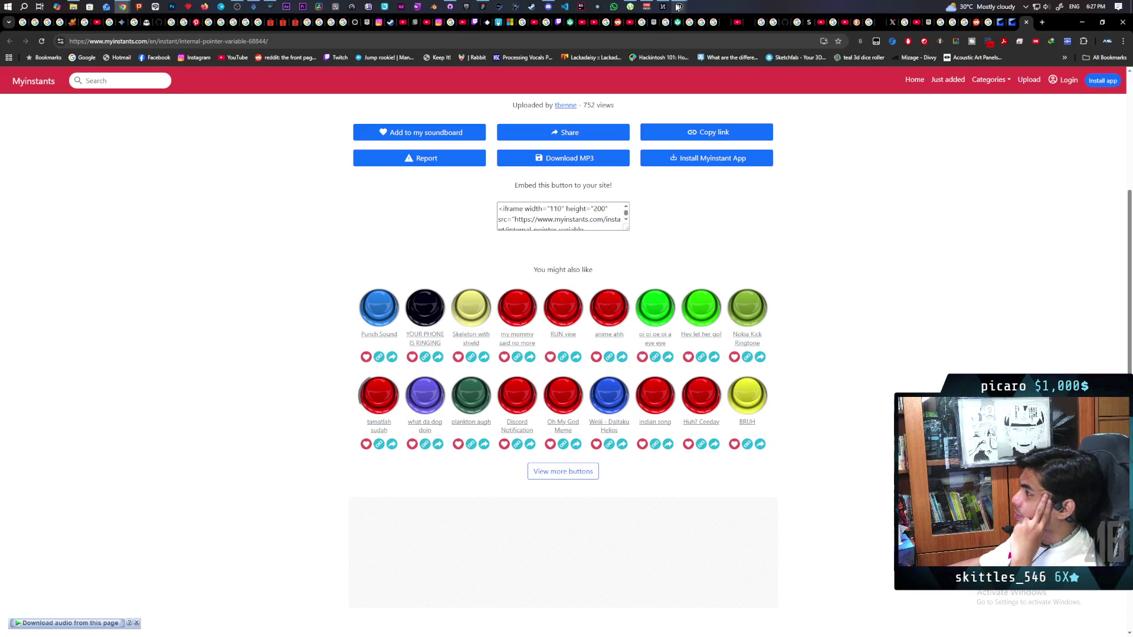
mouse_move(679, 7)
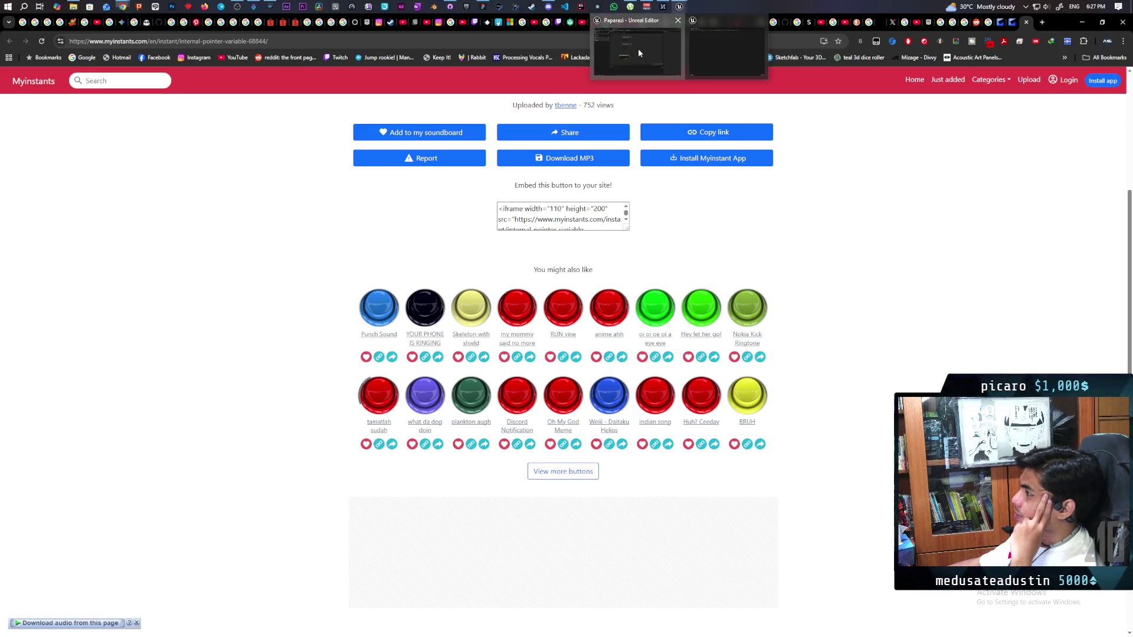
click(638, 48)
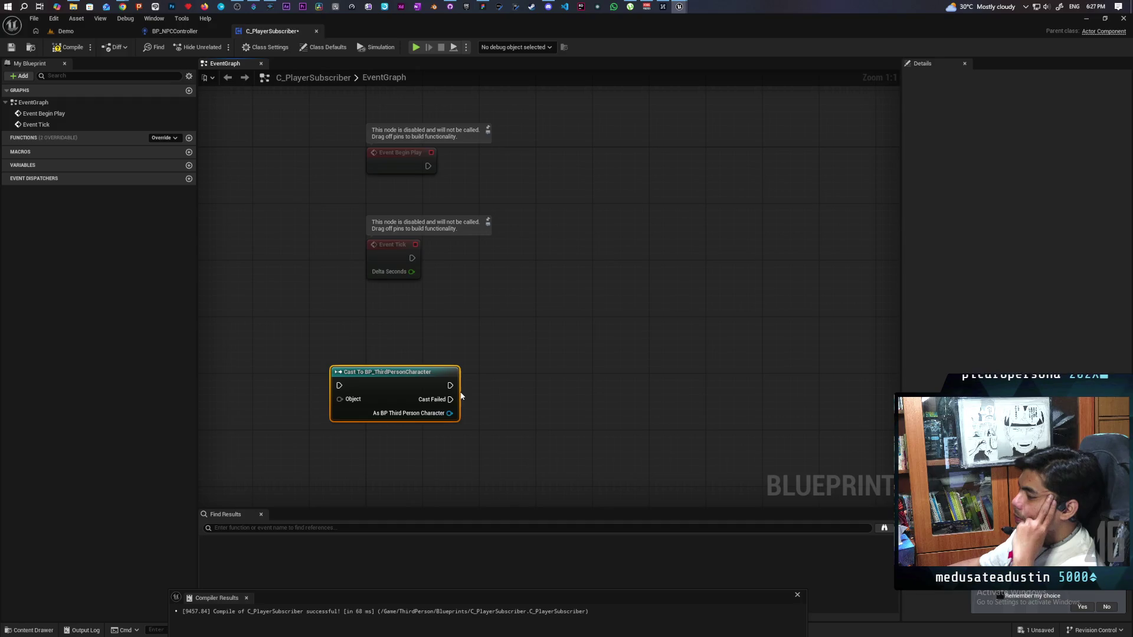
Save C_PlayerSubscriber and open BP_ThirdPersonCharacter from the ThirdPerson Blueprints folder.
key(ctrl+s)
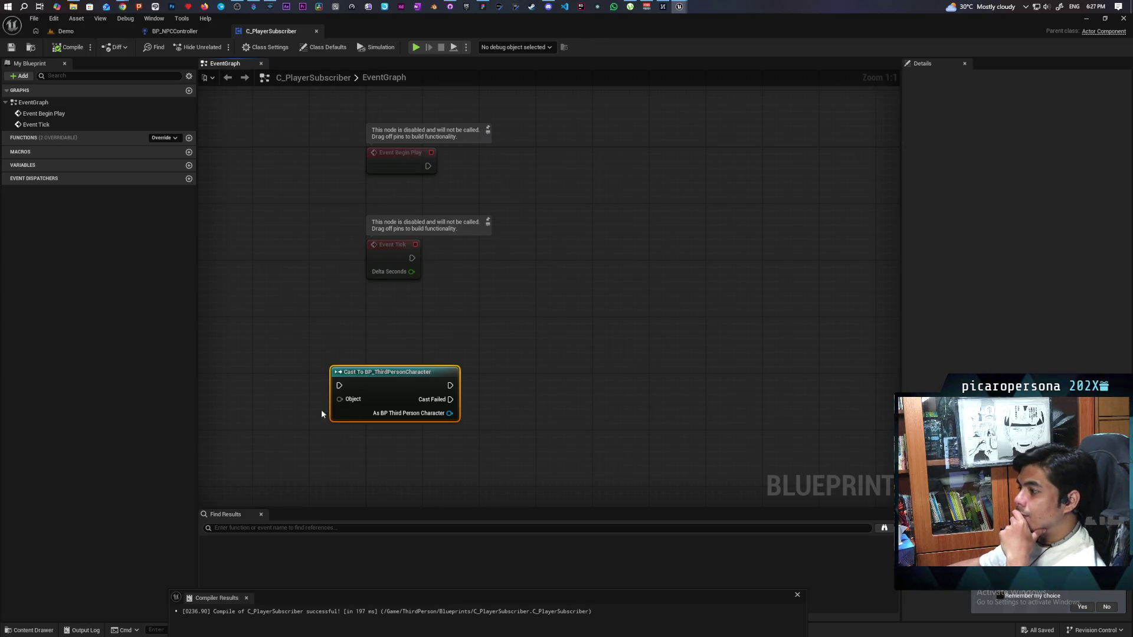
click(29, 630)
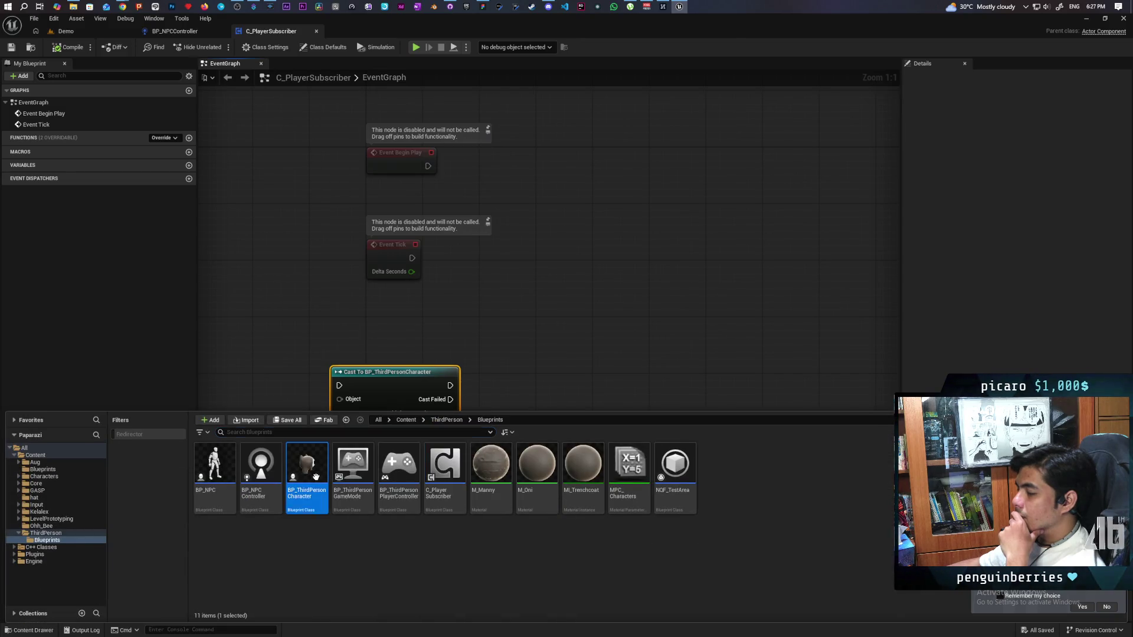
double_click(319, 481)
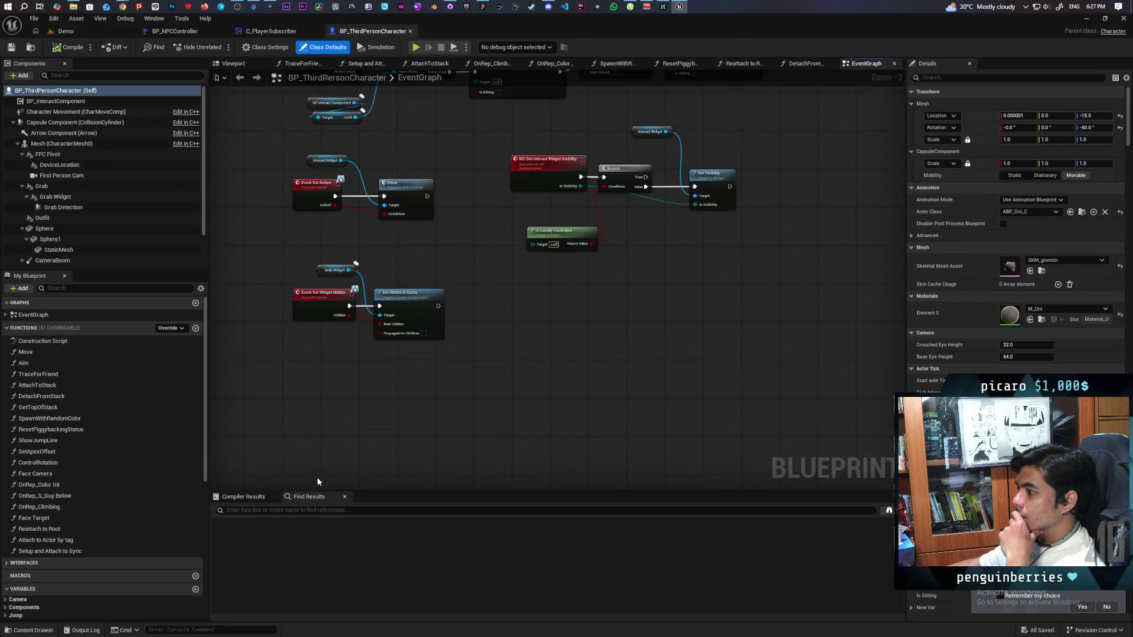
scroll(119, 589, down, 6)
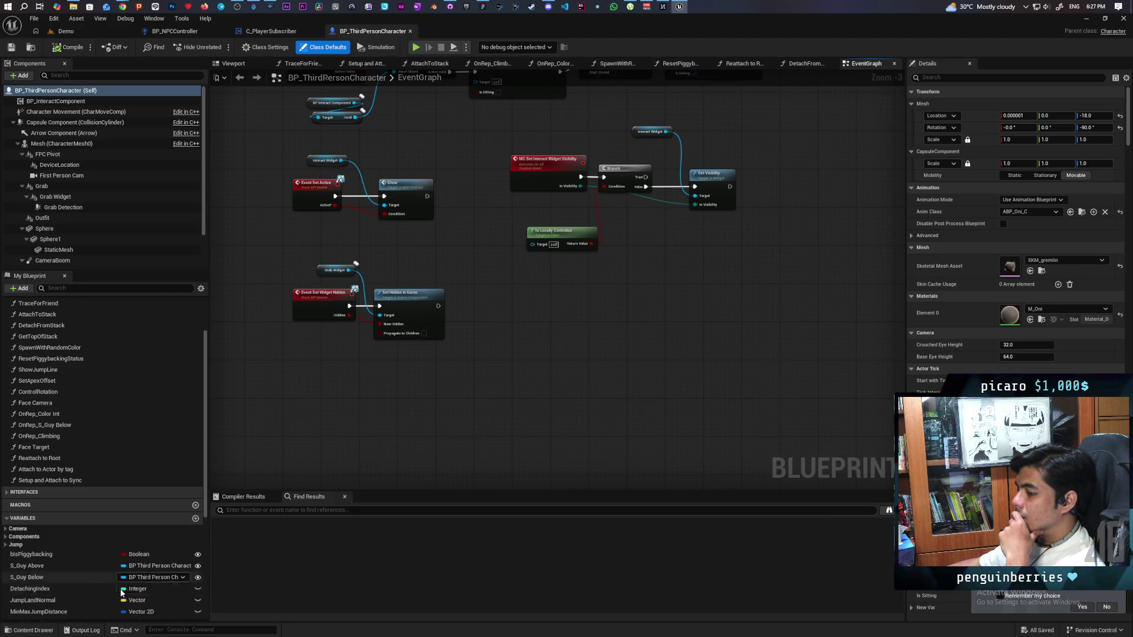
scroll(121, 593, down, 2)
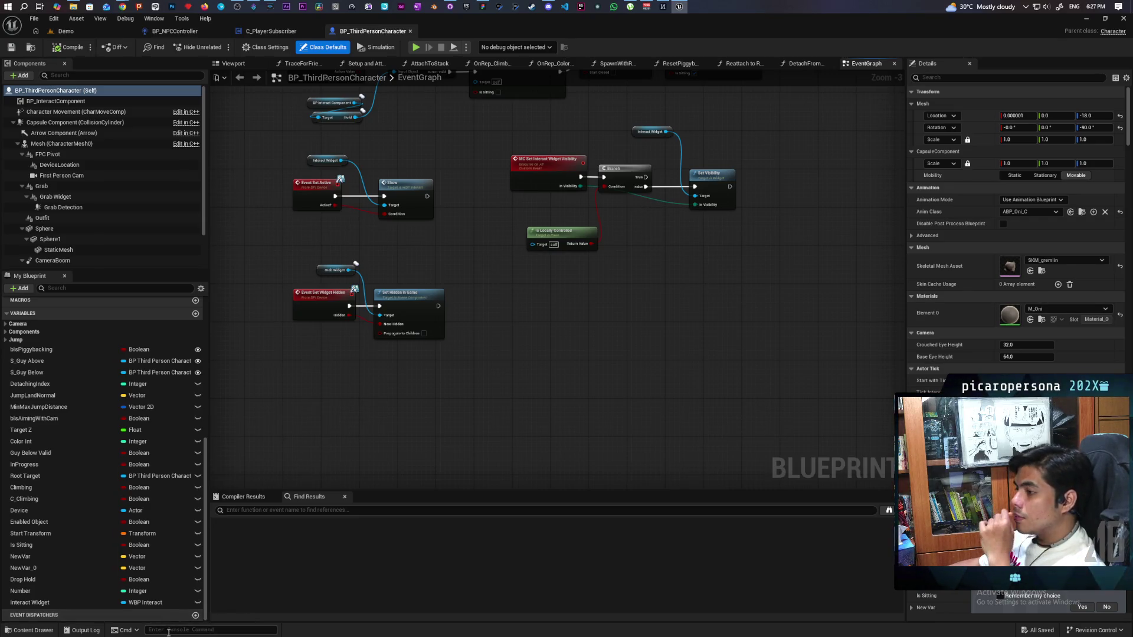
Add a State Changed event dispatcher to the character, compile and save, then return to C_PlayerSubscriber.
click(195, 616)
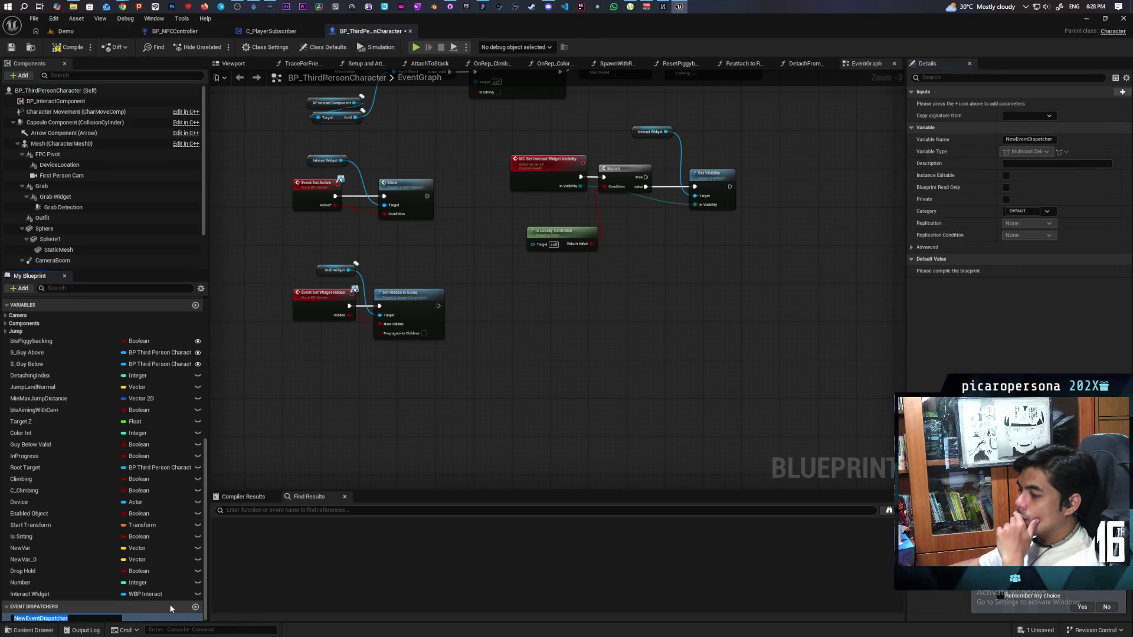
text(Stat)
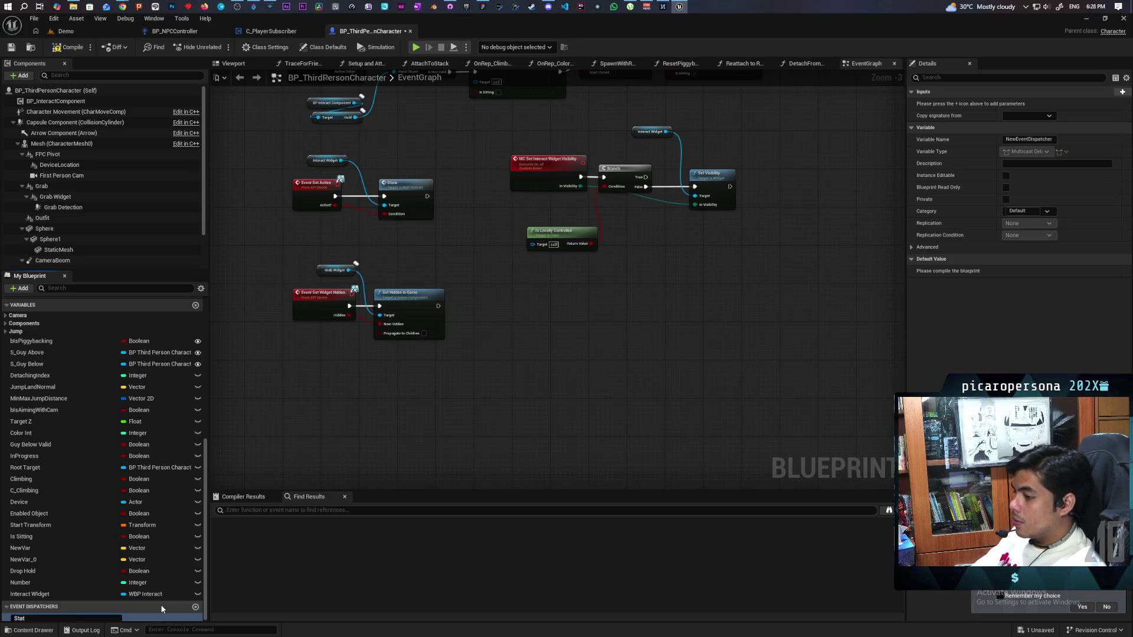
text(e Changed)
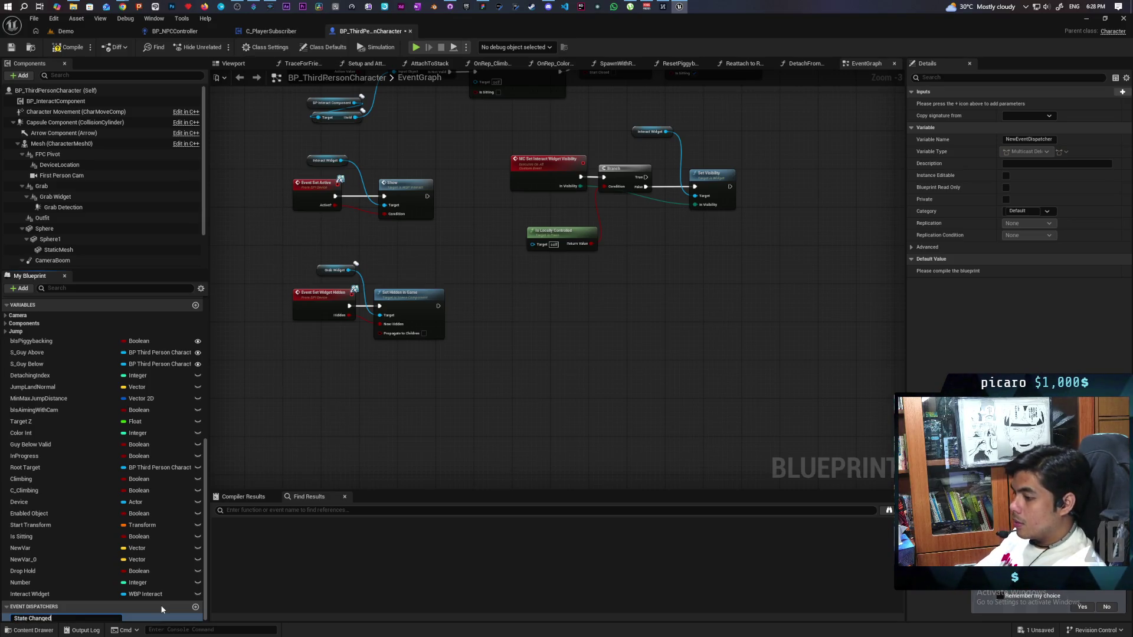
key(Return)
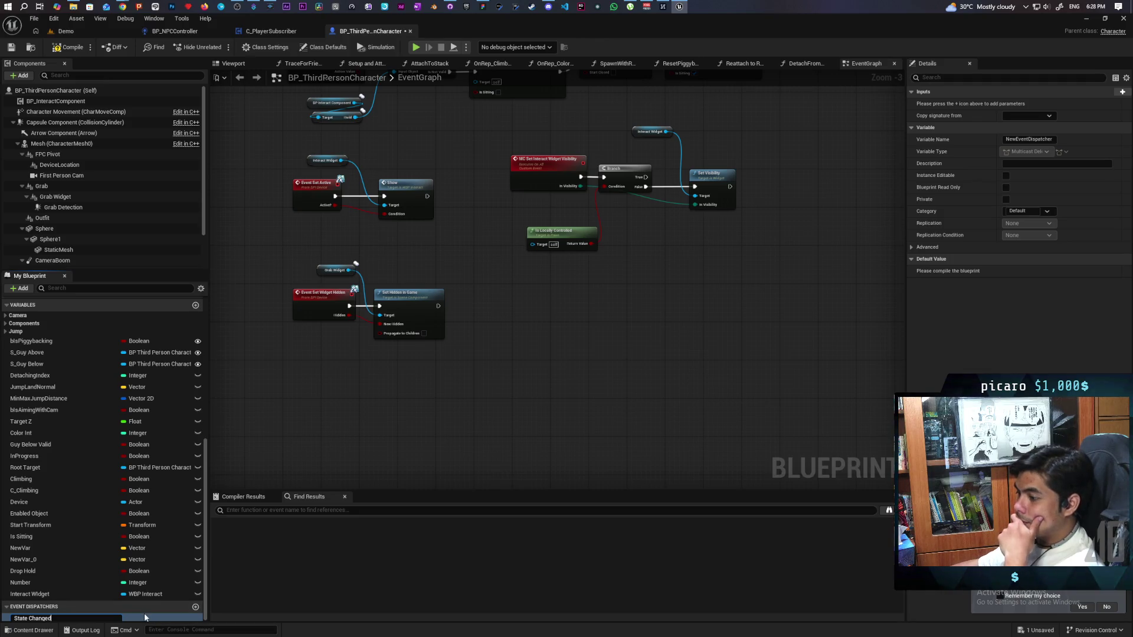
key(Return)
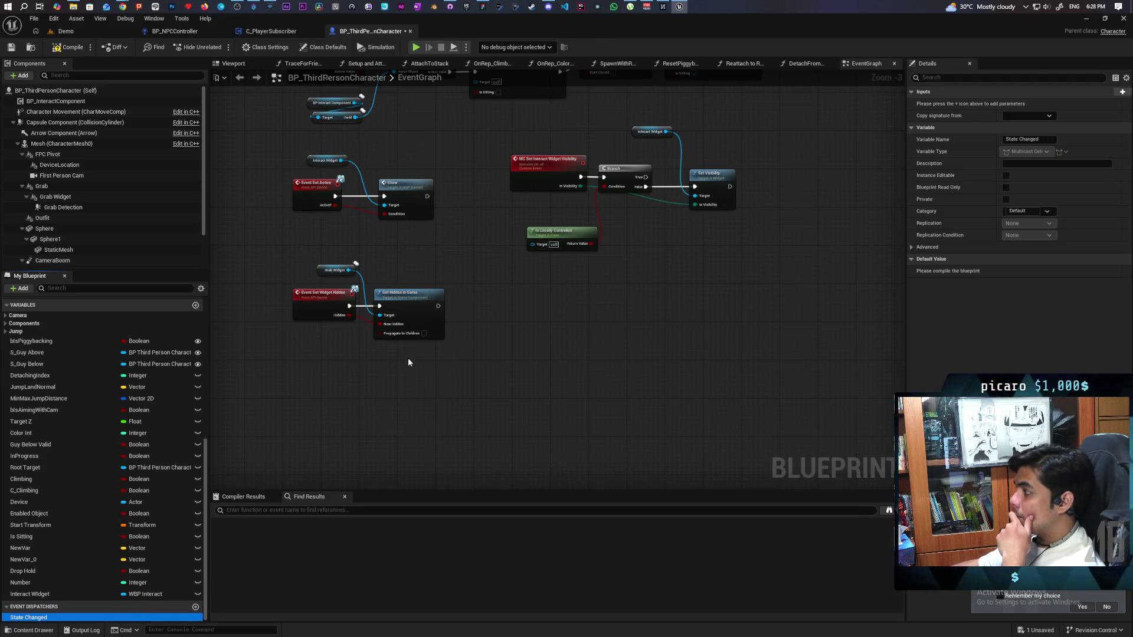
click(68, 47)
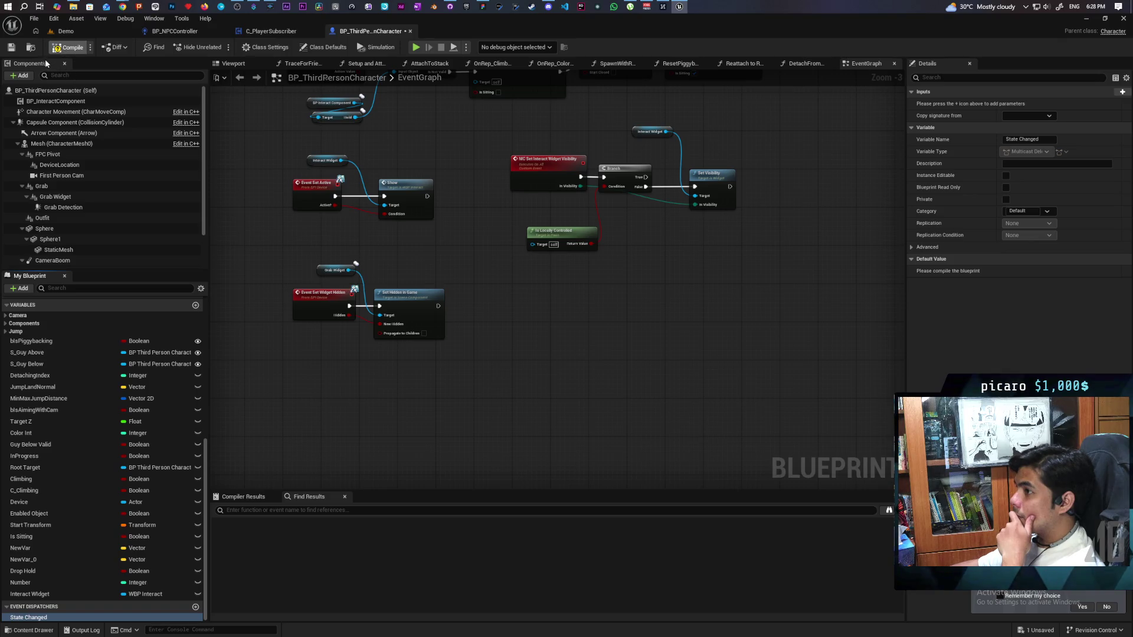
click(11, 47)
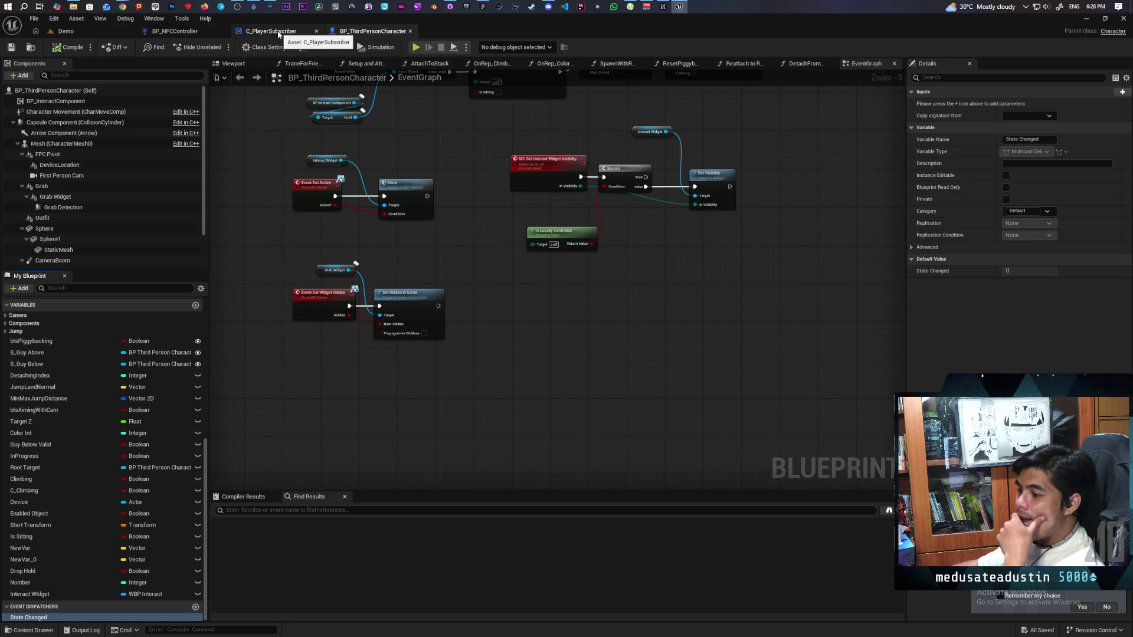
click(278, 32)
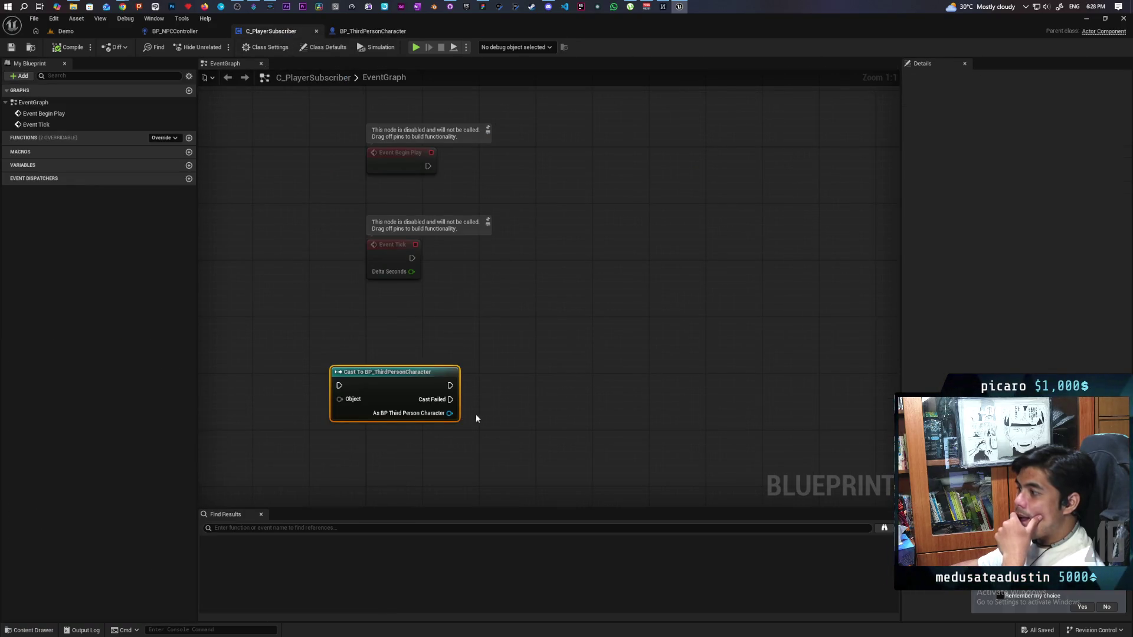
drag(450, 413, 548, 349)
Add the Assign State Changed bind and event, and delete the Cast To BP_ThirdPersonCharacter node.
text(assign stat)
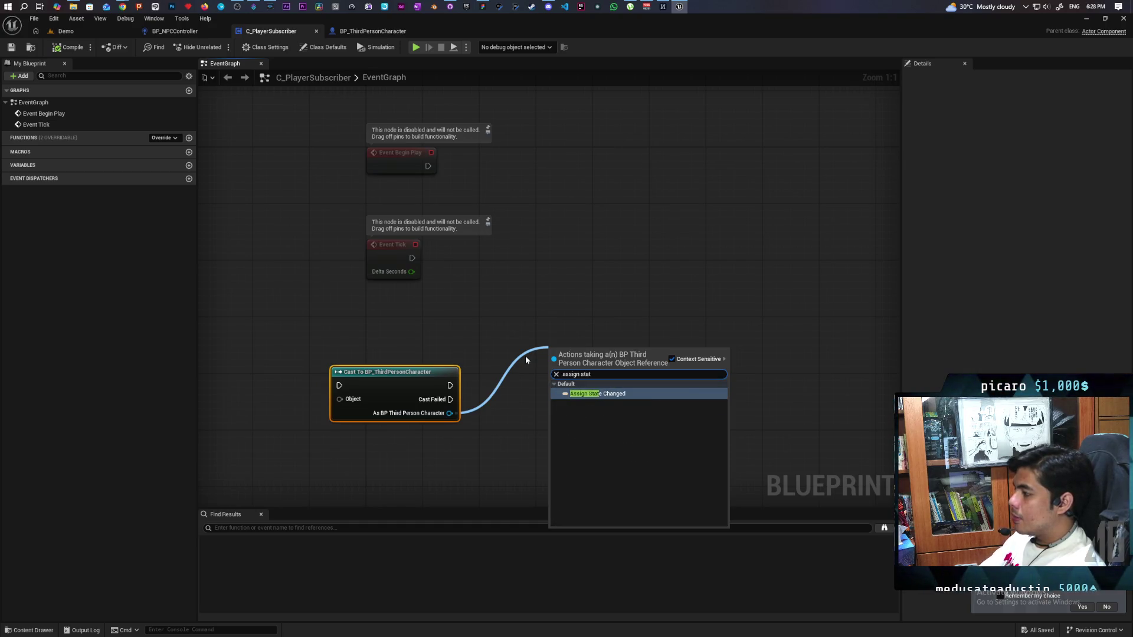
key(Return)
drag(354, 361, 399, 458)
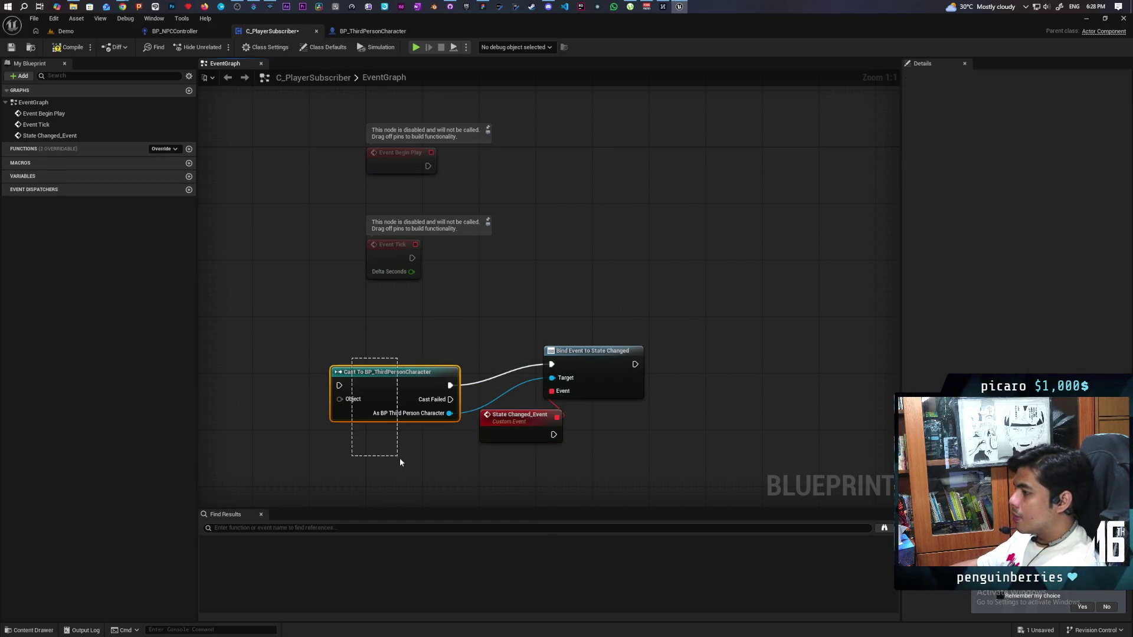
key(Delete)
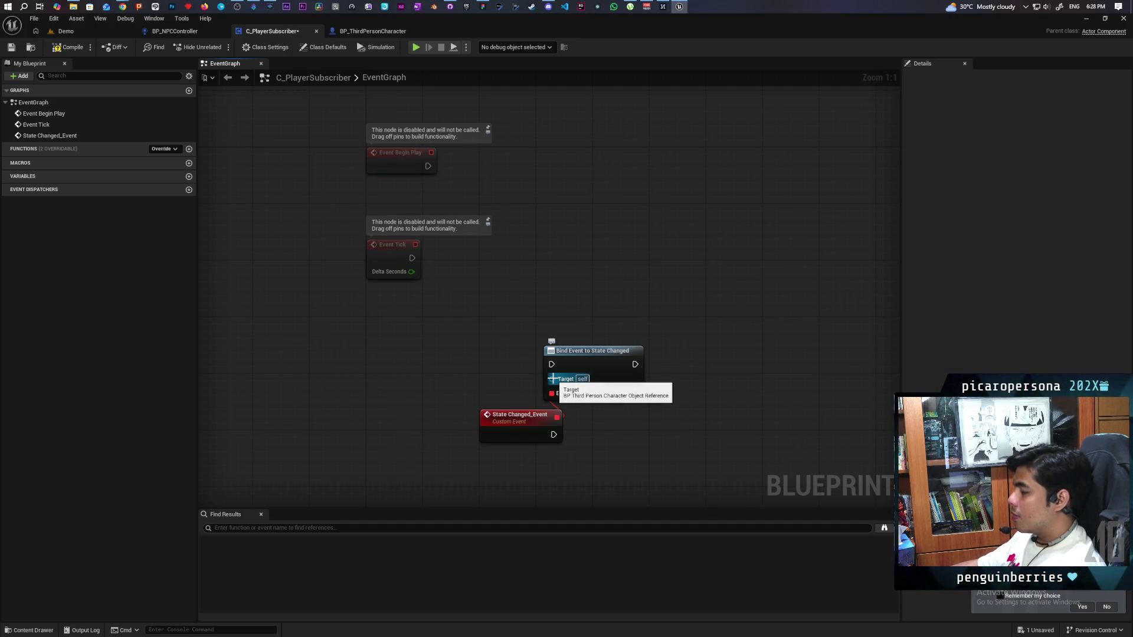
Create a Register custom event feeding the State Changed bind, save, and return to BP_NPCController.
click(389, 354)
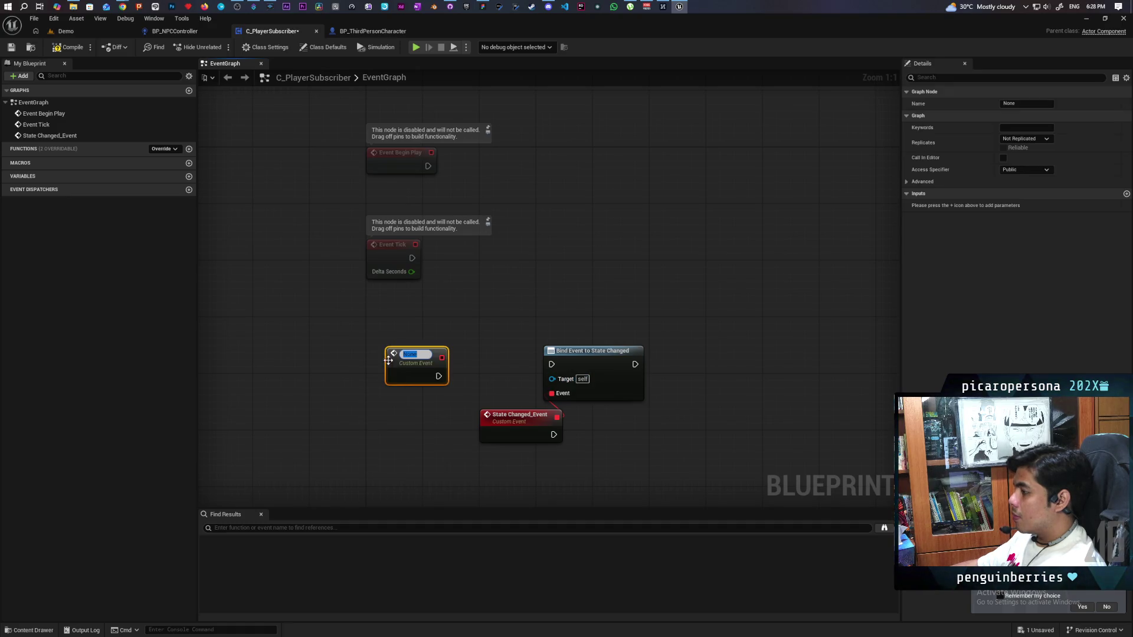
text(Re)
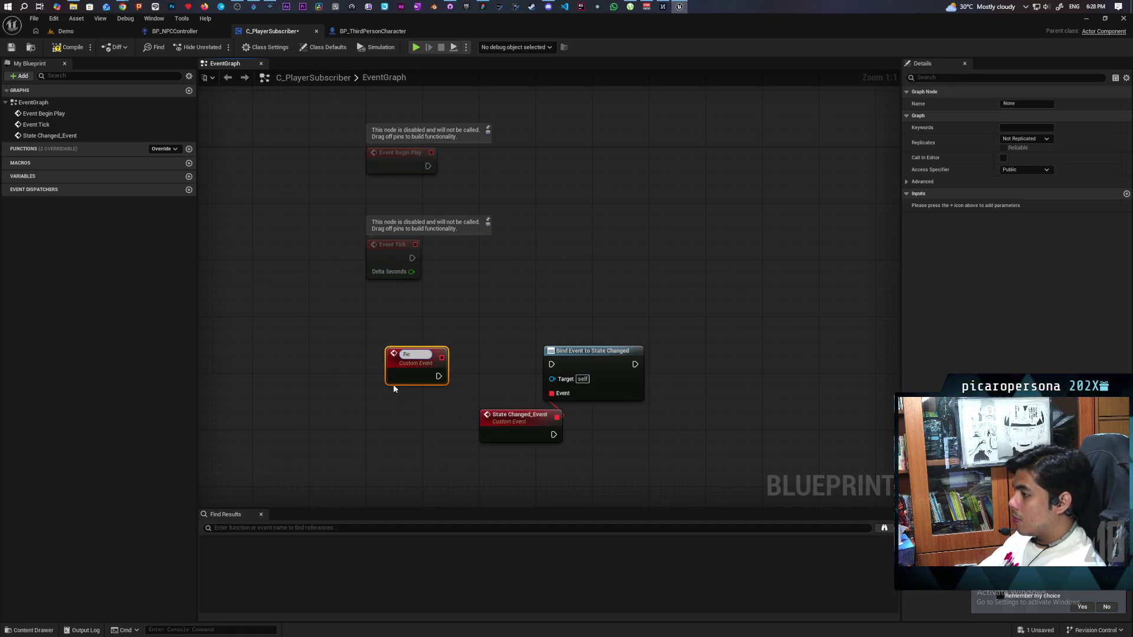
text(gister)
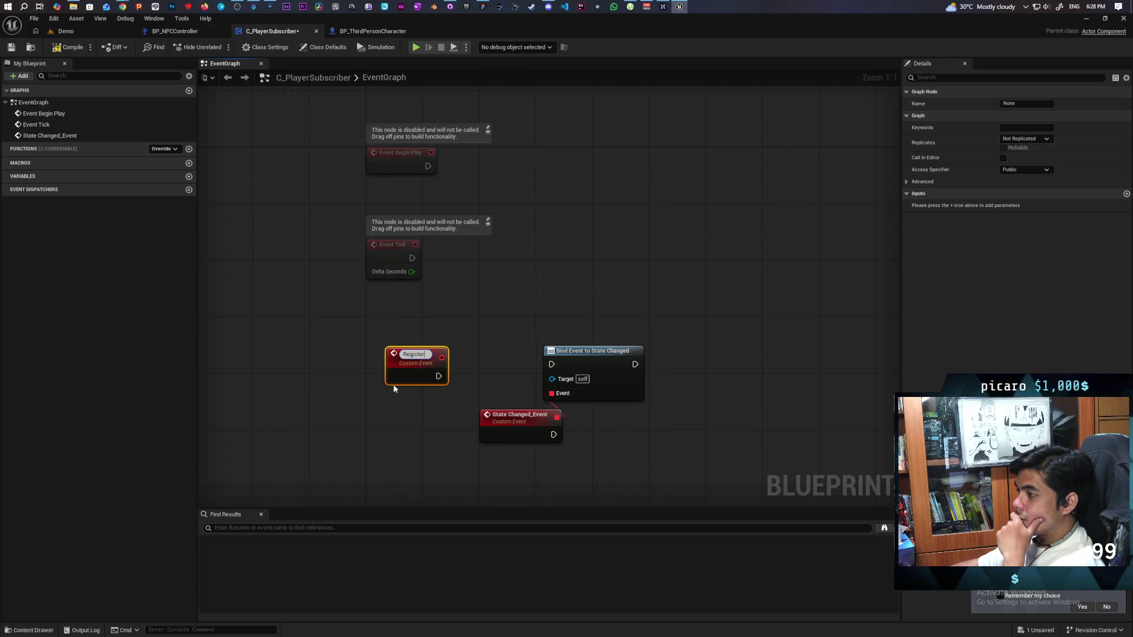
click(393, 387)
mouse_move(438, 373)
mouse_down()
mouse_move(551, 364)
mouse_move(415, 378)
mouse_move(433, 395)
mouse_up()
drag(417, 354, 412, 346)
key(ctrl+s)
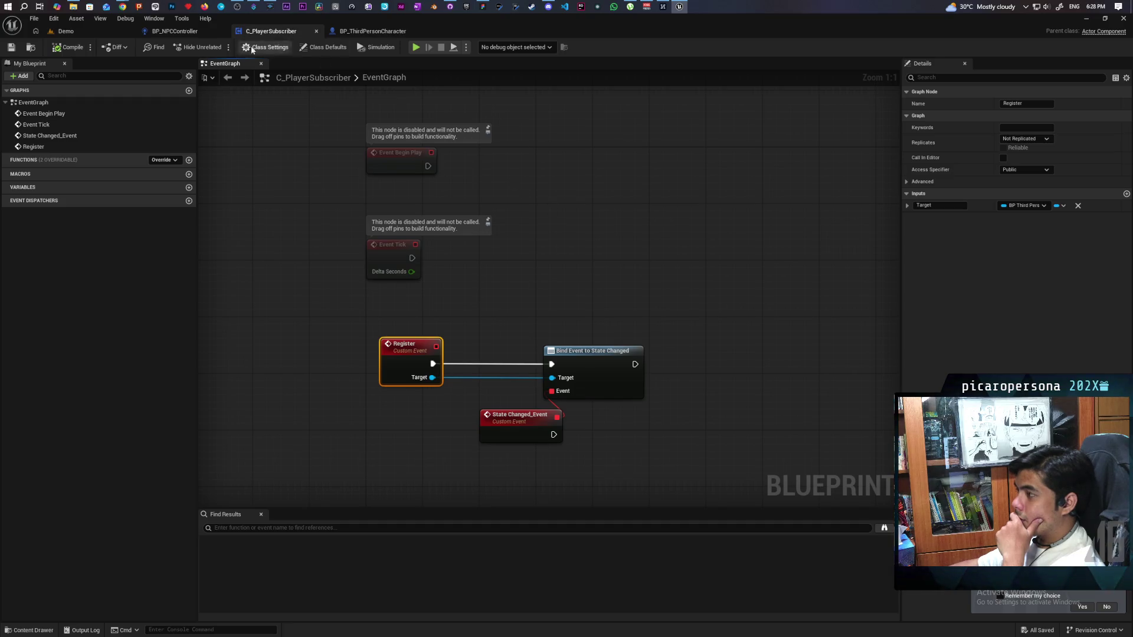
click(175, 31)
drag(586, 408, 654, 396)
Add the subscriber's Register call after ADD in Register Player, with New Item as its Target.
text(register)
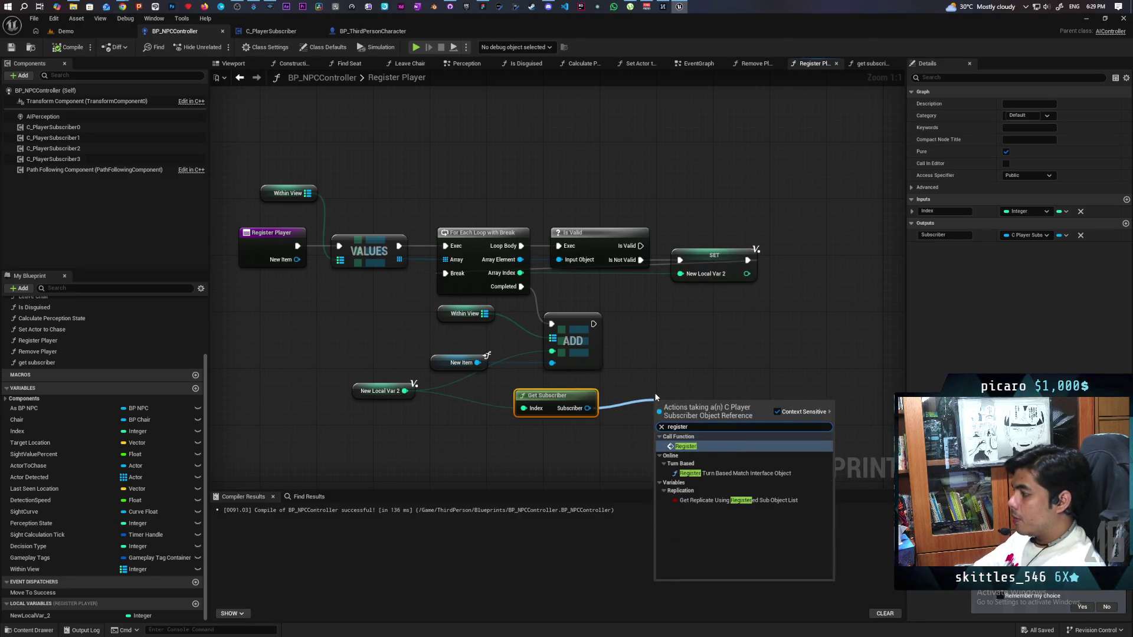
key(Return)
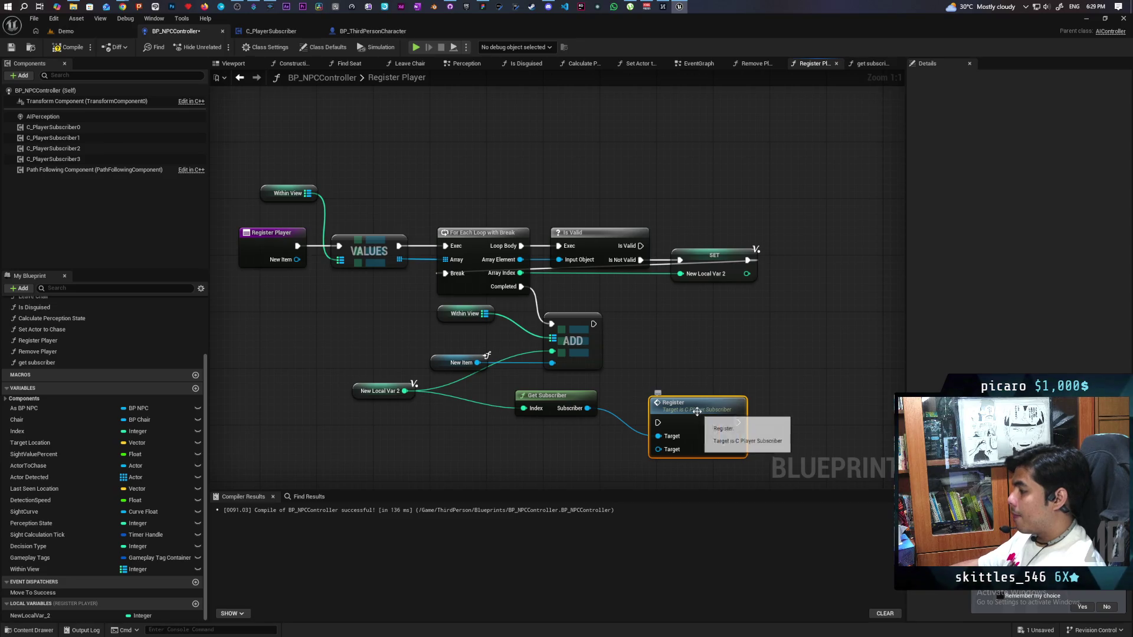
click(586, 404)
mouse_move(688, 414)
mouse_down()
mouse_move(688, 328)
mouse_move(670, 313)
mouse_move(687, 314)
mouse_up()
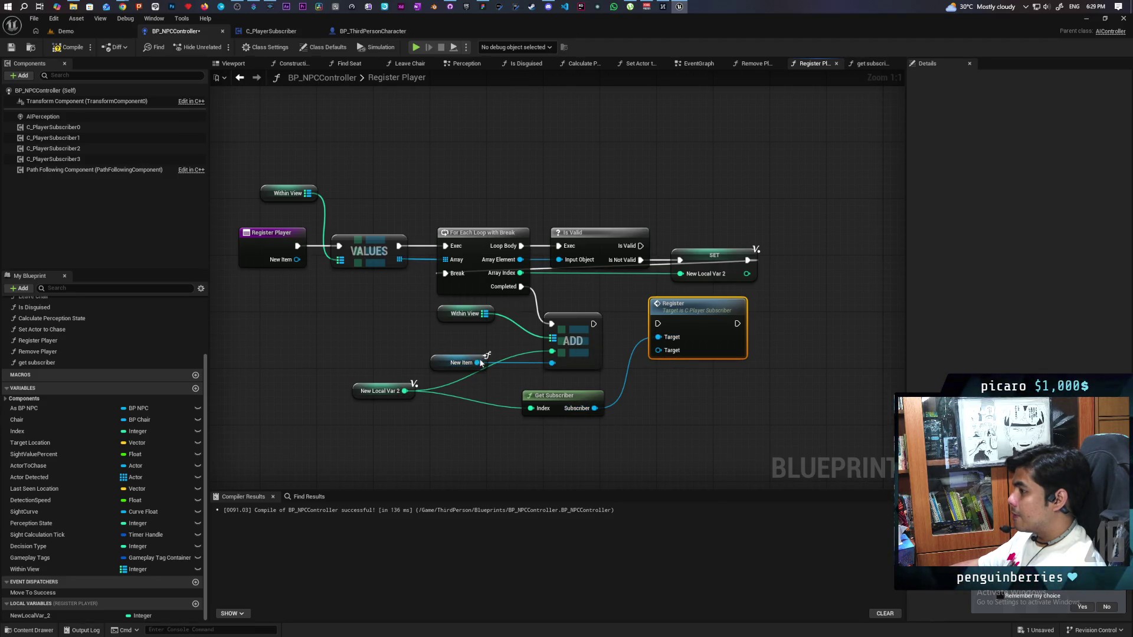
mouse_move(477, 363)
mouse_down()
mouse_move(685, 359)
mouse_move(671, 349)
mouse_up()
drag(688, 313, 688, 326)
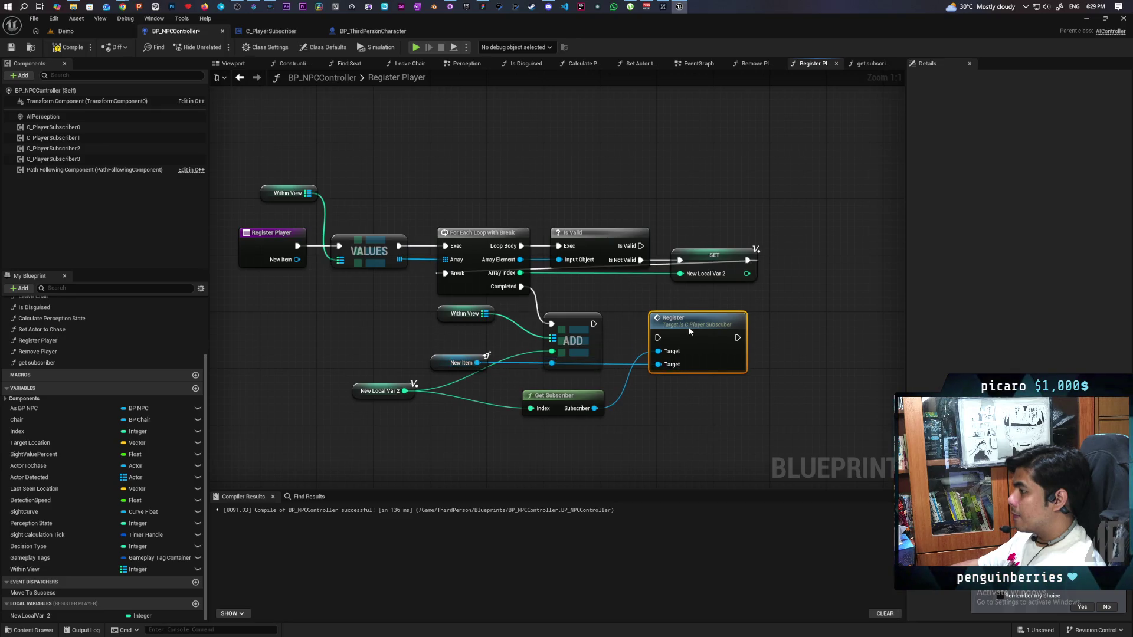
drag(594, 323, 658, 337)
drag(671, 337, 671, 322)
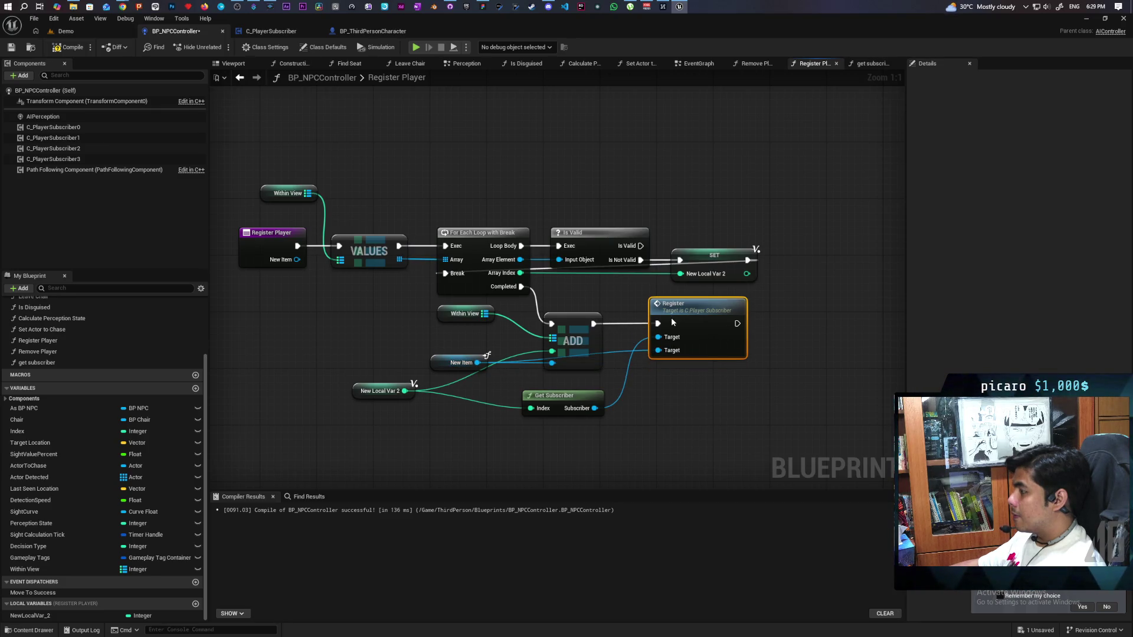
click(373, 31)
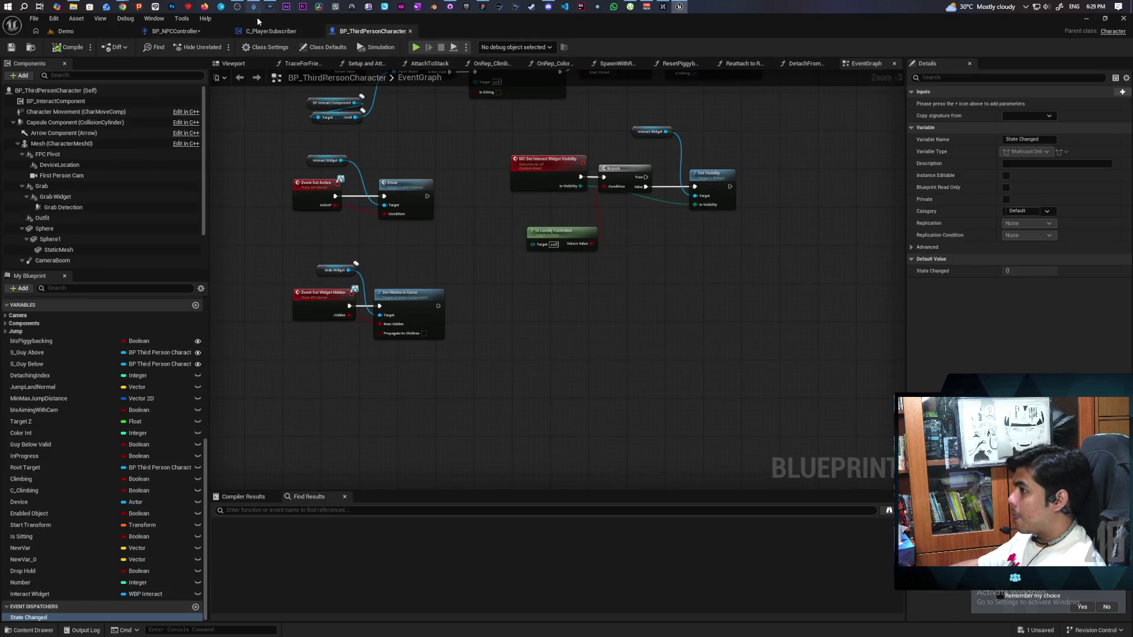
Rename the Register event's Target input to Player, then recompile BP_NPCController.
click(272, 31)
double_click(935, 206)
text(Player)
click(787, 201)
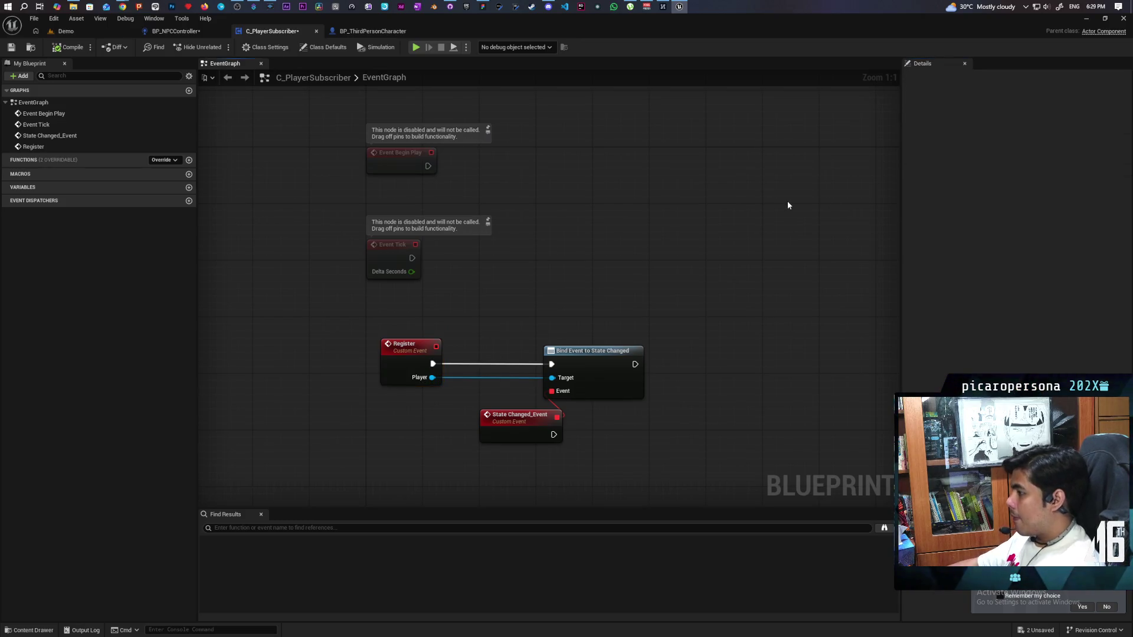
click(196, 32)
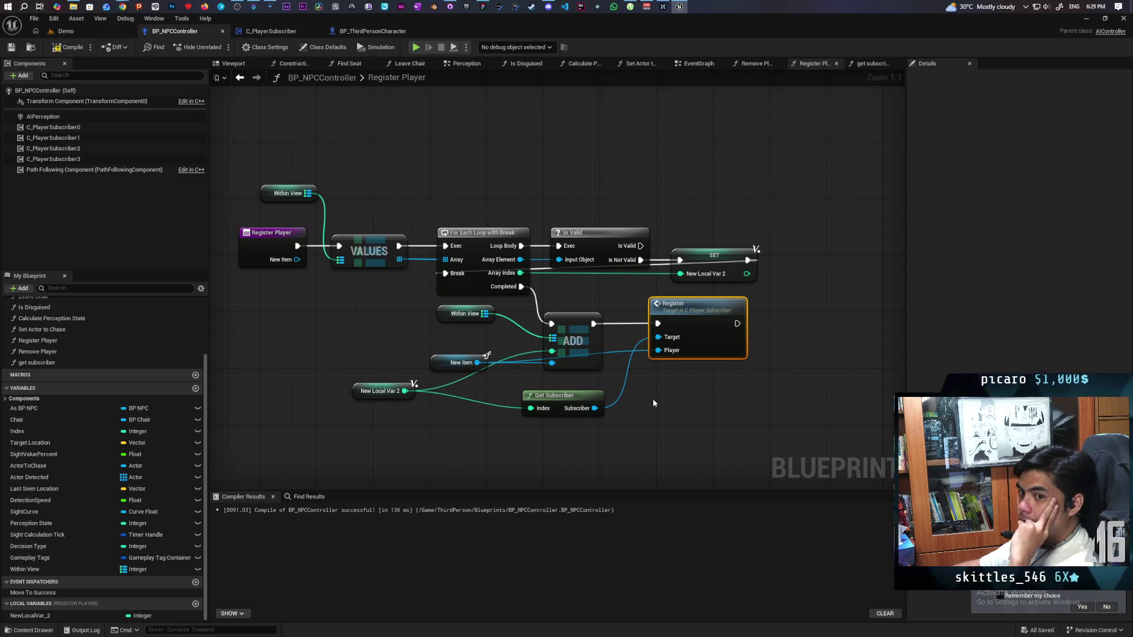
click(69, 47)
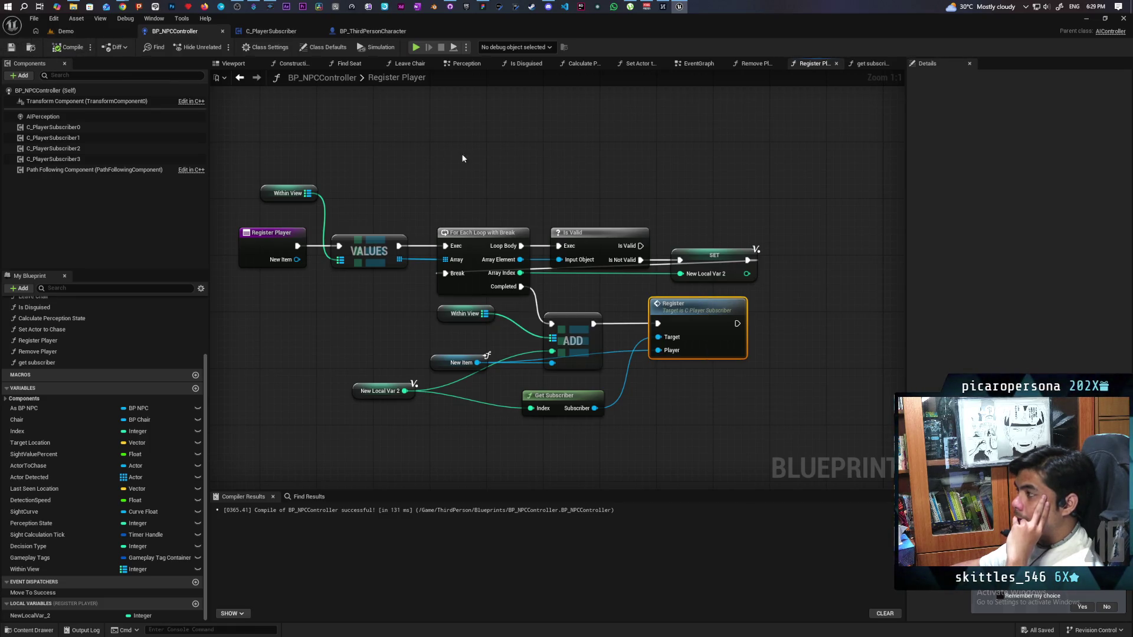
In the Remove Player graph, add a Get Subscriber node and wire FIND's result into its Index.
click(752, 64)
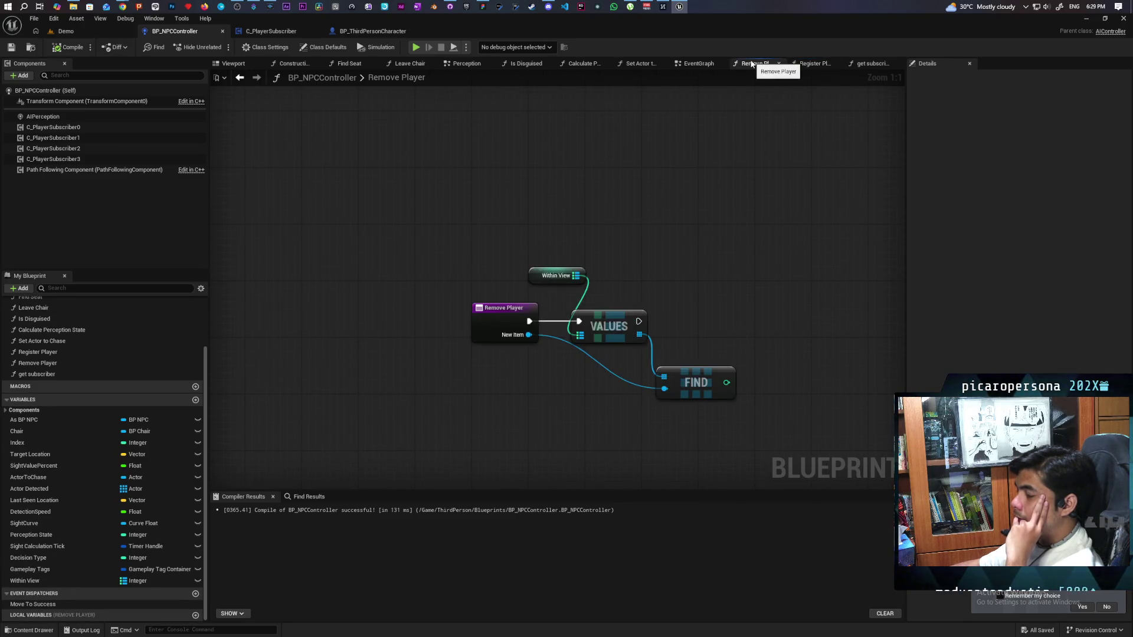
mouse_move(731, 265)
mouse_down()
mouse_move(619, 231)
mouse_move(631, 238)
mouse_up()
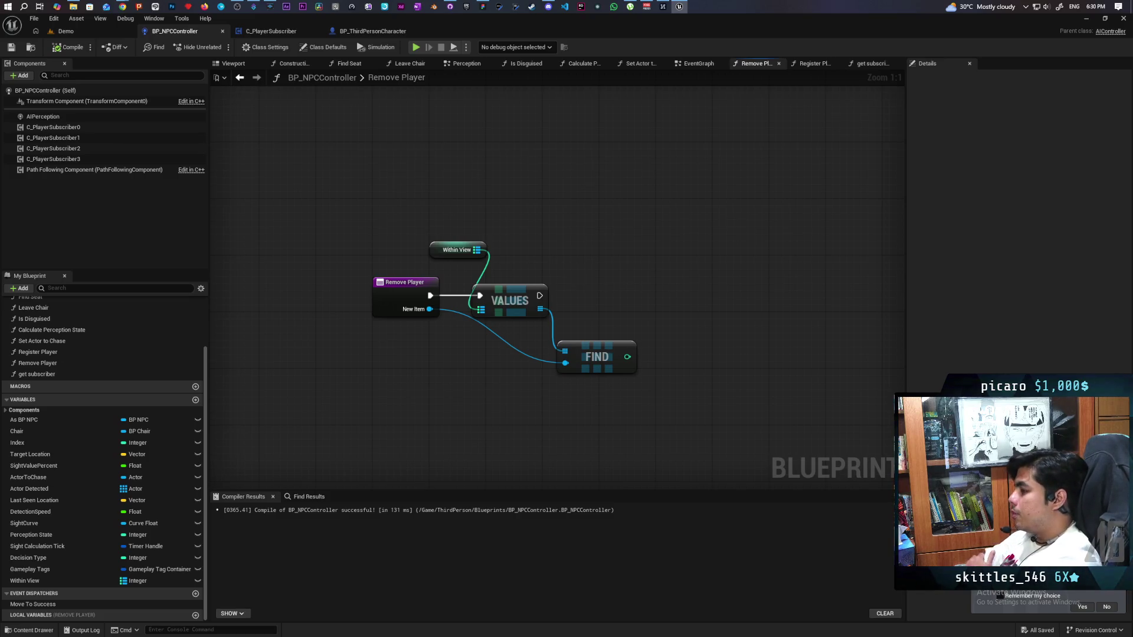
mouse_move(364, 387)
mouse_down()
mouse_move(440, 452)
mouse_move(455, 393)
mouse_move(494, 392)
mouse_up()
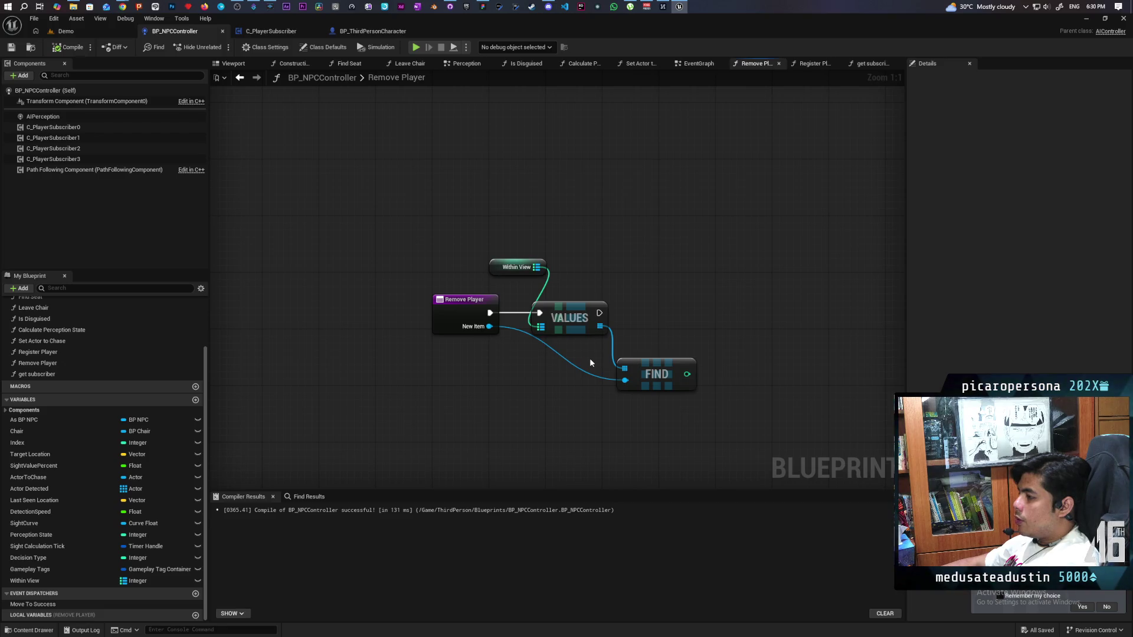
drag(527, 377, 504, 401)
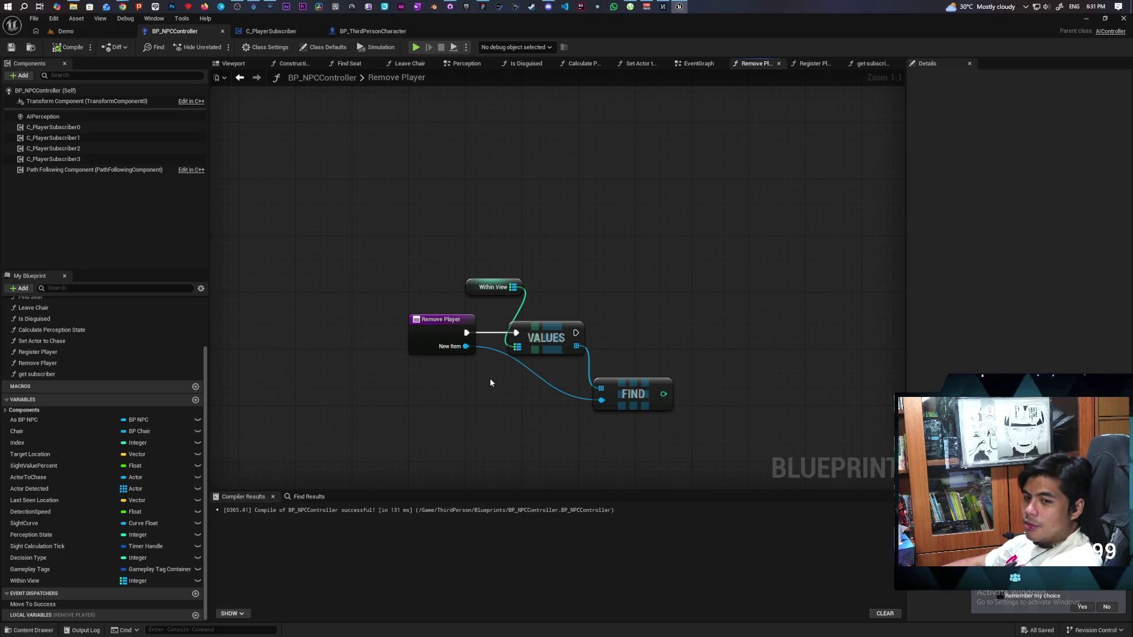
drag(491, 387, 439, 390)
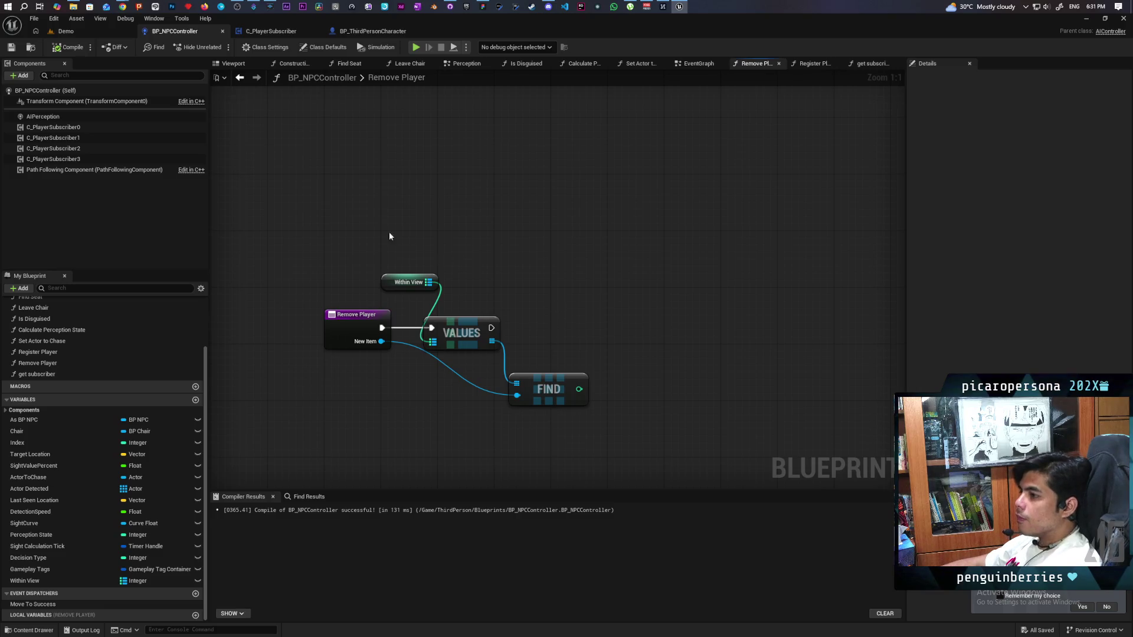
drag(37, 377, 561, 320)
mouse_move(579, 389)
mouse_down()
mouse_move(601, 378)
mouse_move(566, 336)
mouse_move(639, 354)
mouse_move(639, 345)
mouse_move(529, 383)
mouse_move(470, 379)
mouse_up()
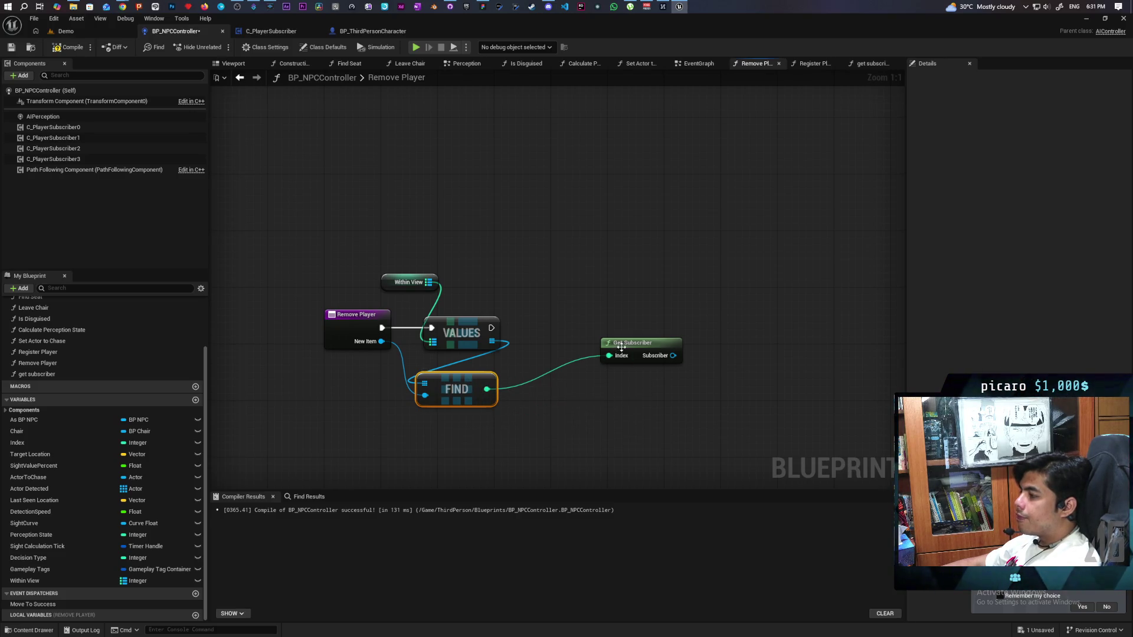
Move Get Subscriber beside FIND, then place and delete a map REMOVE node on Within View.
drag(624, 350, 594, 391)
drag(432, 288, 566, 283)
text(remove)
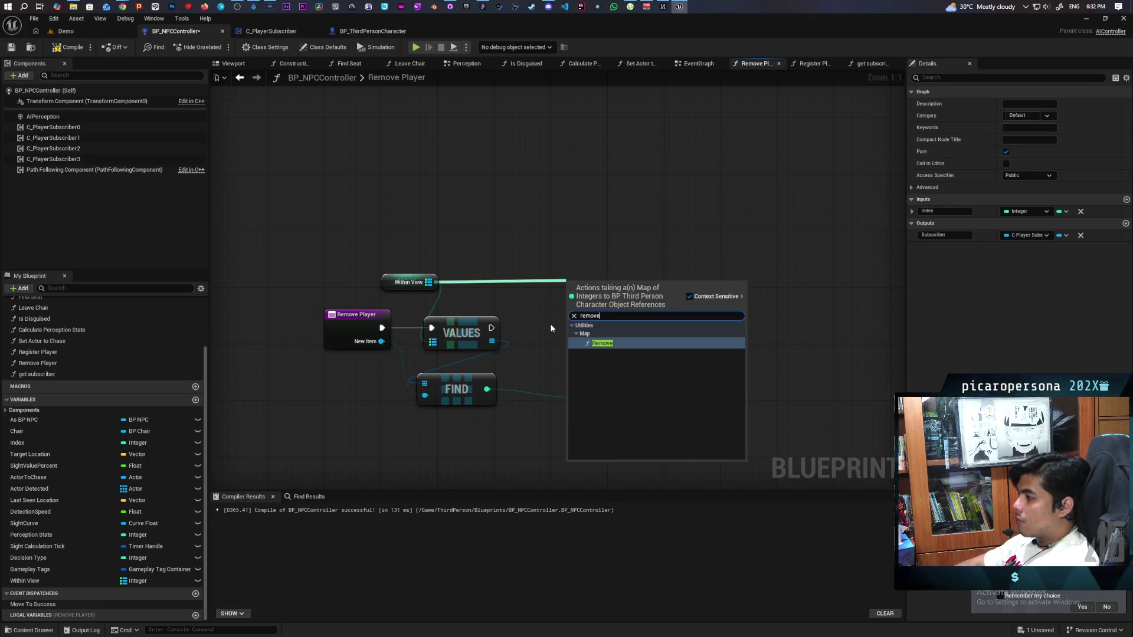
key(Return)
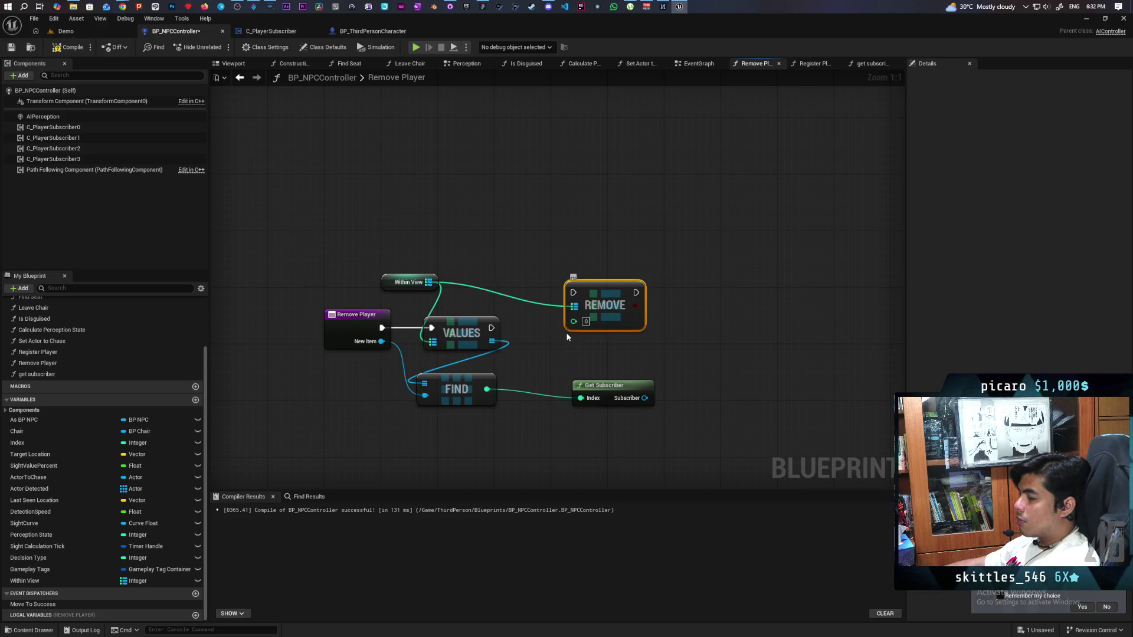
click(537, 319)
click(636, 313)
key(Delete)
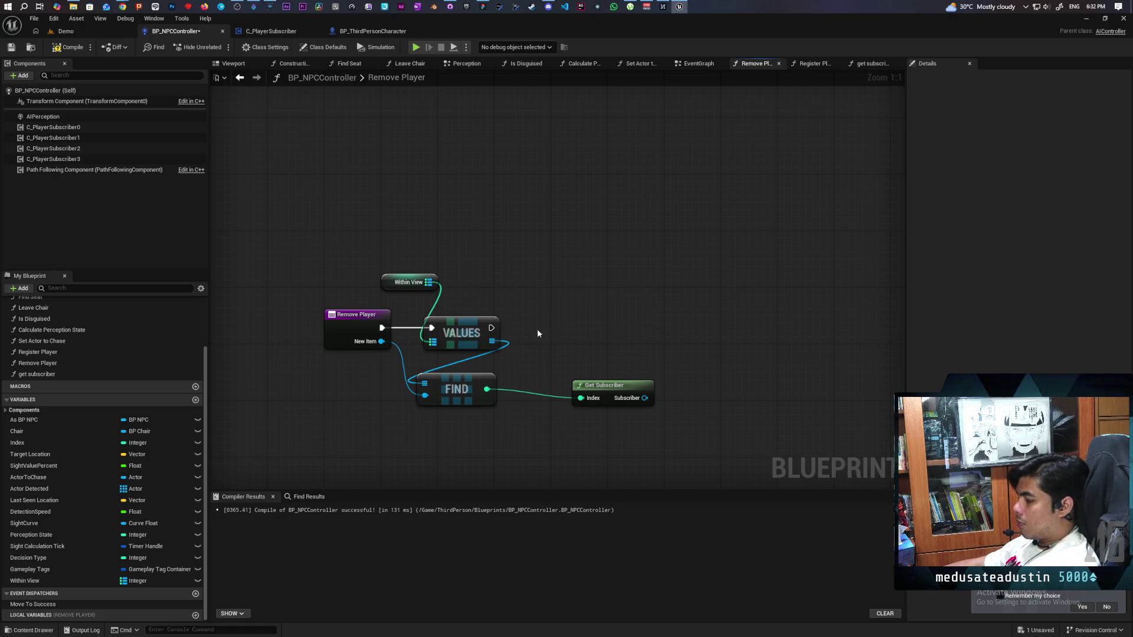
Add an ADD on Within View fed by FIND's index, running after VALUES, and save.
drag(429, 282, 603, 284)
text(add)
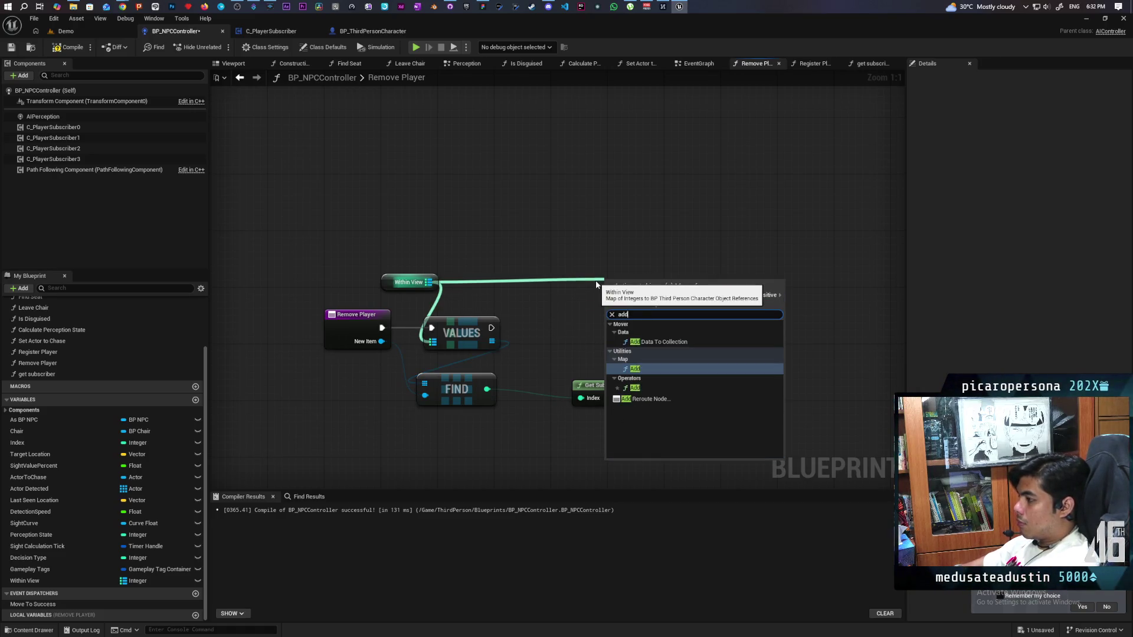
key(Return)
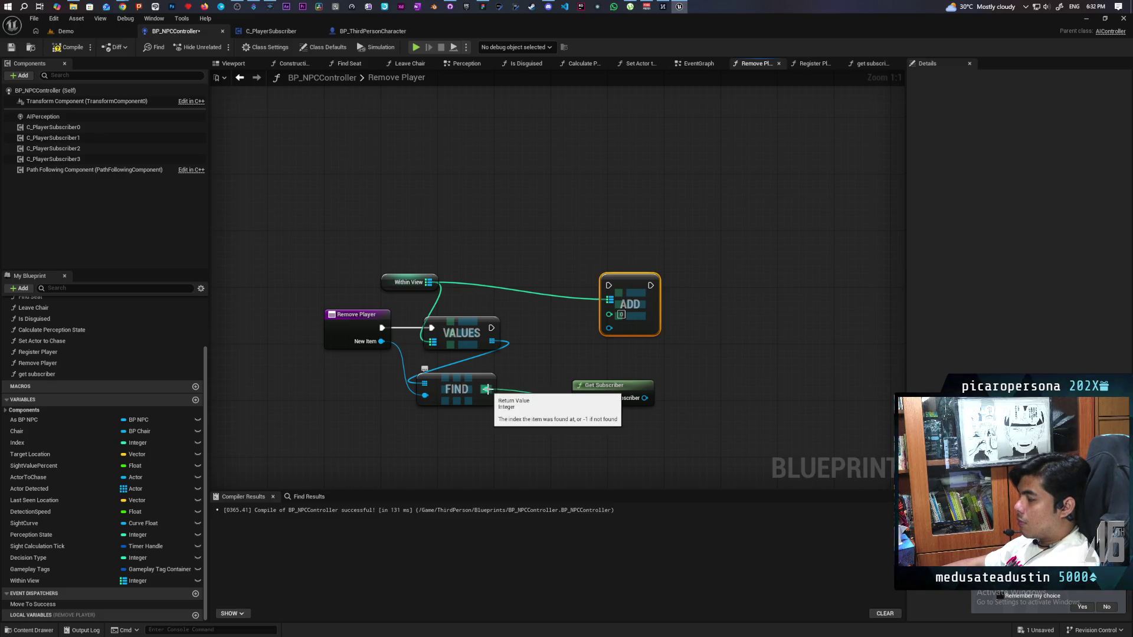
mouse_move(487, 390)
mouse_down()
mouse_move(616, 329)
mouse_move(612, 311)
mouse_move(598, 324)
mouse_up()
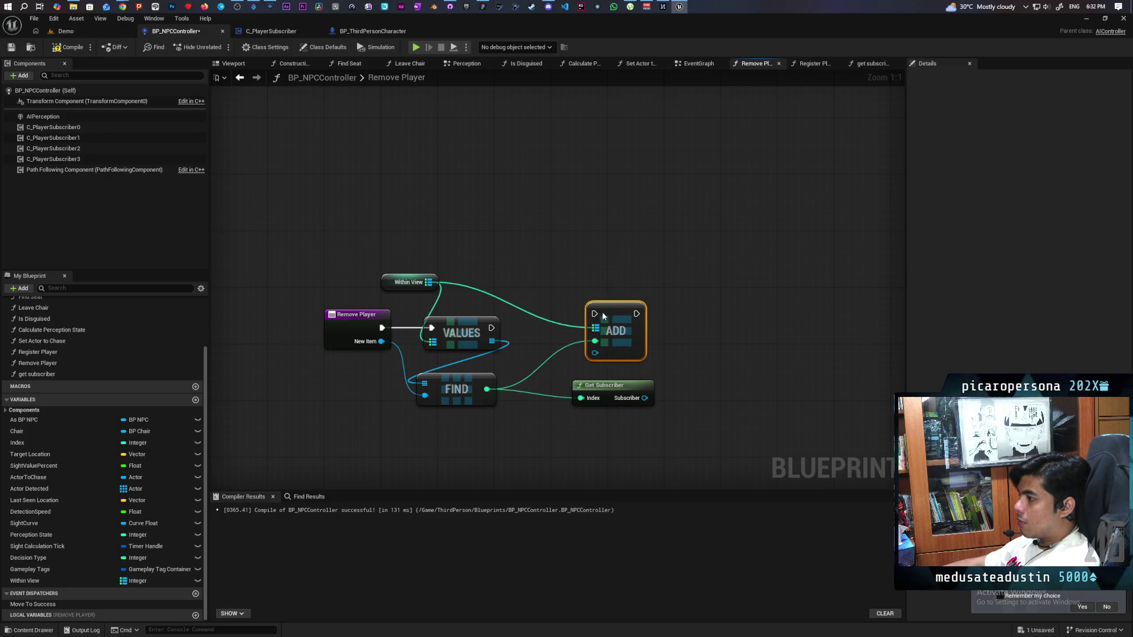
mouse_move(491, 328)
mouse_down()
mouse_move(587, 314)
mouse_move(570, 324)
mouse_up()
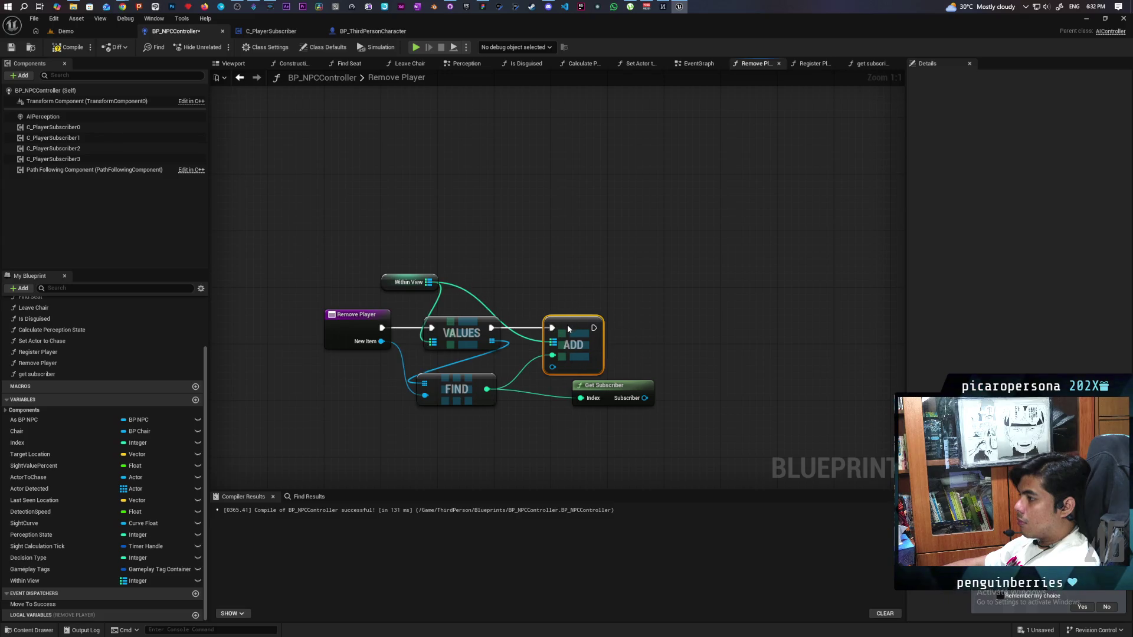
key(ctrl+s)
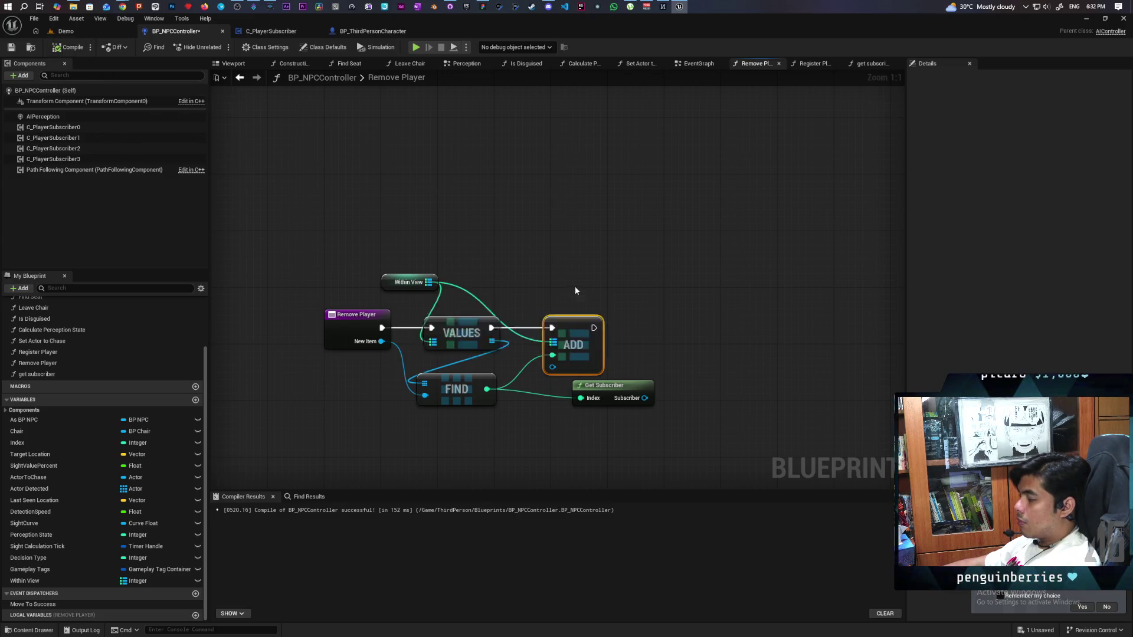
drag(627, 387, 577, 402)
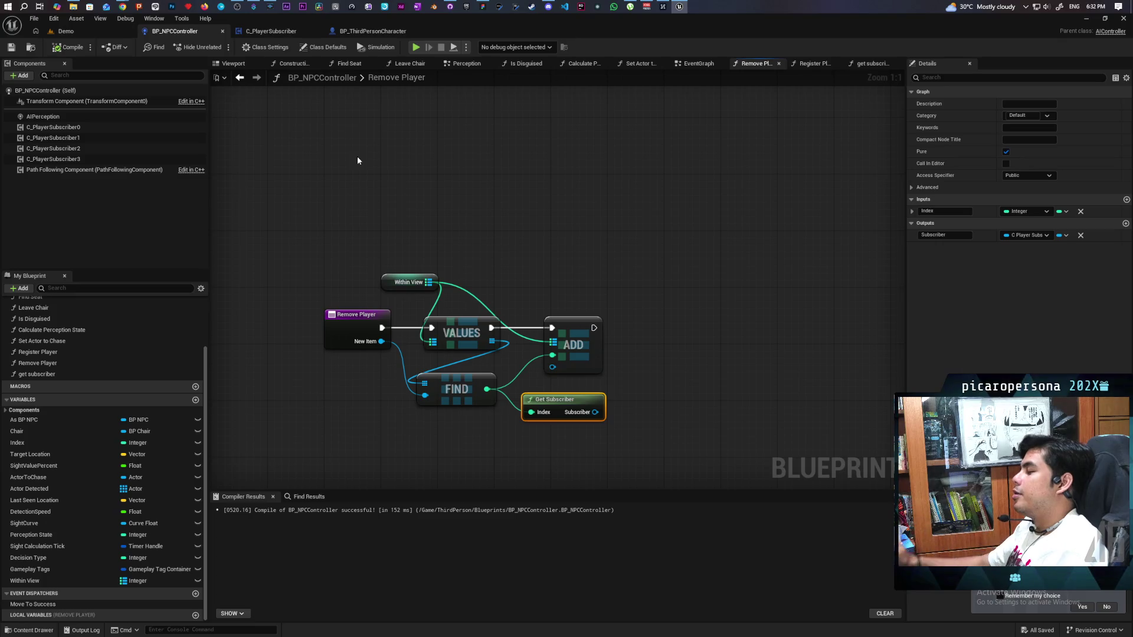
click(265, 30)
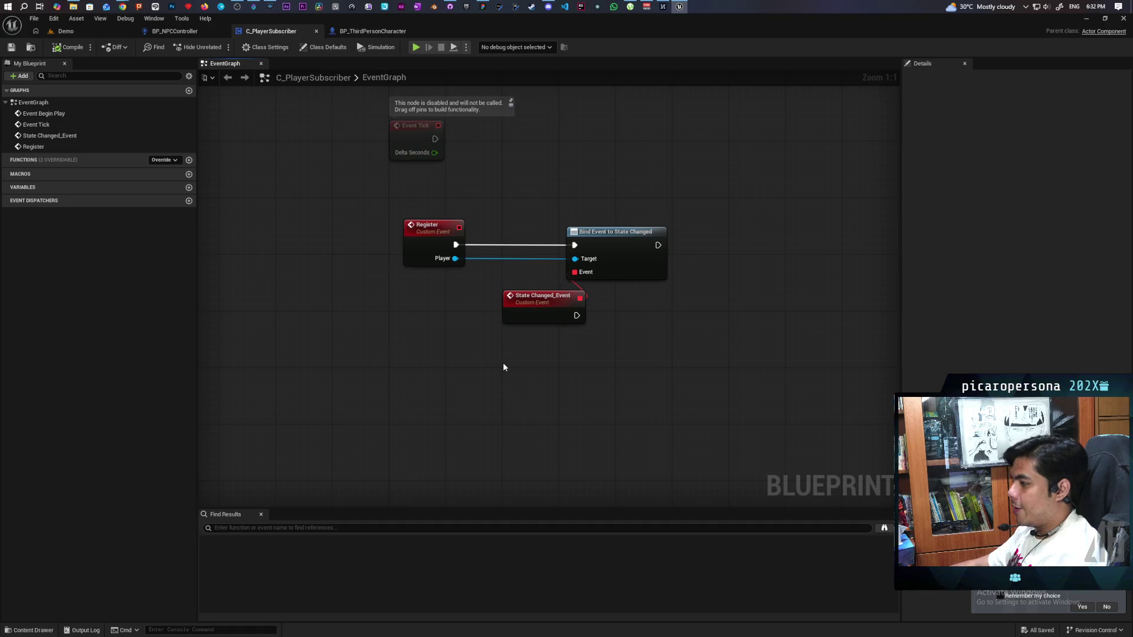
Reposition State Changed_Event and search its delegate for unbind/remove actions, adding nothing.
drag(536, 311, 517, 320)
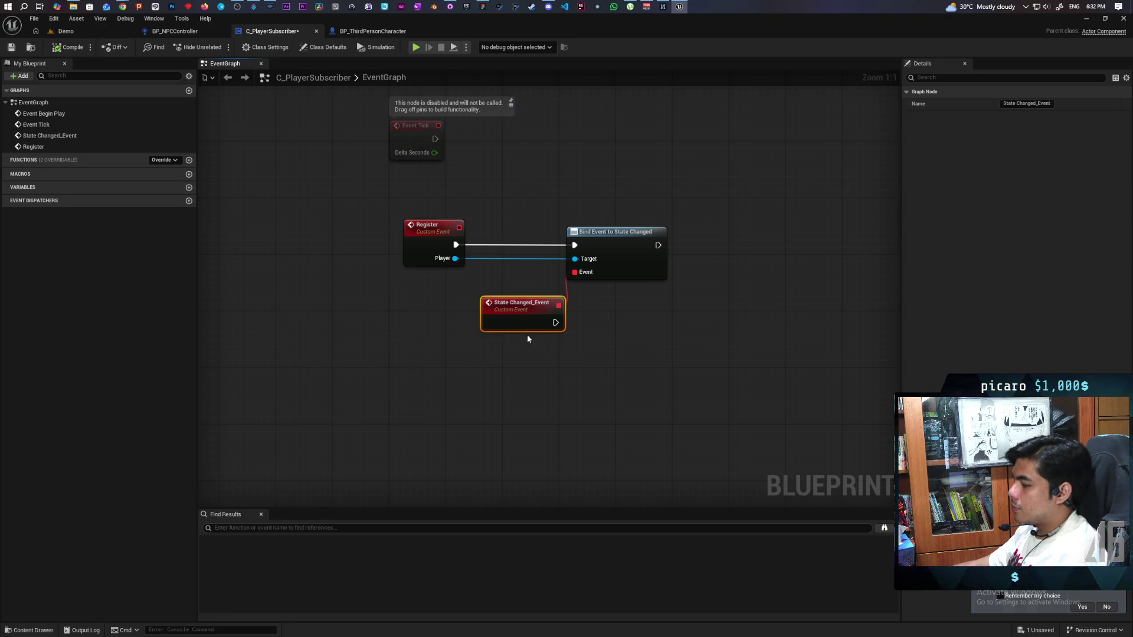
mouse_move(558, 306)
mouse_down()
mouse_move(709, 367)
mouse_move(602, 423)
mouse_up()
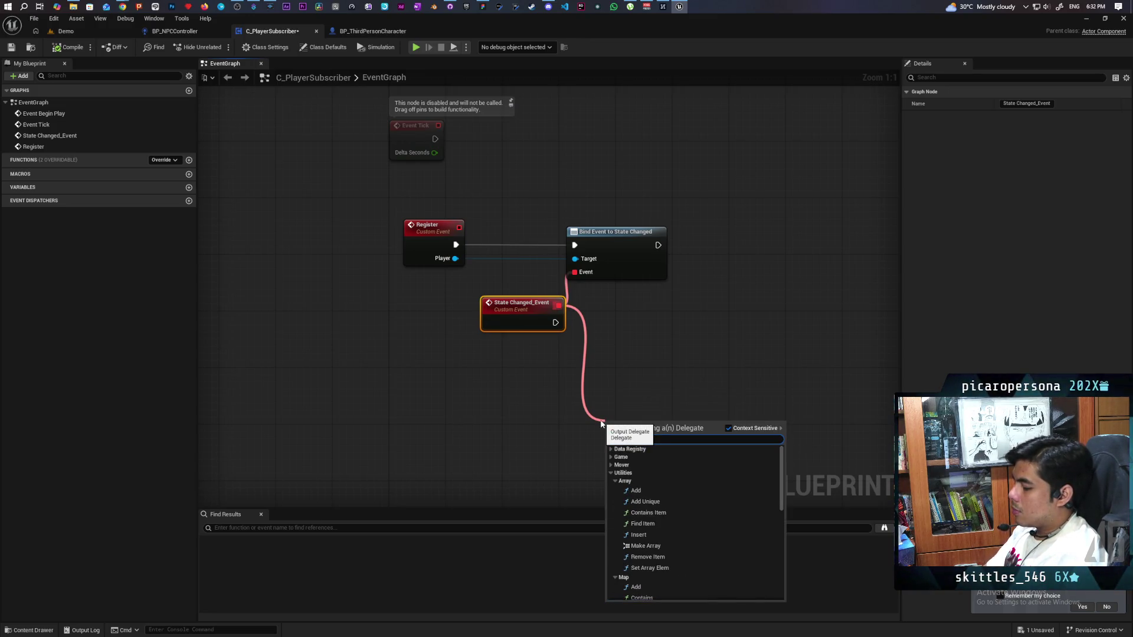
text(un)
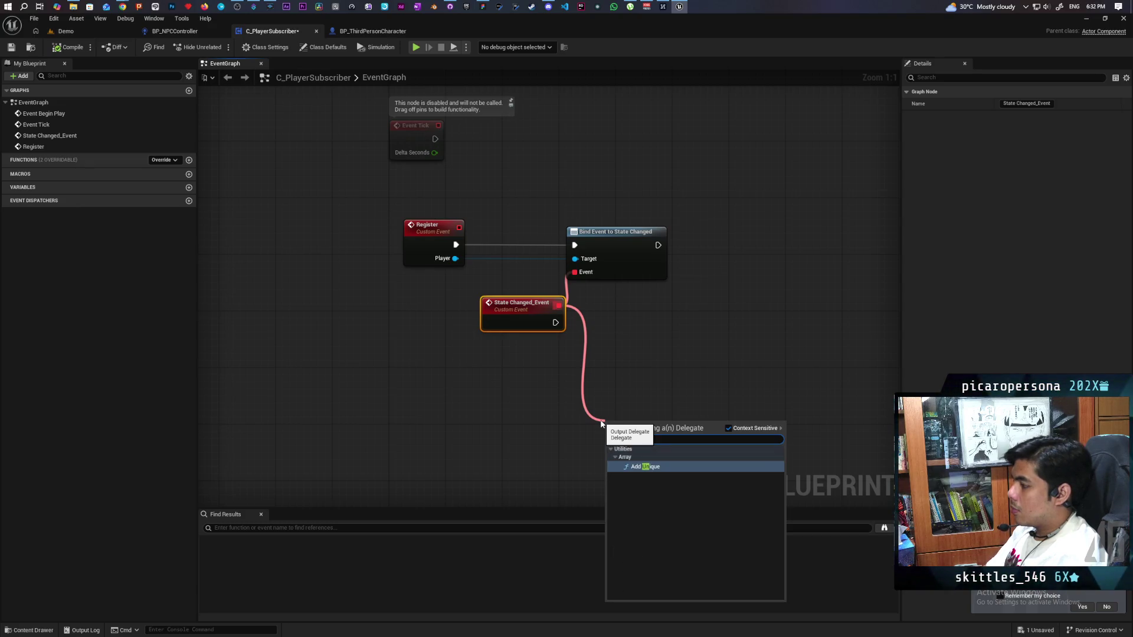
key(BackSpace)
key(BackSpace)
text(remove)
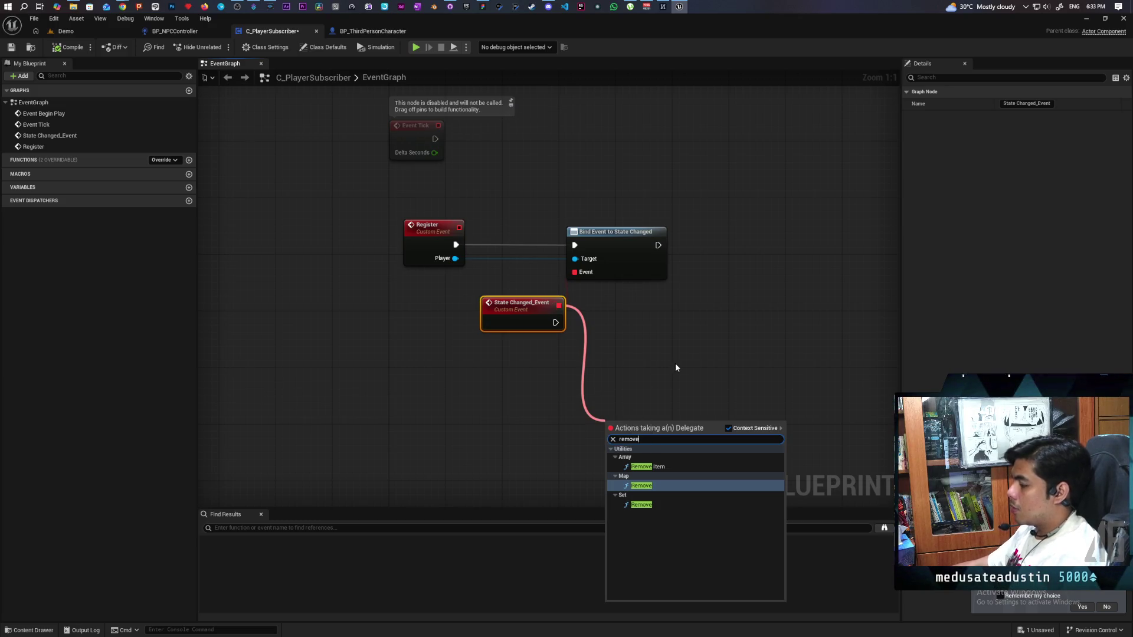
click(675, 363)
Add an Unbind Event from State Changed node linked to State Changed_Event.
drag(454, 258, 612, 372)
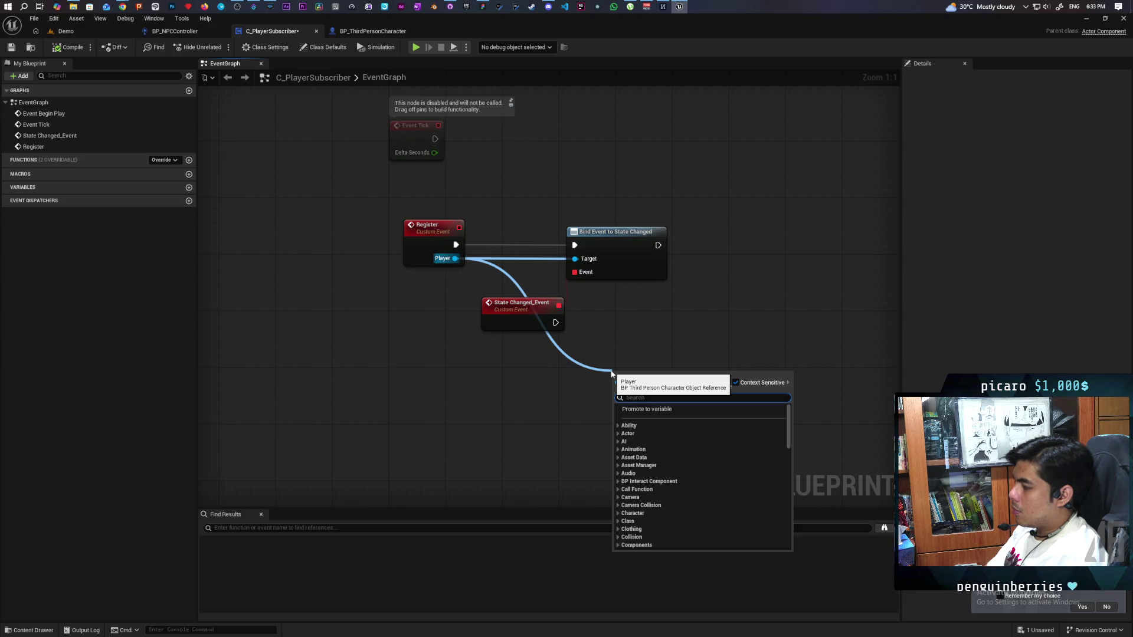
text(stat)
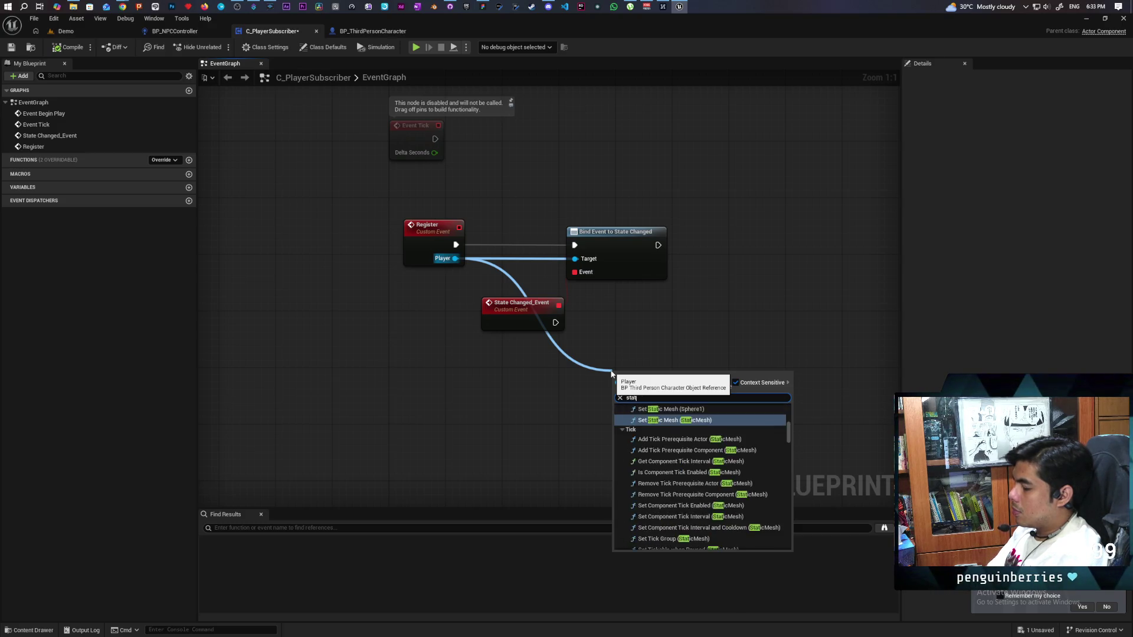
text(e cha)
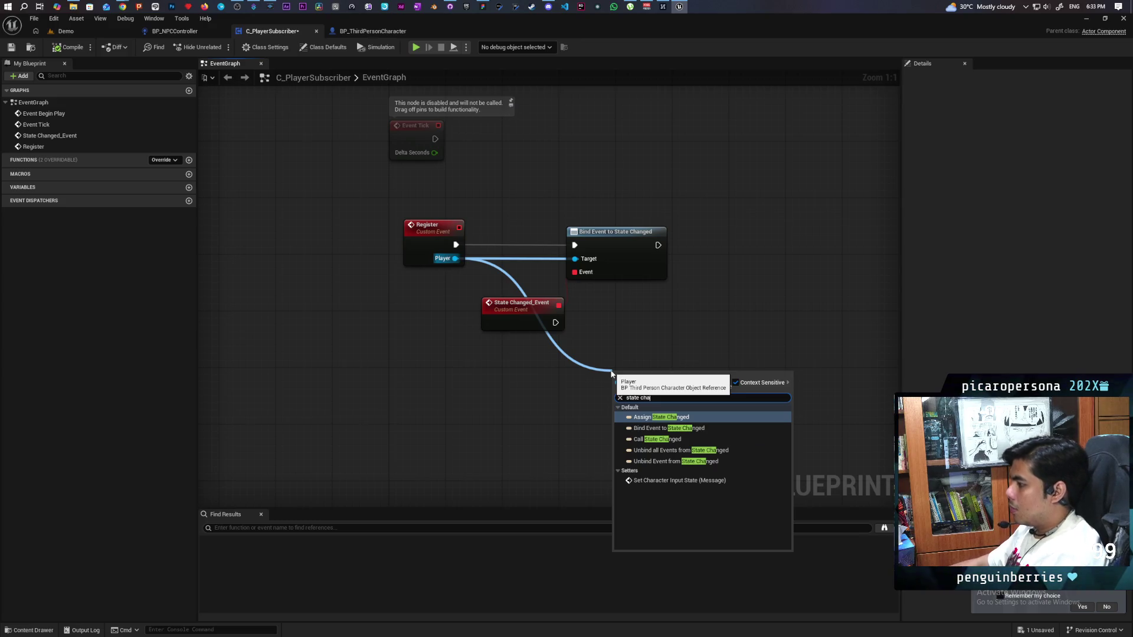
click(674, 461)
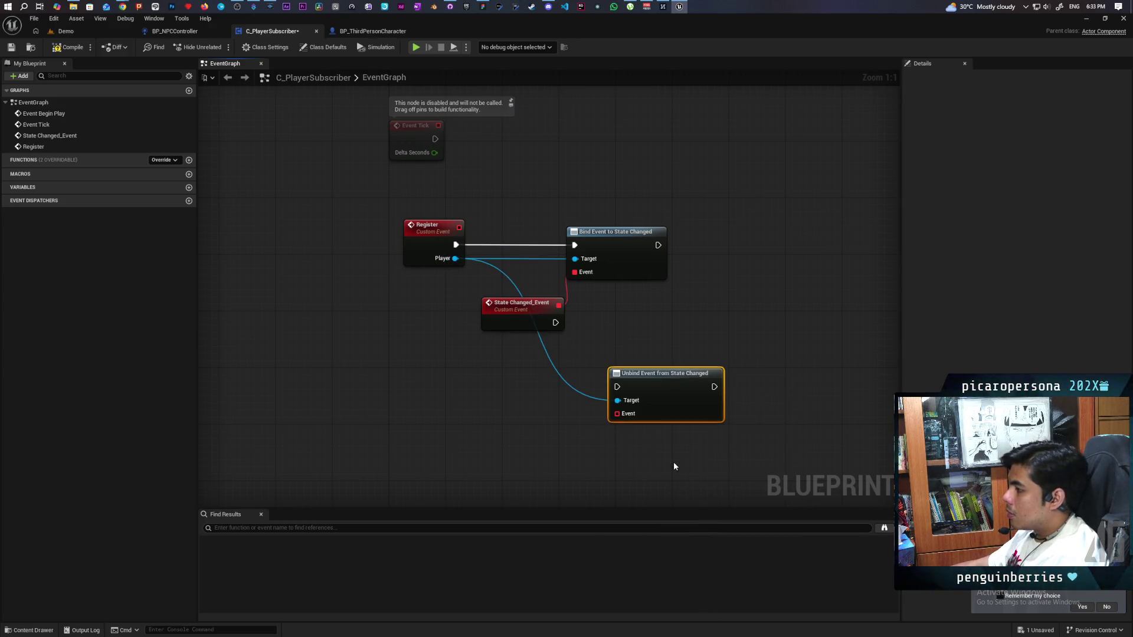
alt+click(559, 375)
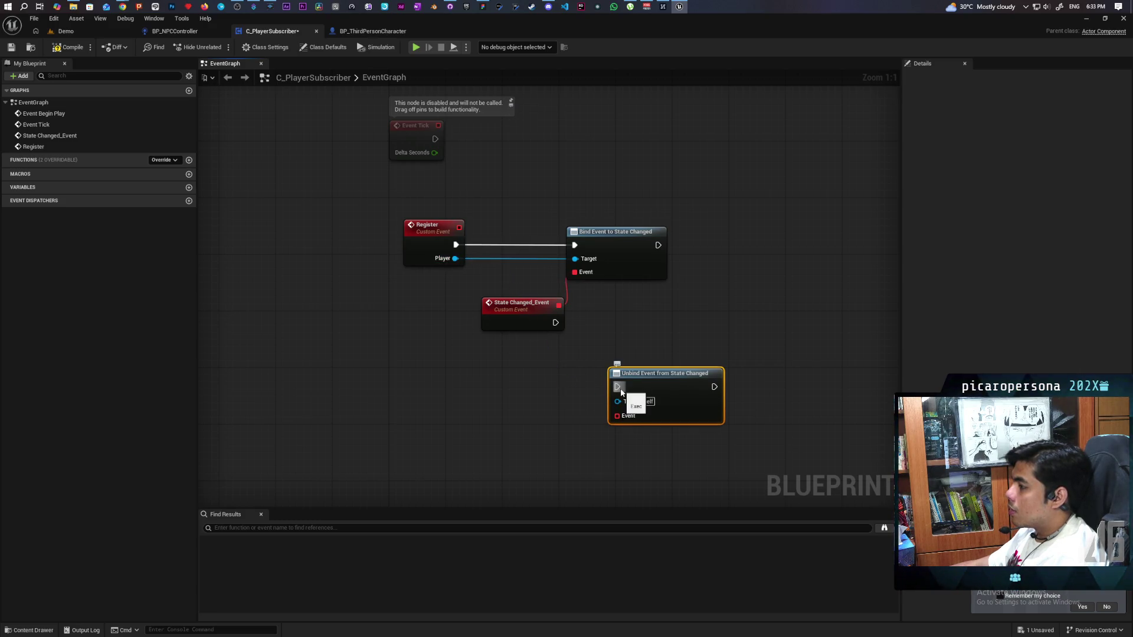
drag(617, 416, 558, 305)
drag(660, 394, 626, 415)
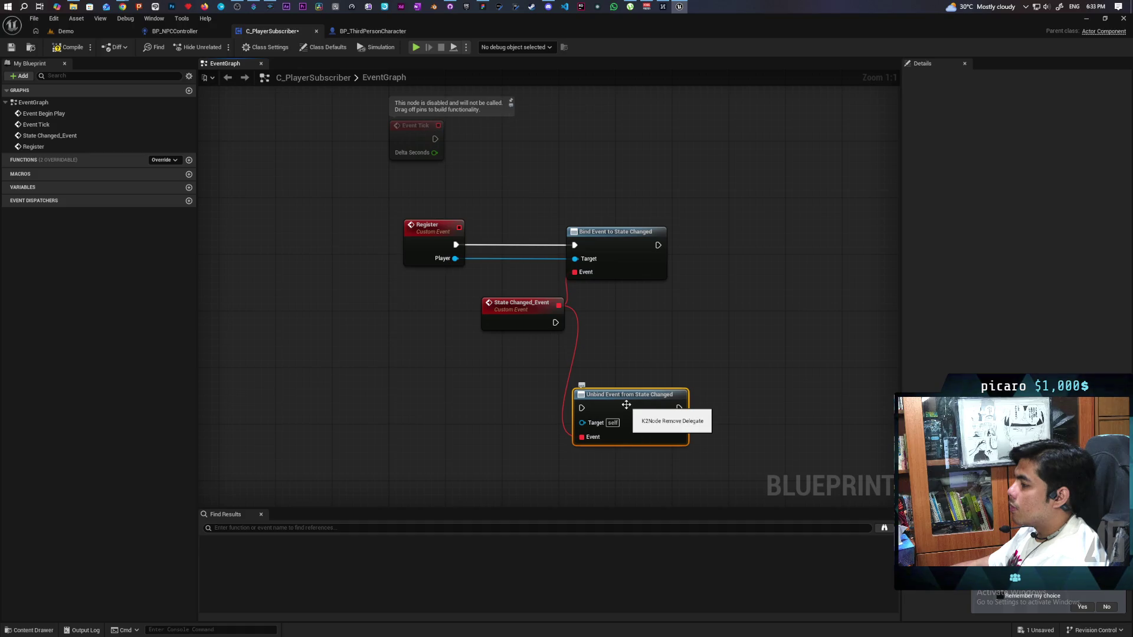
drag(627, 405, 619, 398)
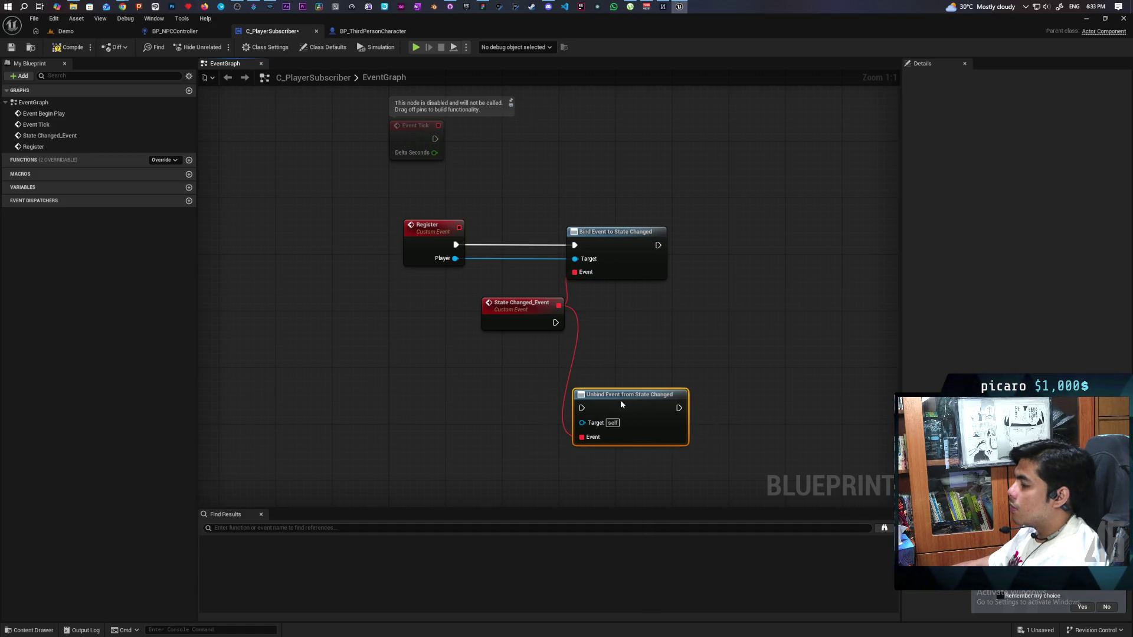
Create a Remove custom event with a Player input, driving the unbind node.
right_click(418, 398)
click(448, 412)
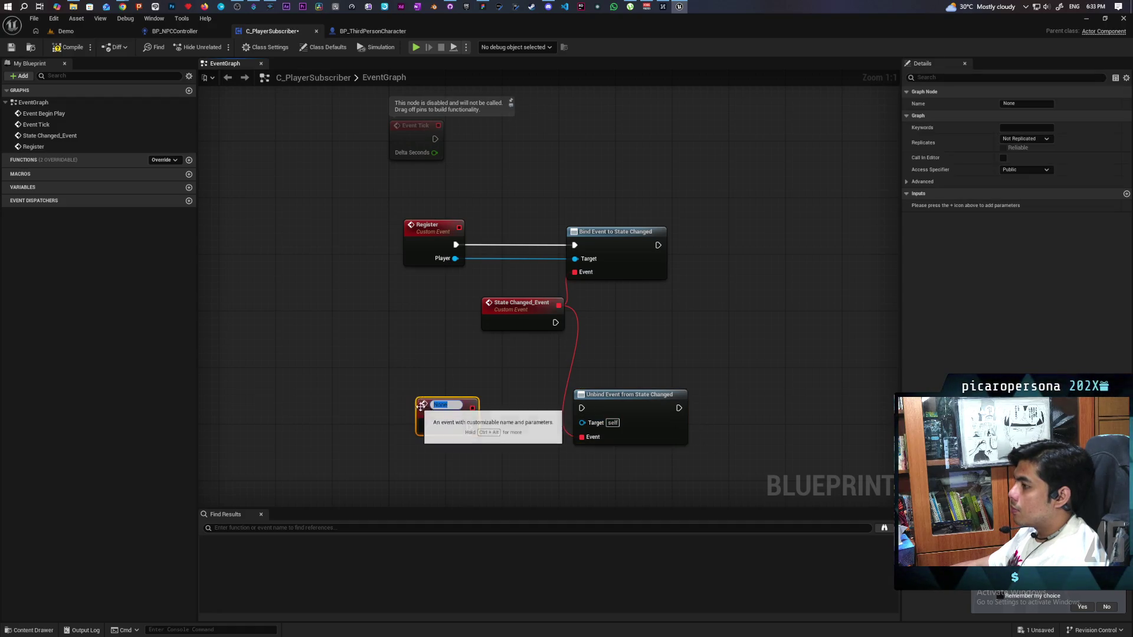
text(Remove)
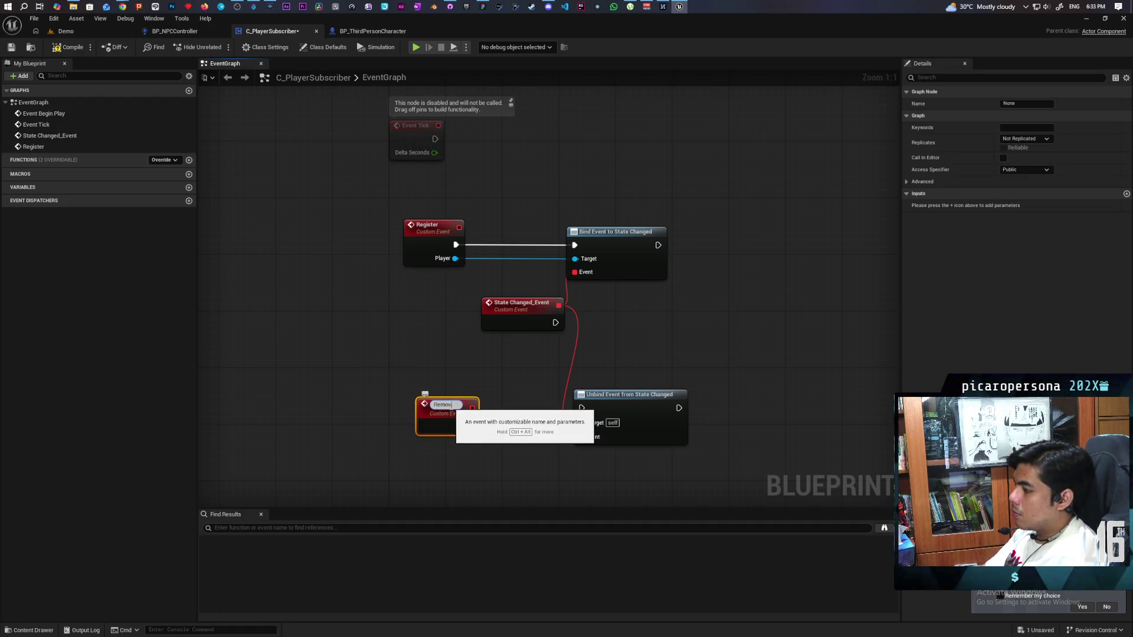
click(403, 361)
drag(470, 423, 581, 408)
mouse_move(427, 412)
mouse_down()
mouse_move(402, 392)
mouse_move(413, 403)
mouse_up()
mouse_move(581, 423)
mouse_down()
mouse_move(422, 404)
mouse_move(444, 401)
mouse_up()
click(938, 205)
text(Player)
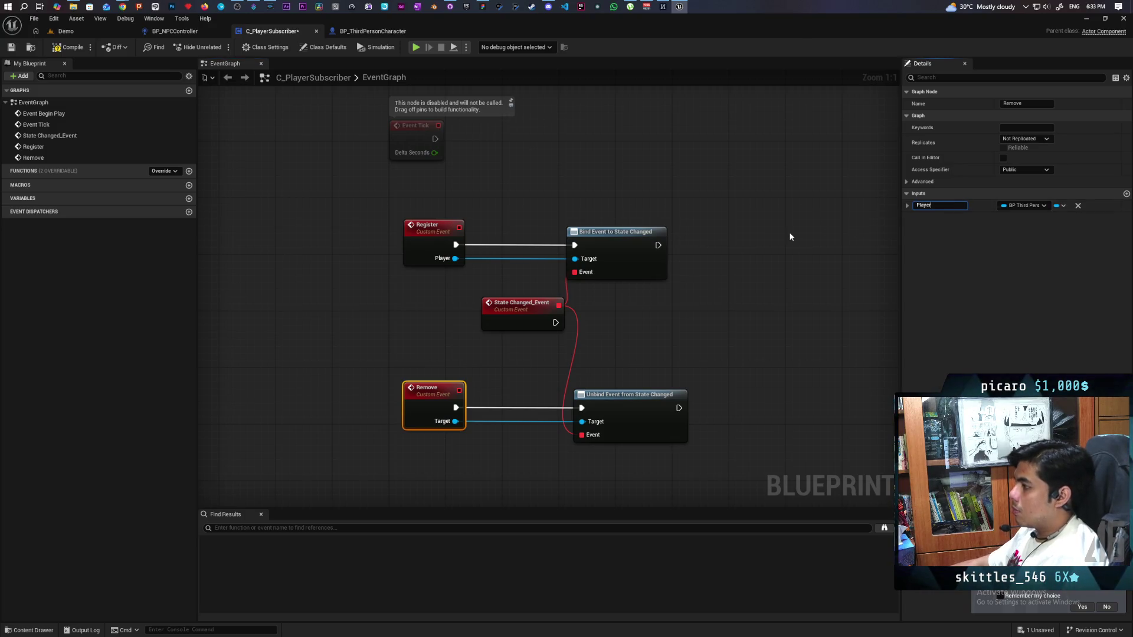
click(642, 327)
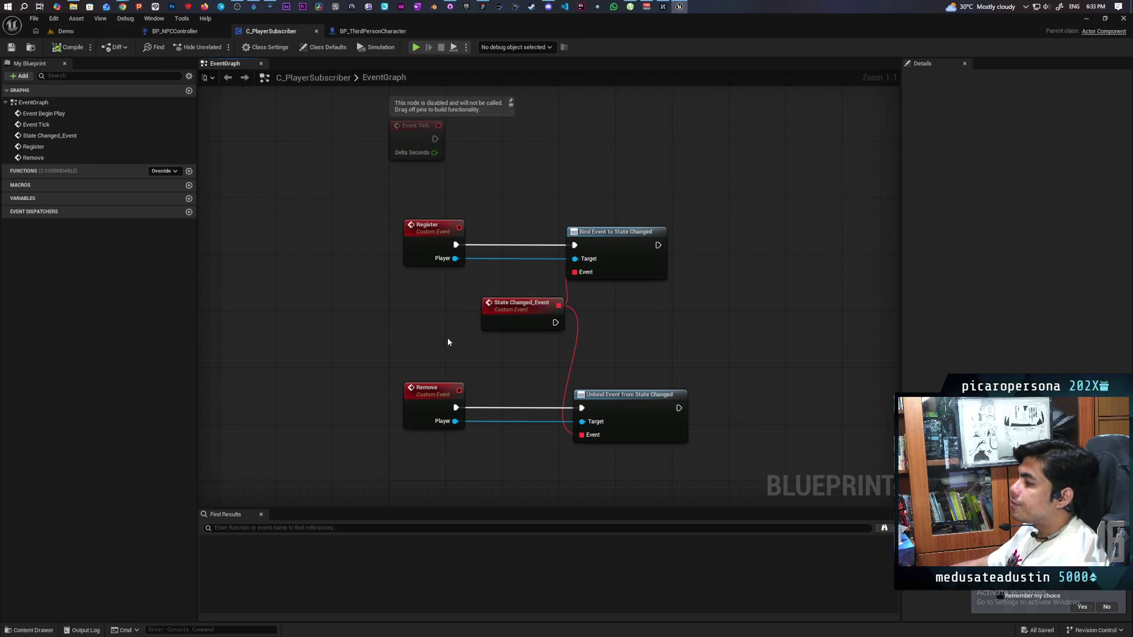
Place State Changed_Event under the Remove event and save C_PlayerSubscriber.
drag(510, 336, 473, 485)
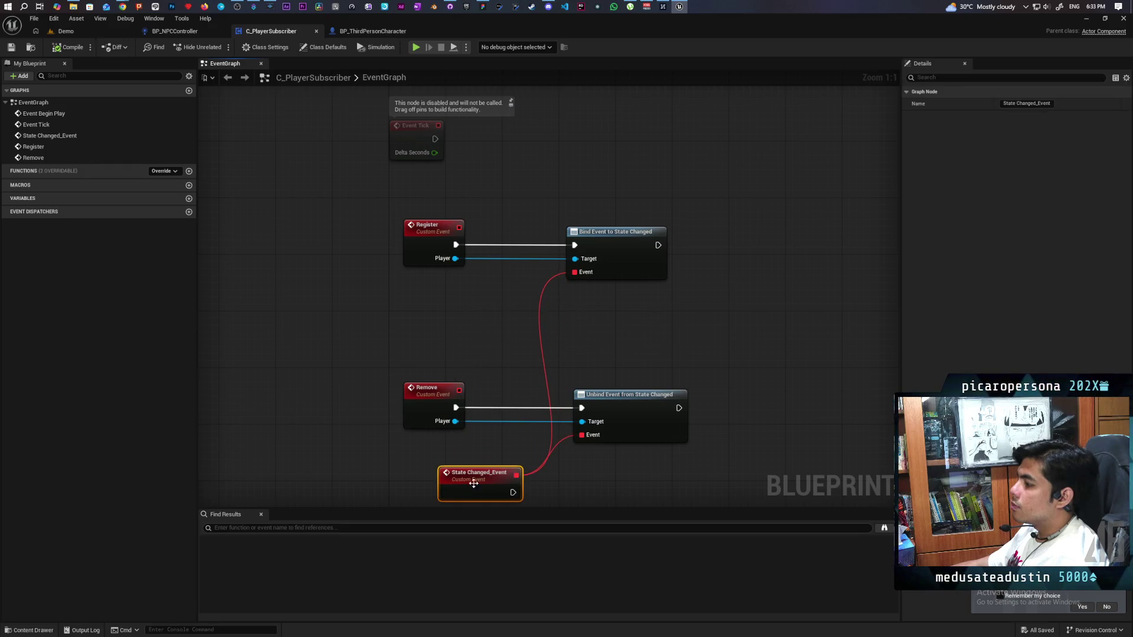
mouse_move(510, 316)
mouse_down()
mouse_move(503, 360)
mouse_move(466, 361)
mouse_move(439, 453)
mouse_up()
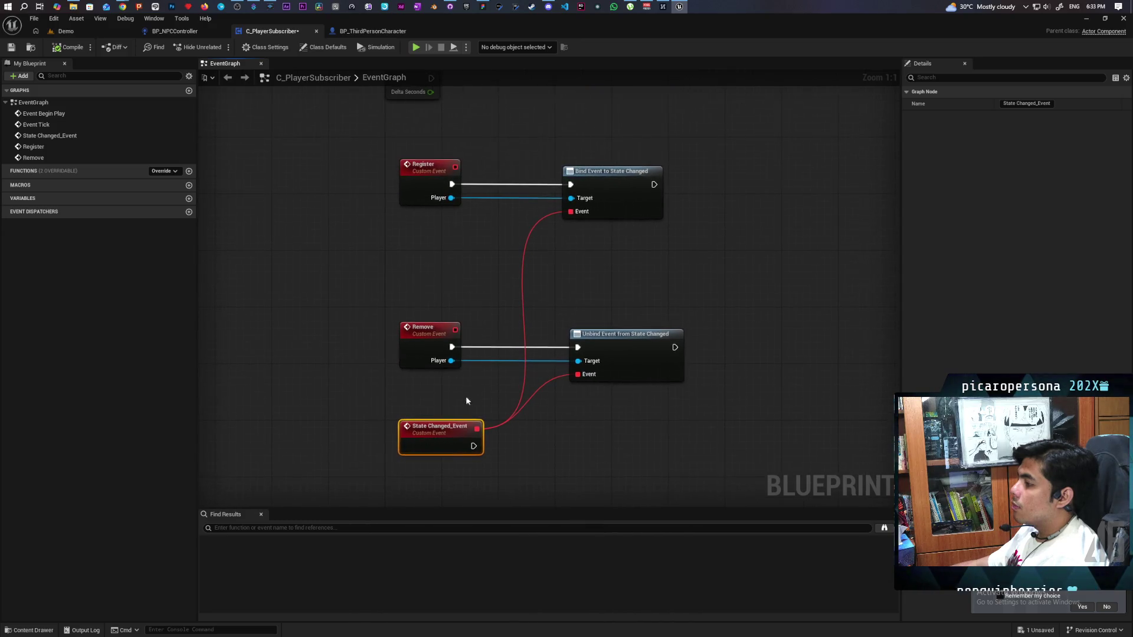
key(ctrl+s)
Return to BP_NPCController and search for a remove action off the subscriber output.
click(365, 33)
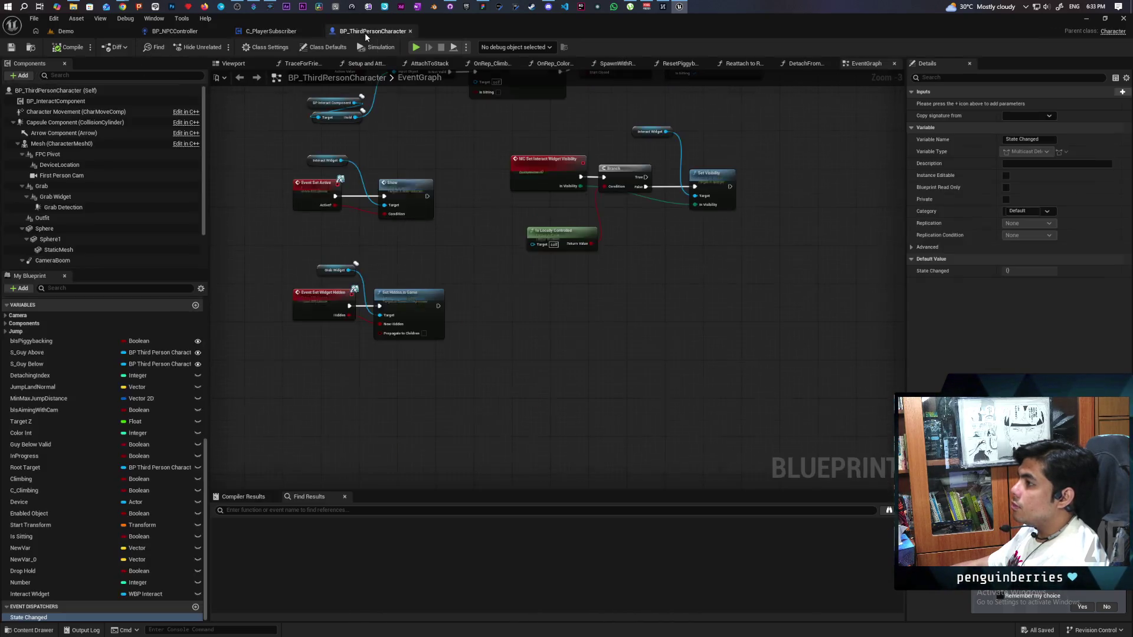
click(177, 32)
mouse_move(607, 394)
mouse_down()
mouse_move(600, 322)
mouse_move(609, 323)
mouse_up()
text(remove)
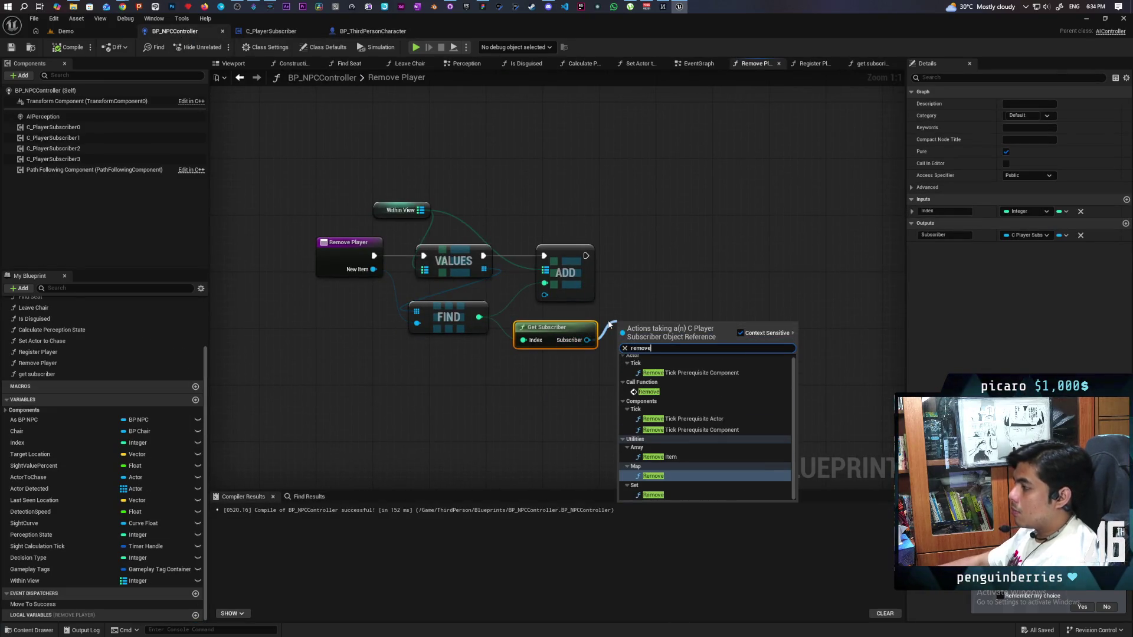
click(635, 270)
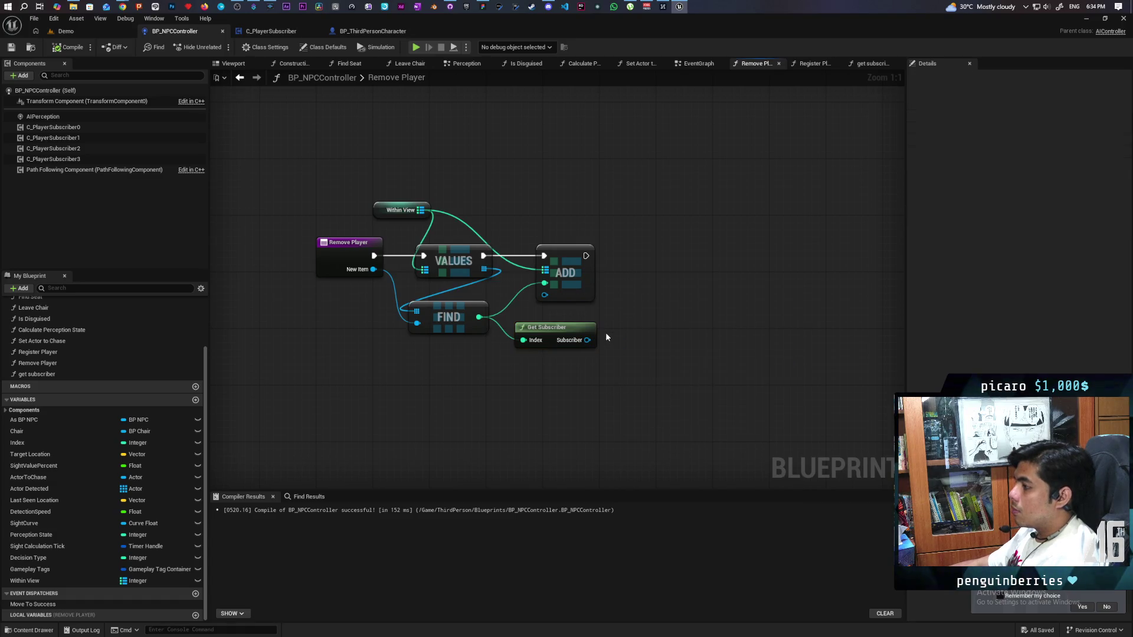
drag(587, 340, 604, 329)
text(remove)
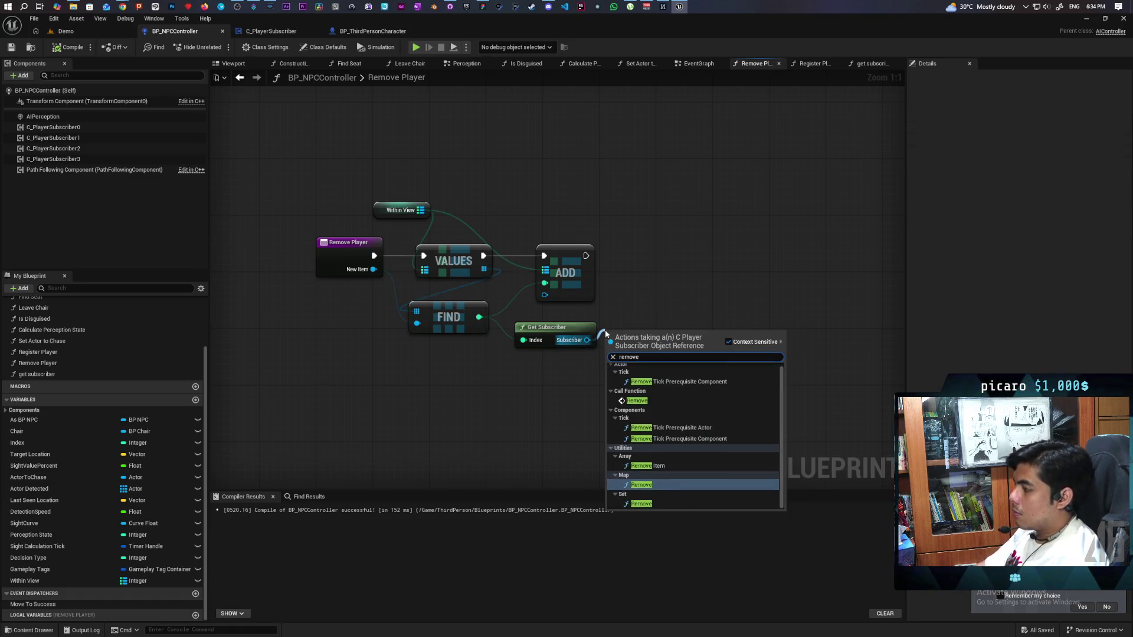
key(Escape)
Add the subscriber's Remove call after ADD, pass New Item as Player, and compile with F7.
drag(588, 340, 600, 369)
text(remove)
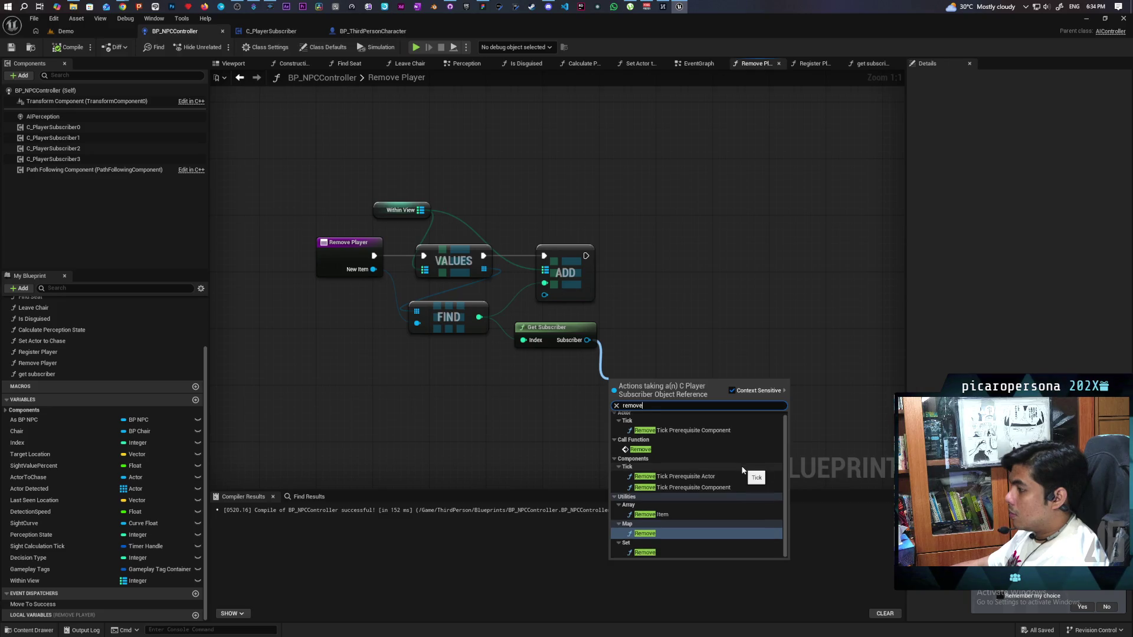
click(656, 448)
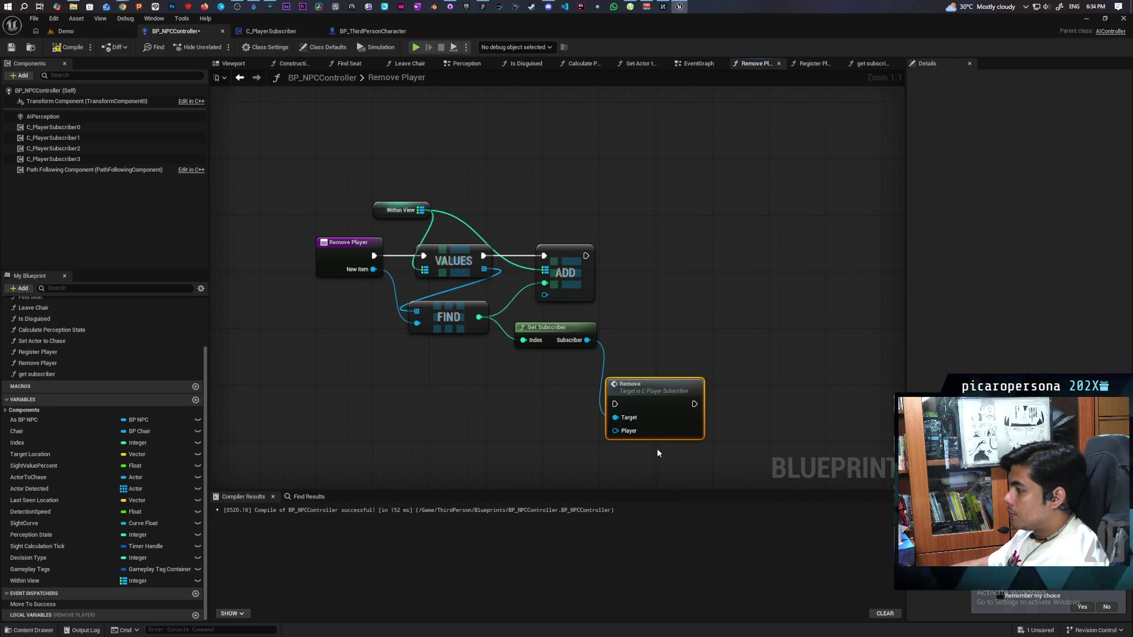
mouse_move(641, 401)
mouse_down()
mouse_move(649, 254)
mouse_move(680, 257)
mouse_up()
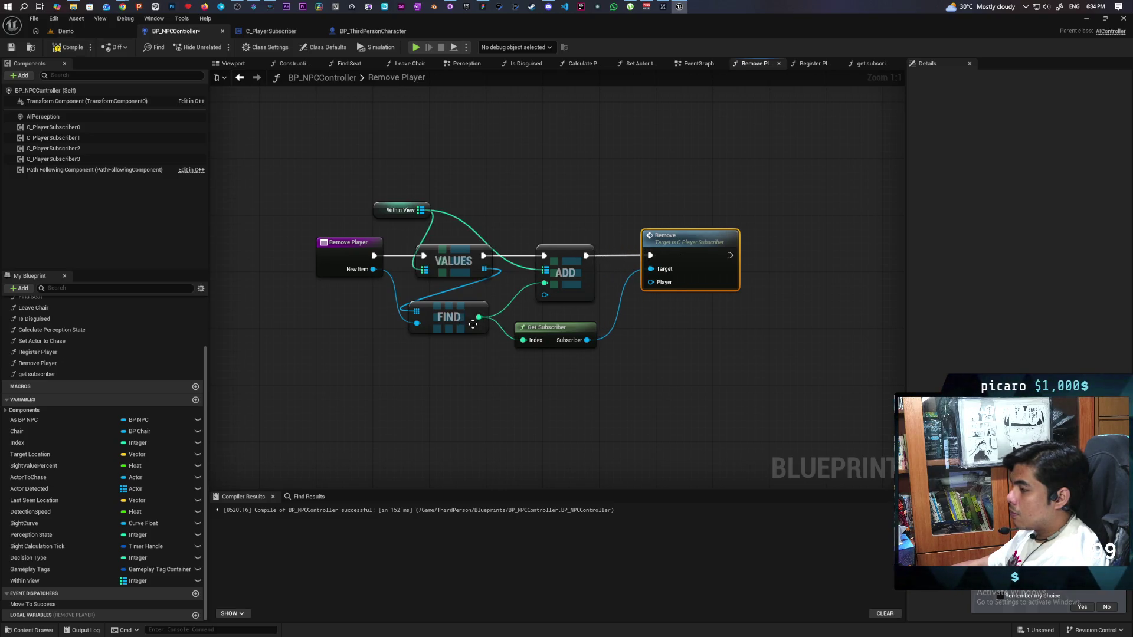
drag(373, 270, 651, 282)
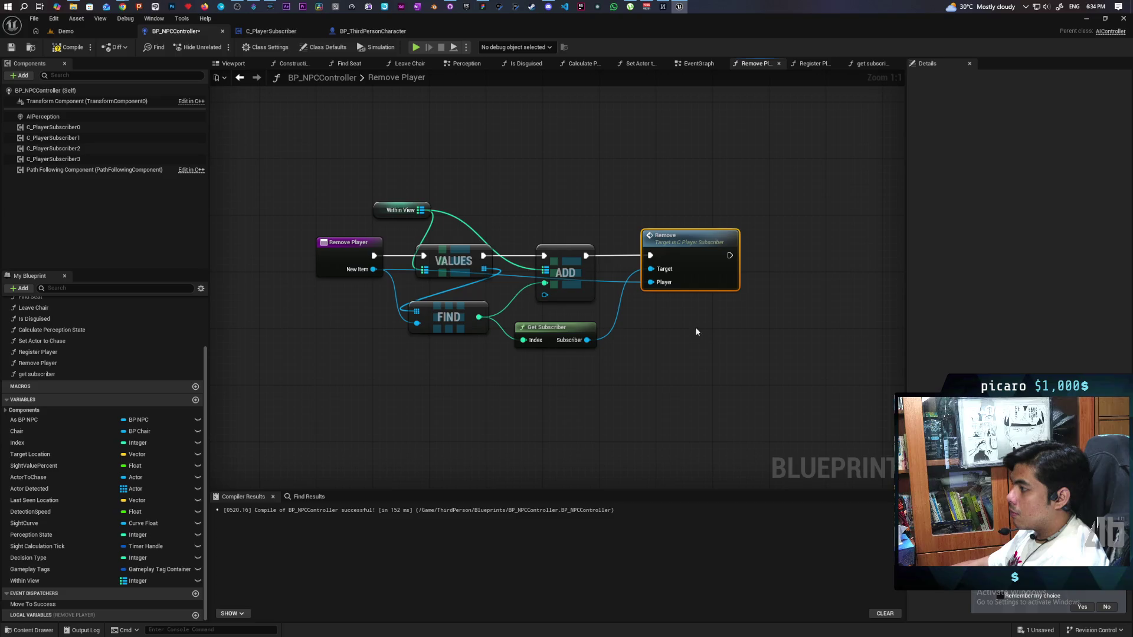
key(F7)
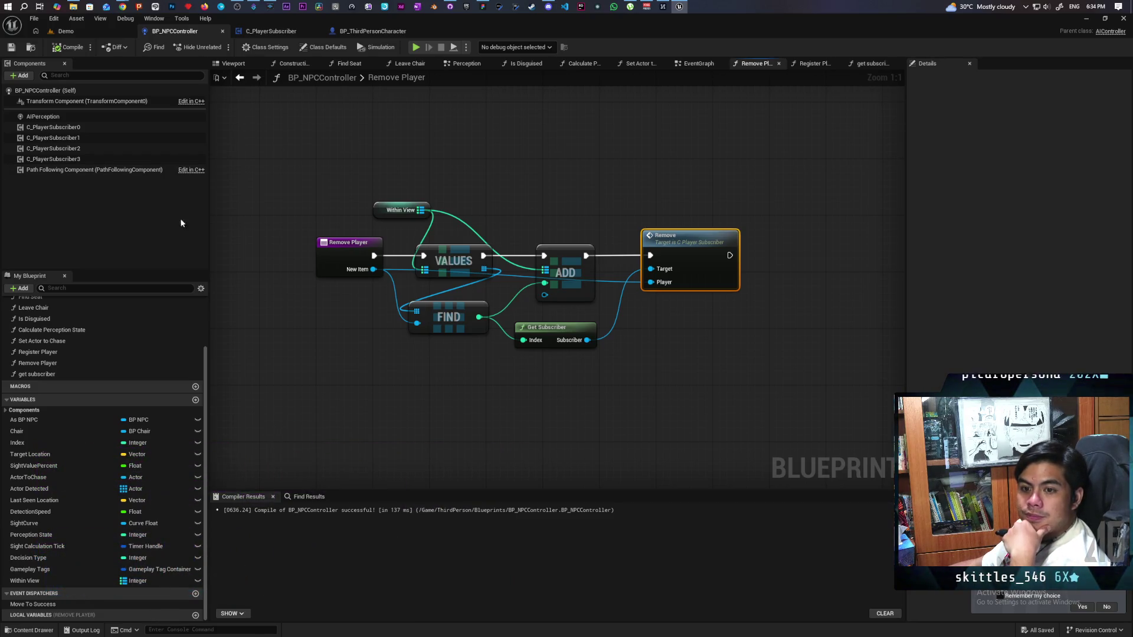
View the Gyazo capture, close the Myinstants page, then bring up the Twitch Stream Manager window.
mouse_move(122, 7)
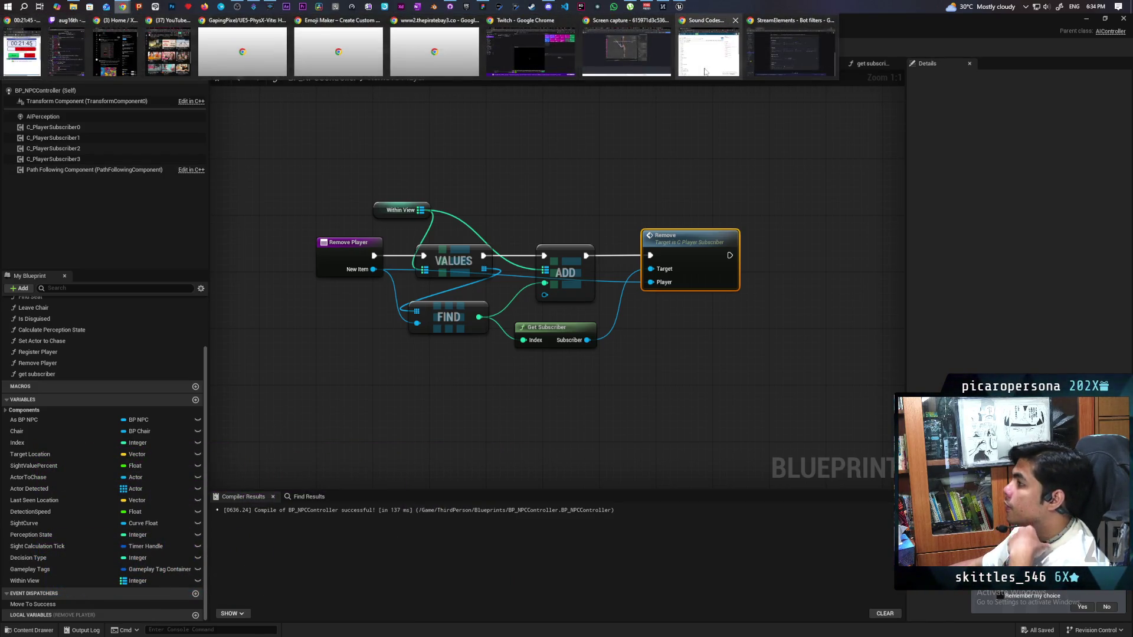
click(626, 50)
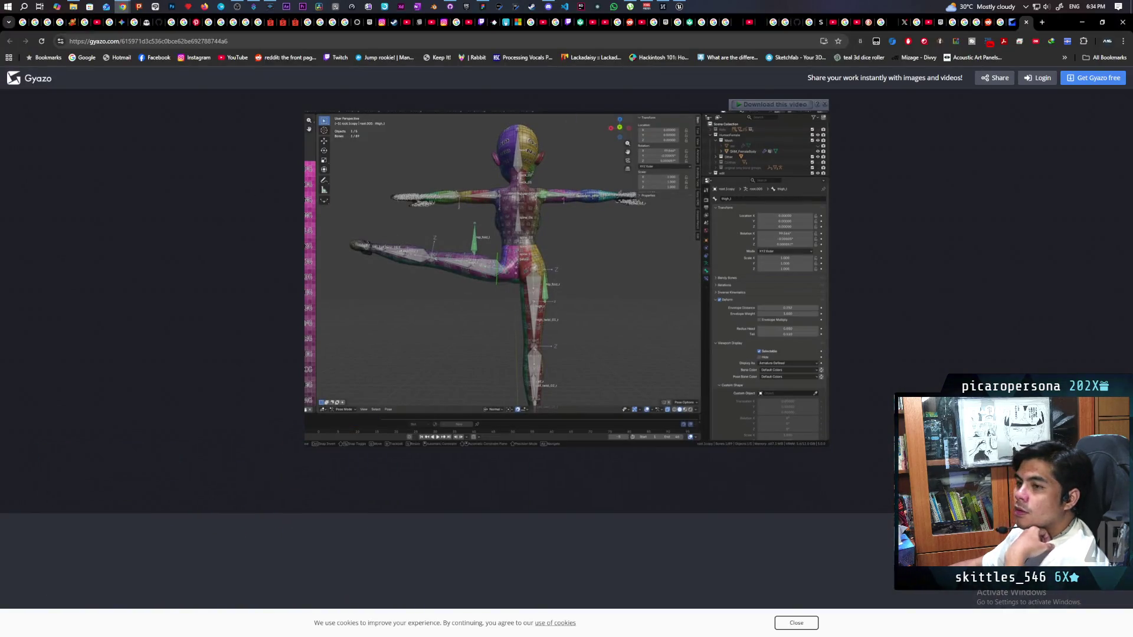
key(ctrl+w)
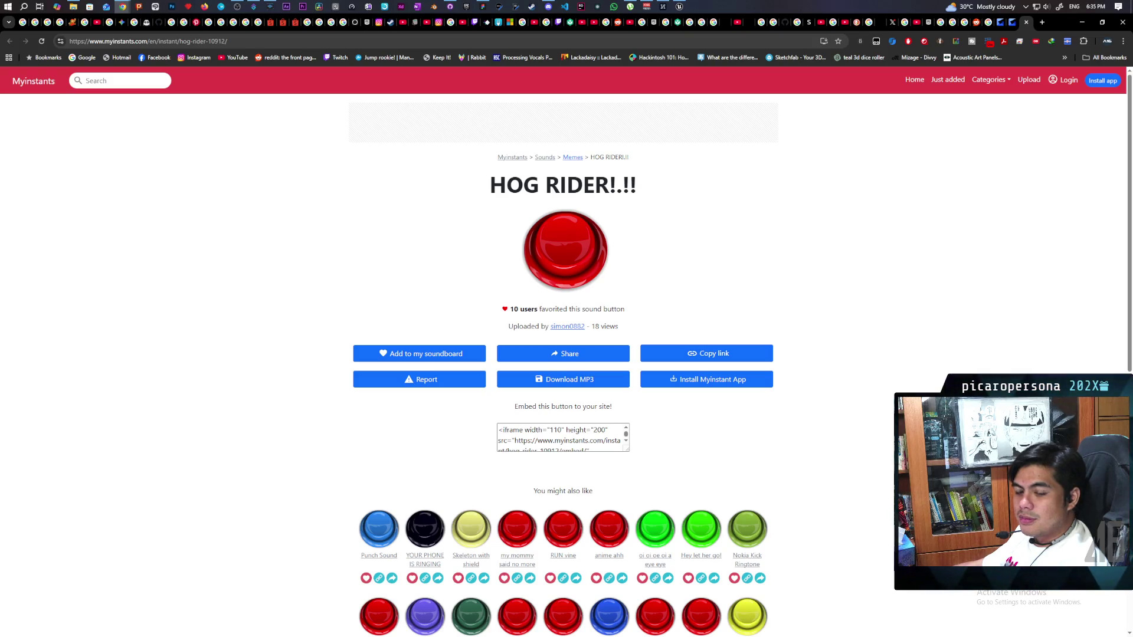
key(ctrl+w)
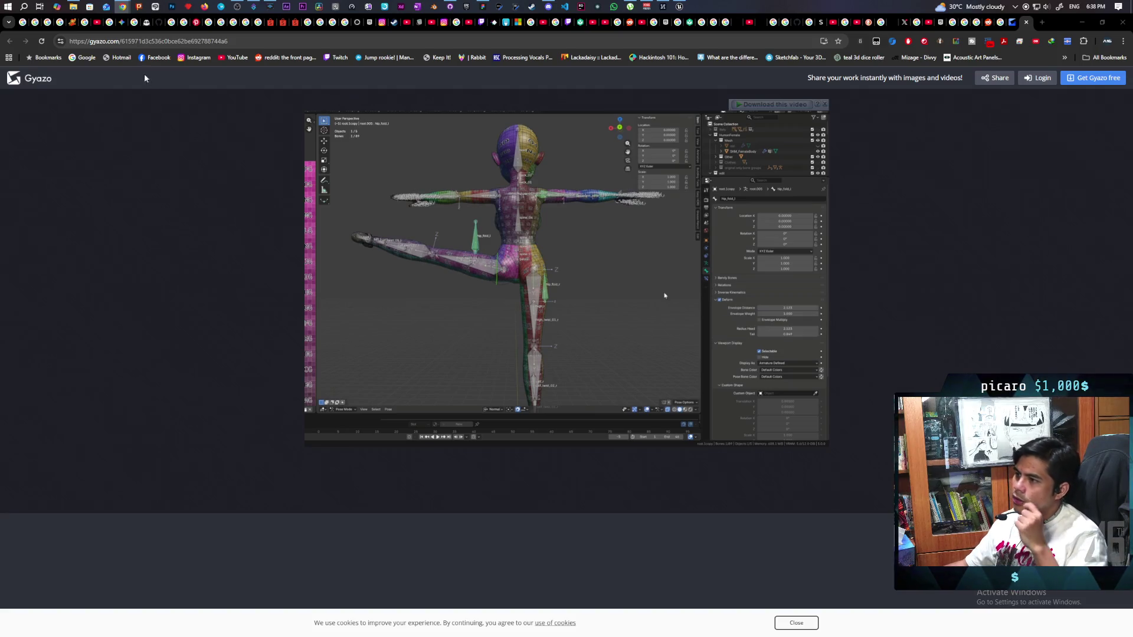
mouse_move(124, 5)
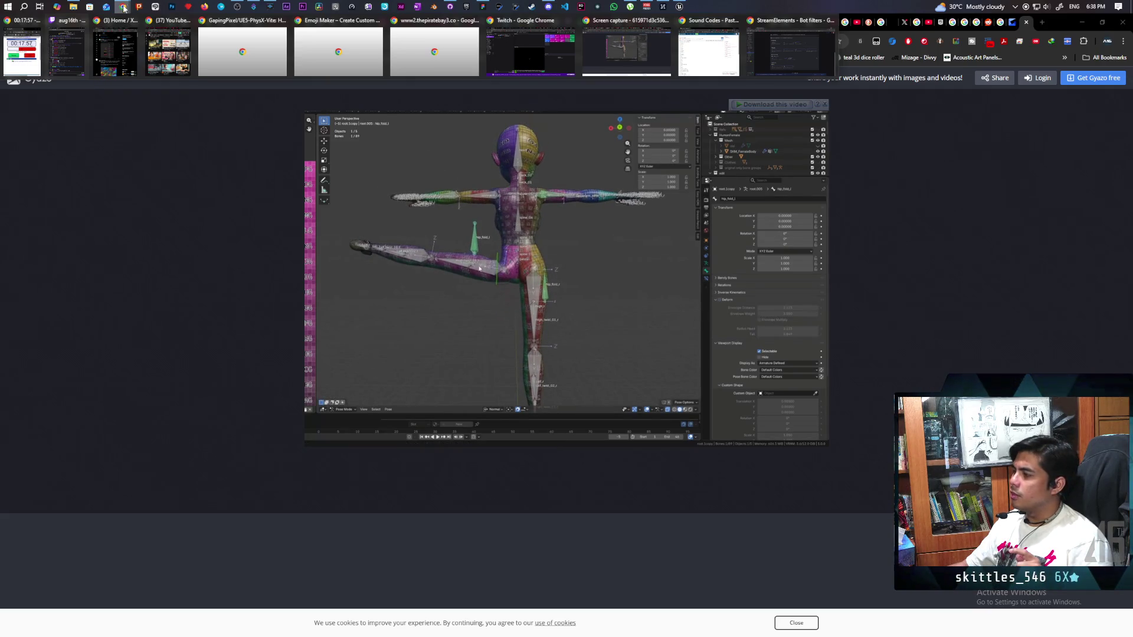
click(531, 53)
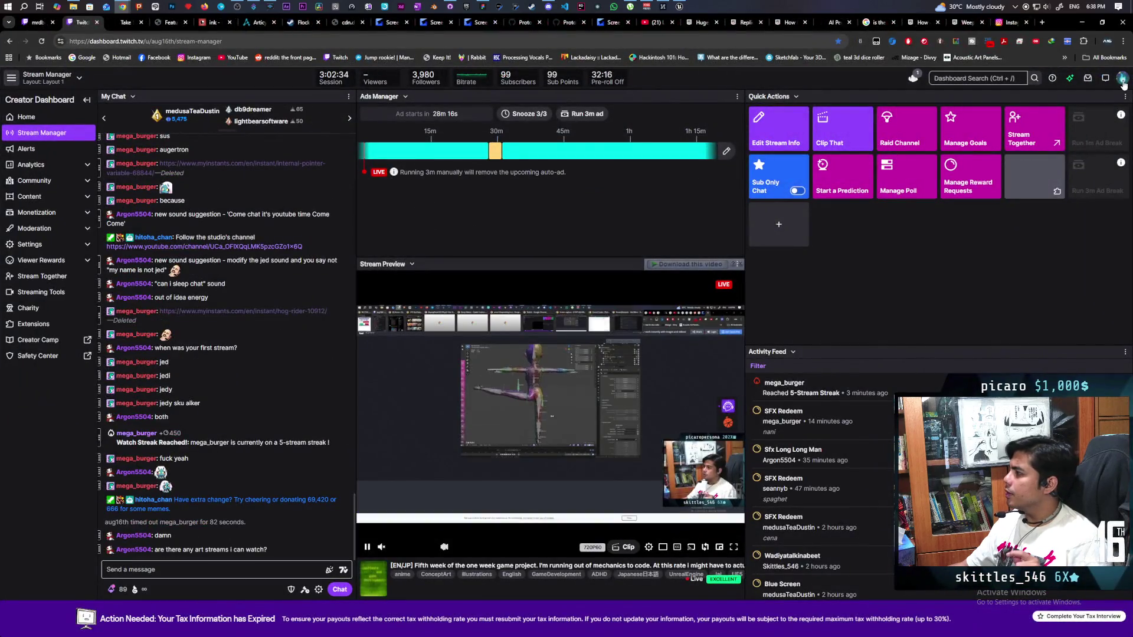
Choose Channel from the Twitch account menu to go to the public channel page.
click(1122, 81)
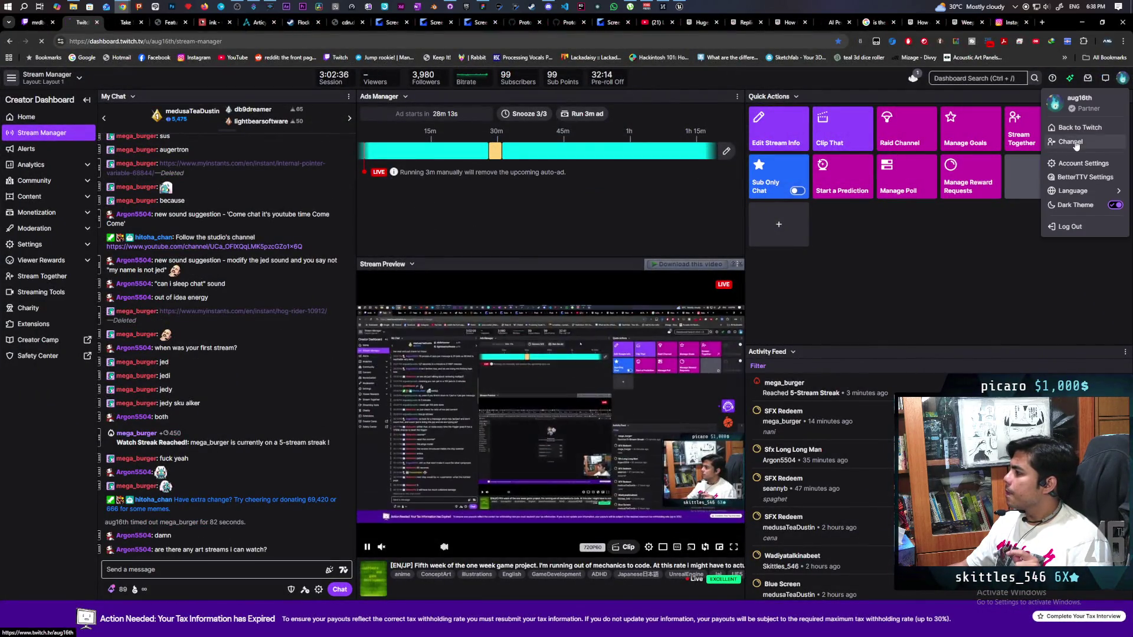
click(1070, 142)
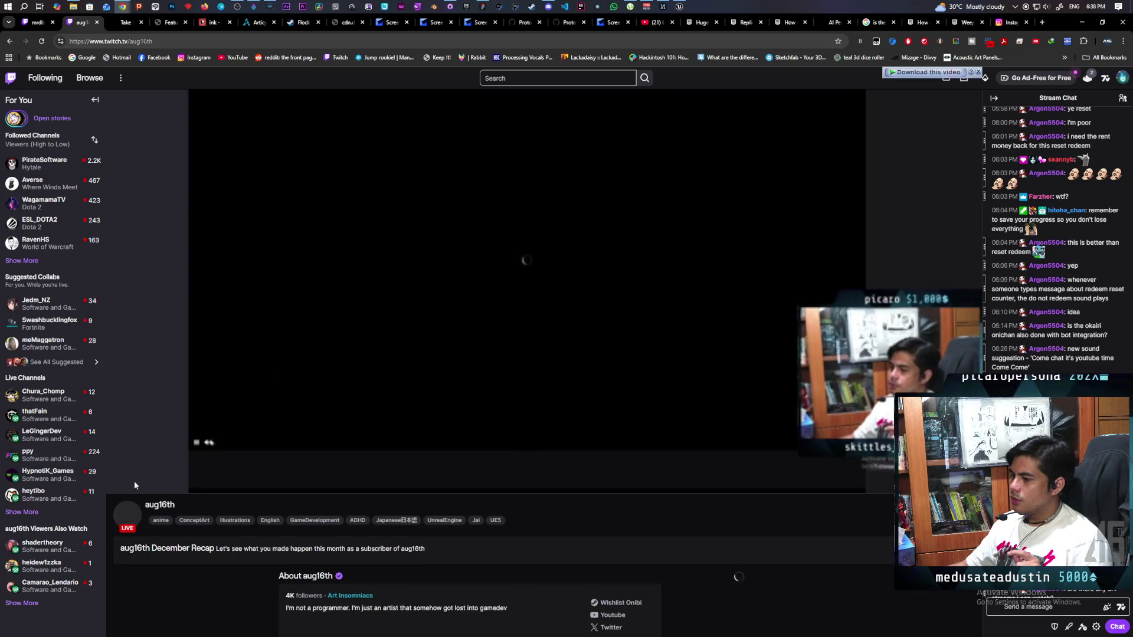
Go to the aug16th channel's home page on Twitch and scroll through it.
scroll(228, 441, down, 7)
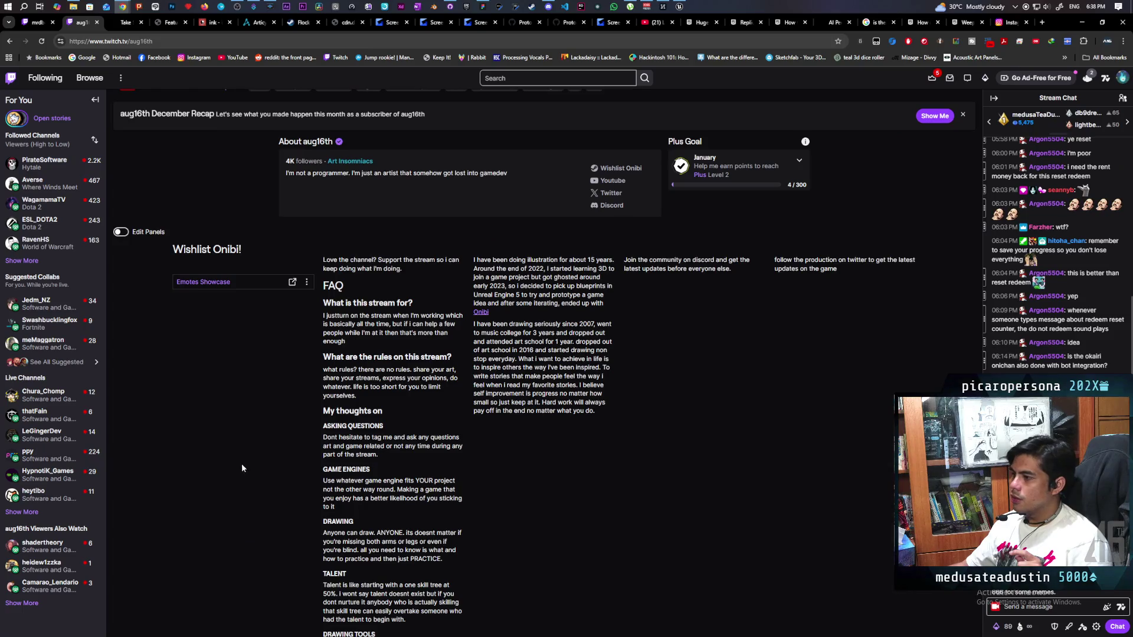
scroll(244, 407, down, 4)
scroll(244, 407, up, 4)
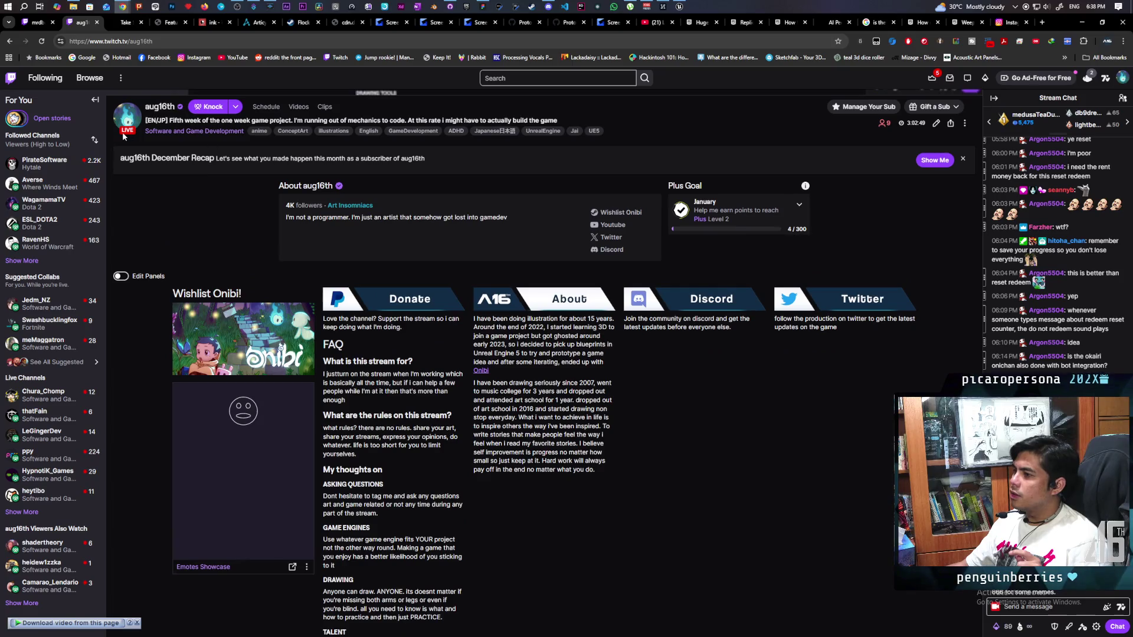
click(129, 115)
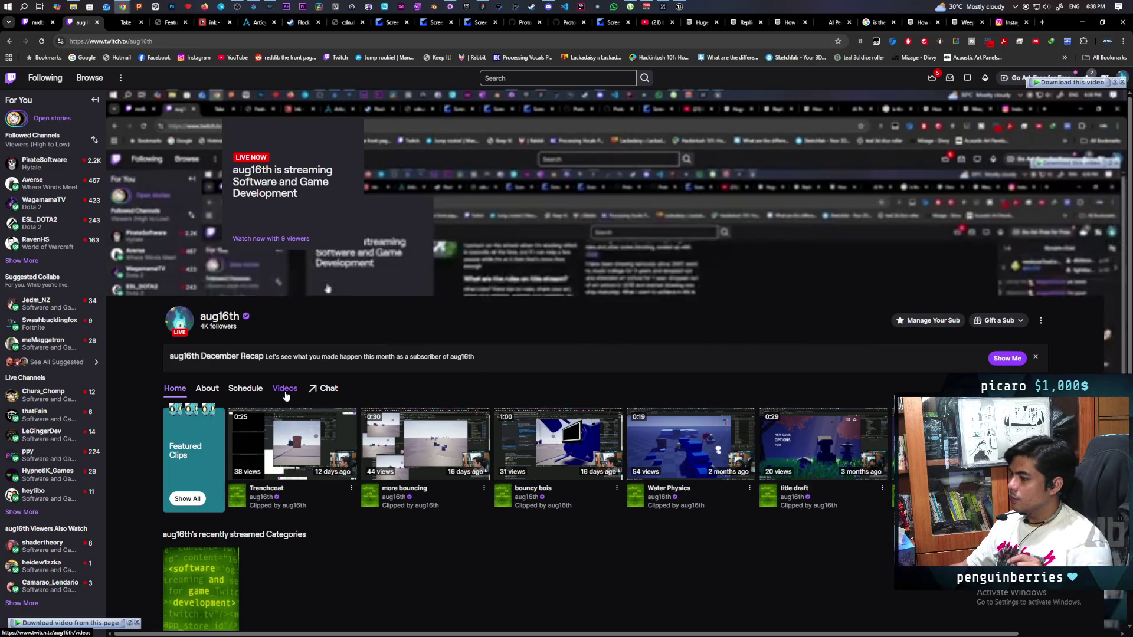
scroll(286, 399, down, 2)
scroll(287, 402, down, 1)
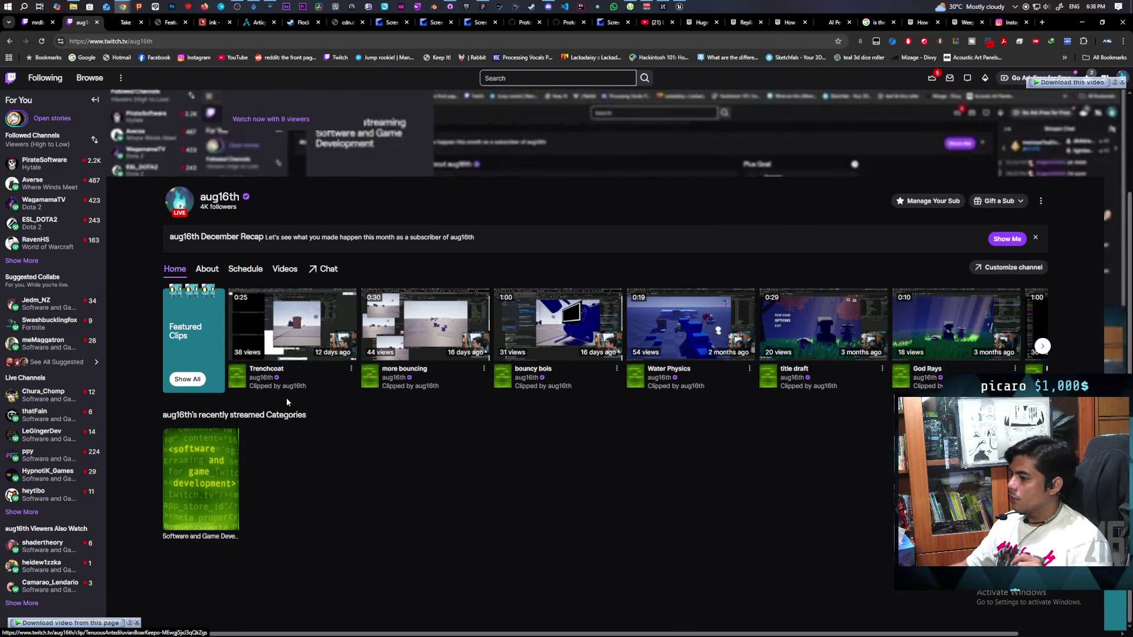
Browse the channel's Videos list, then choose Creator Dashboard from the account menu.
click(284, 269)
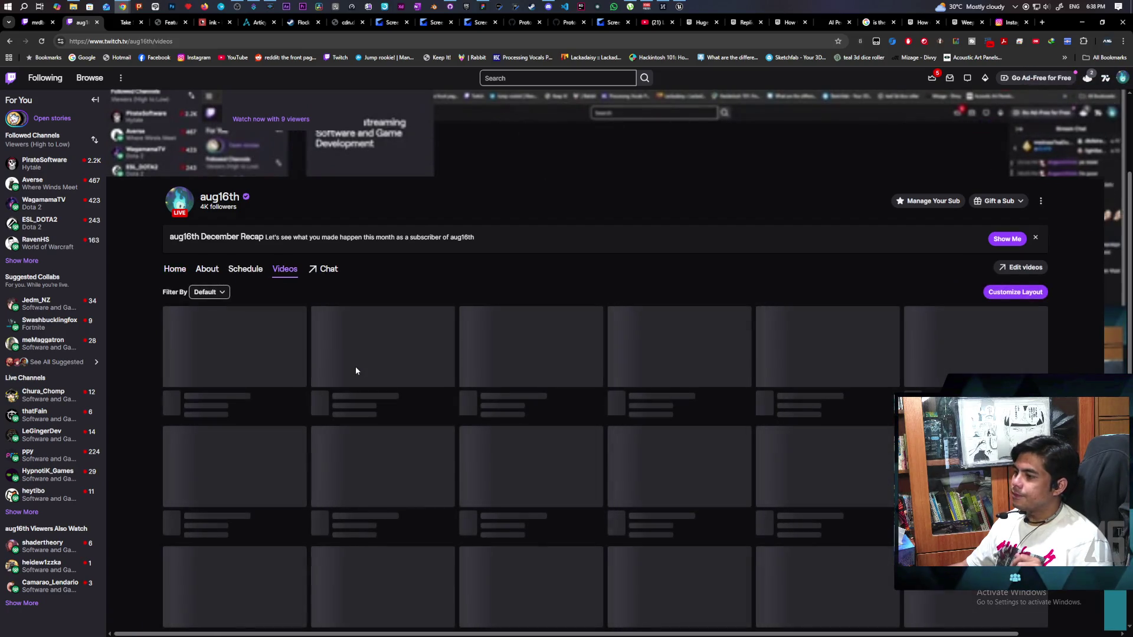
scroll(356, 371, down, 3)
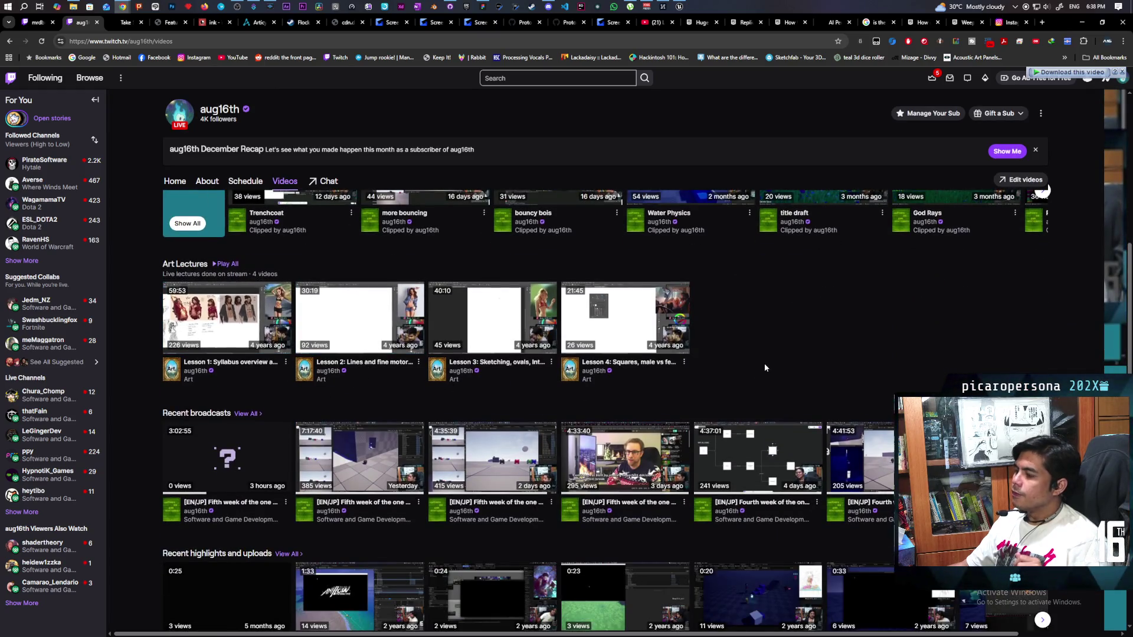
scroll(763, 363, up, 1)
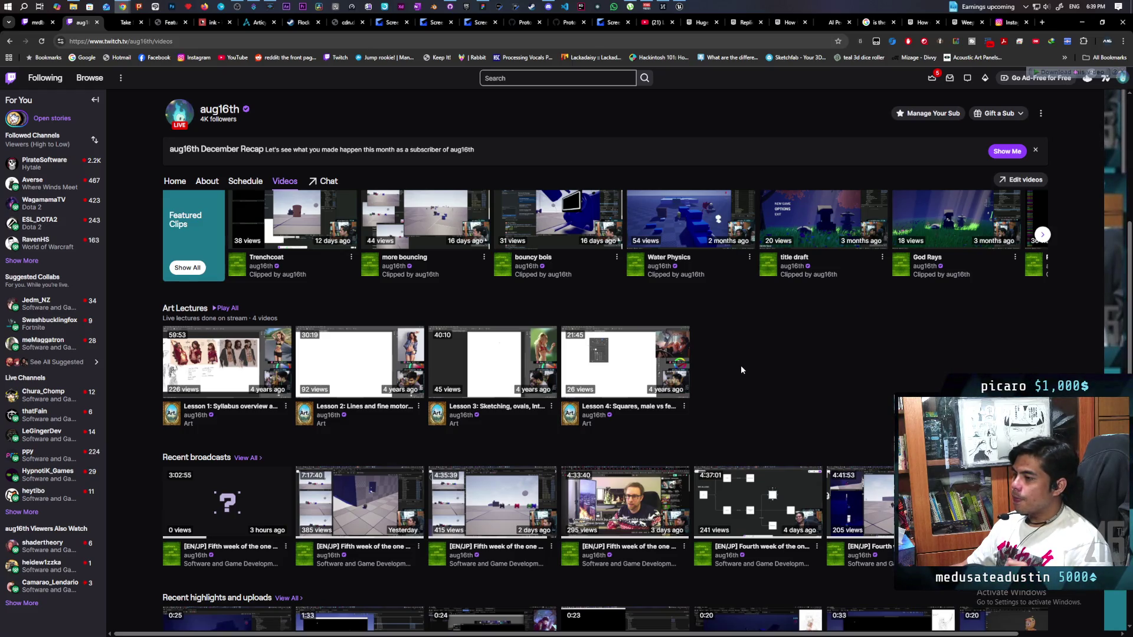
scroll(742, 369, down, 1)
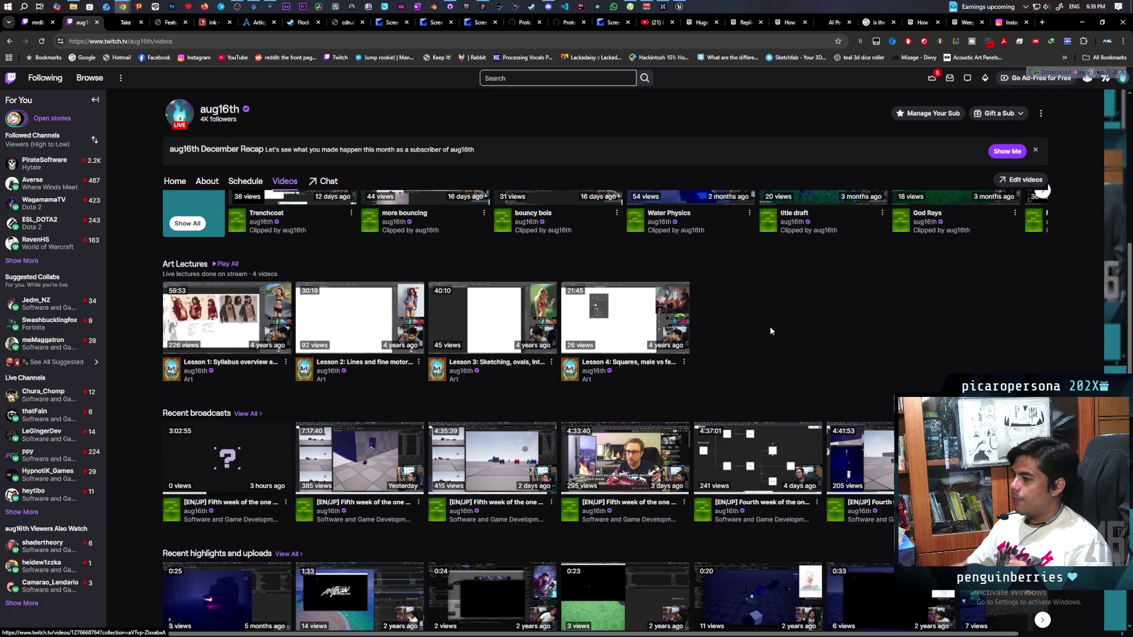
scroll(812, 307, down, 4)
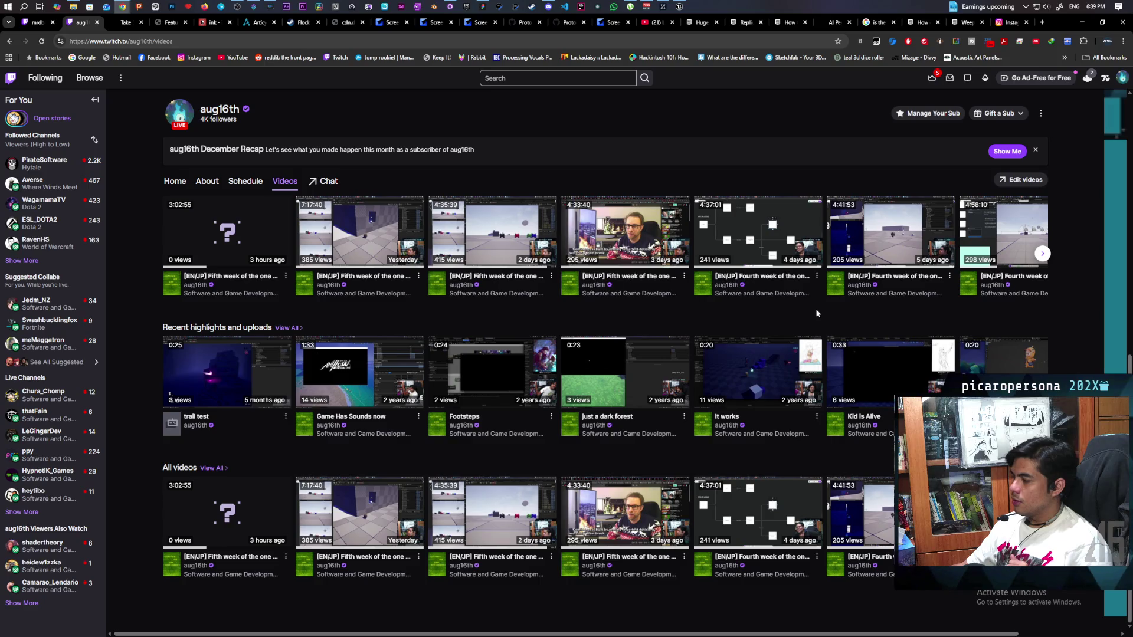
scroll(809, 325, up, 4)
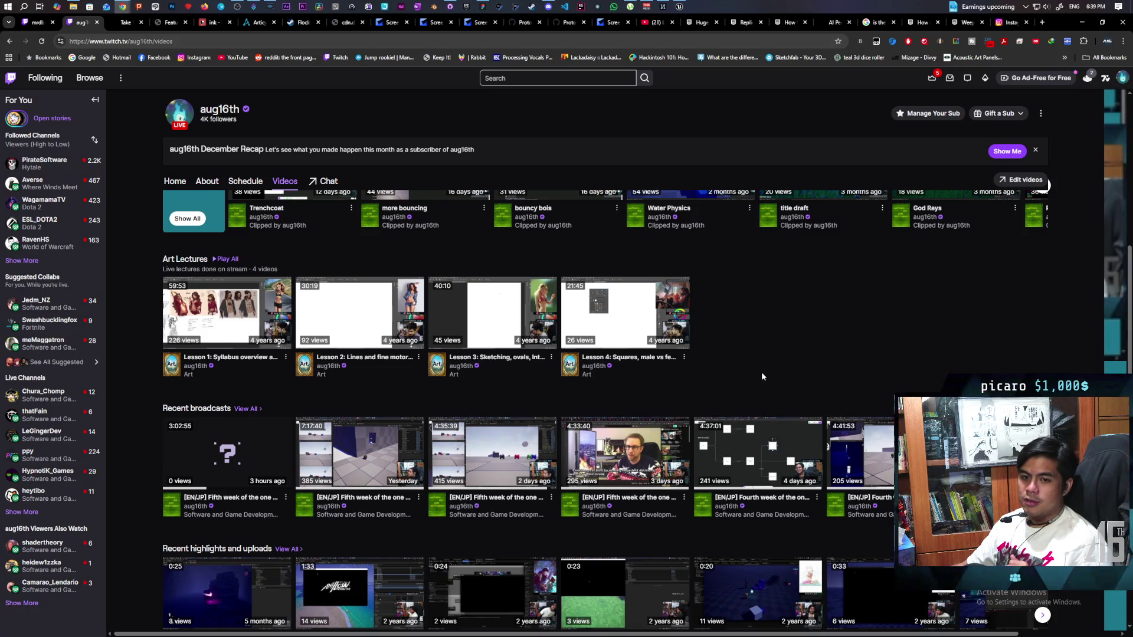
scroll(783, 374, up, 3)
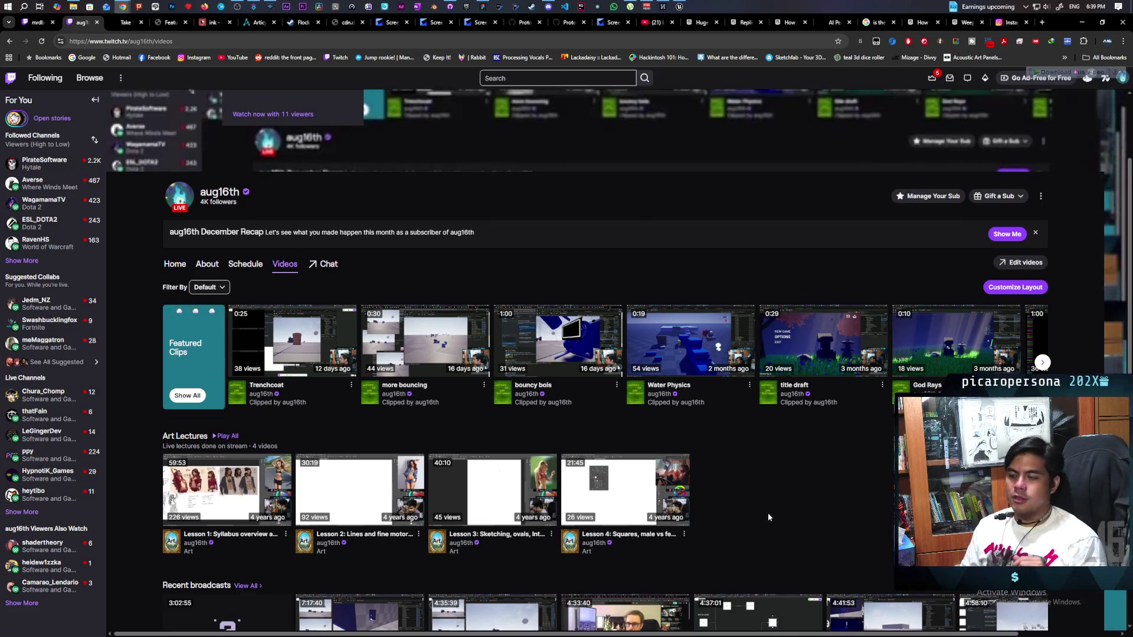
scroll(390, 246, up, 1)
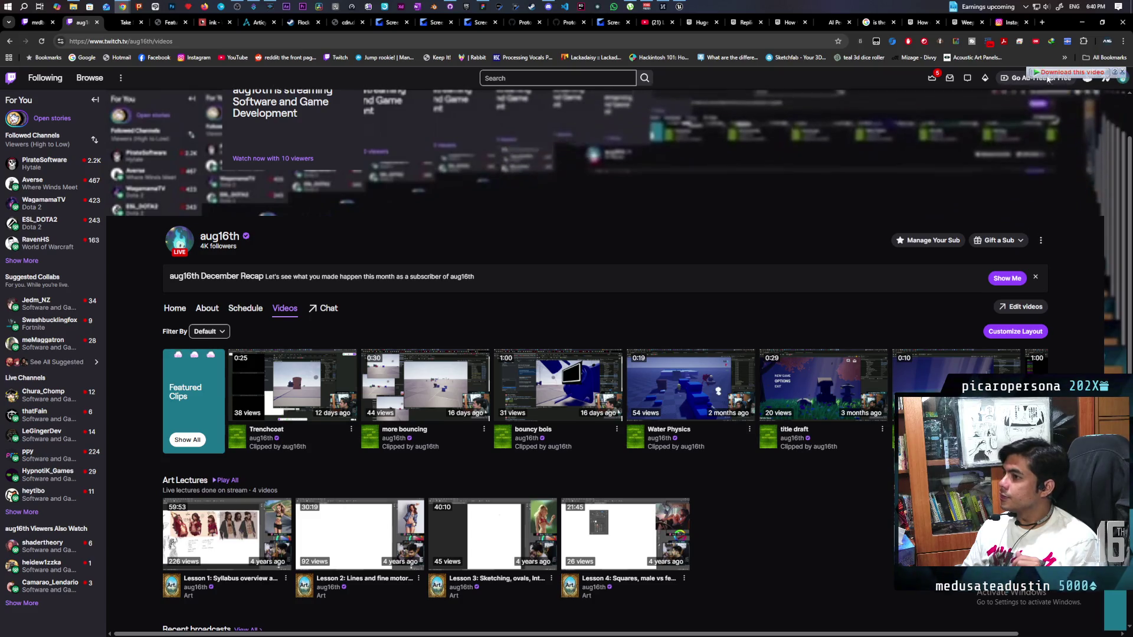
click(1122, 79)
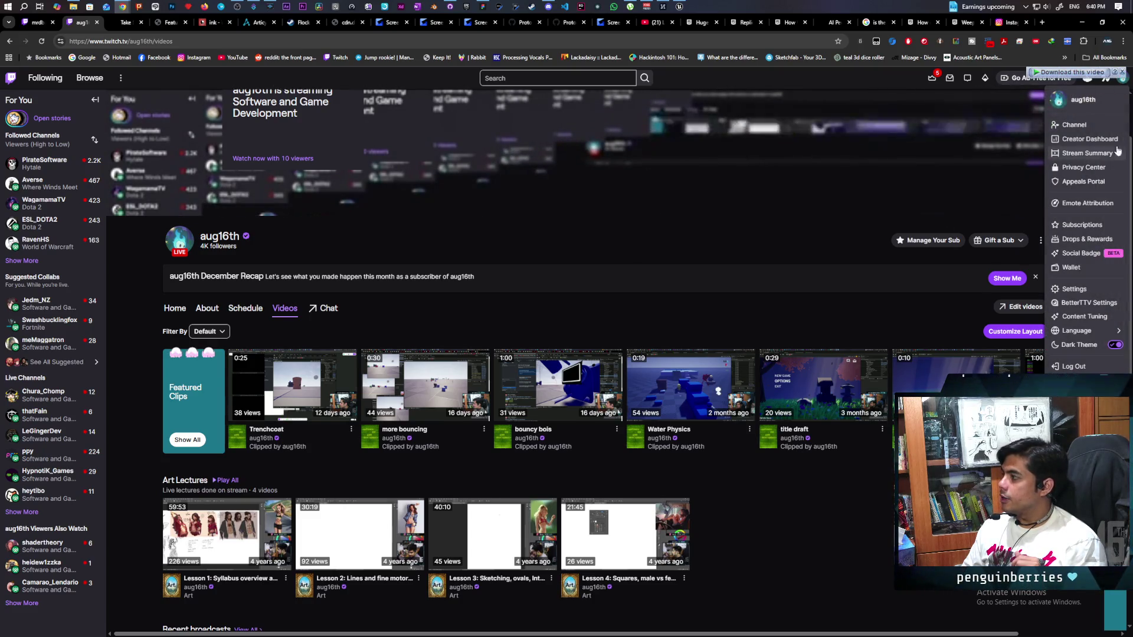
click(1089, 139)
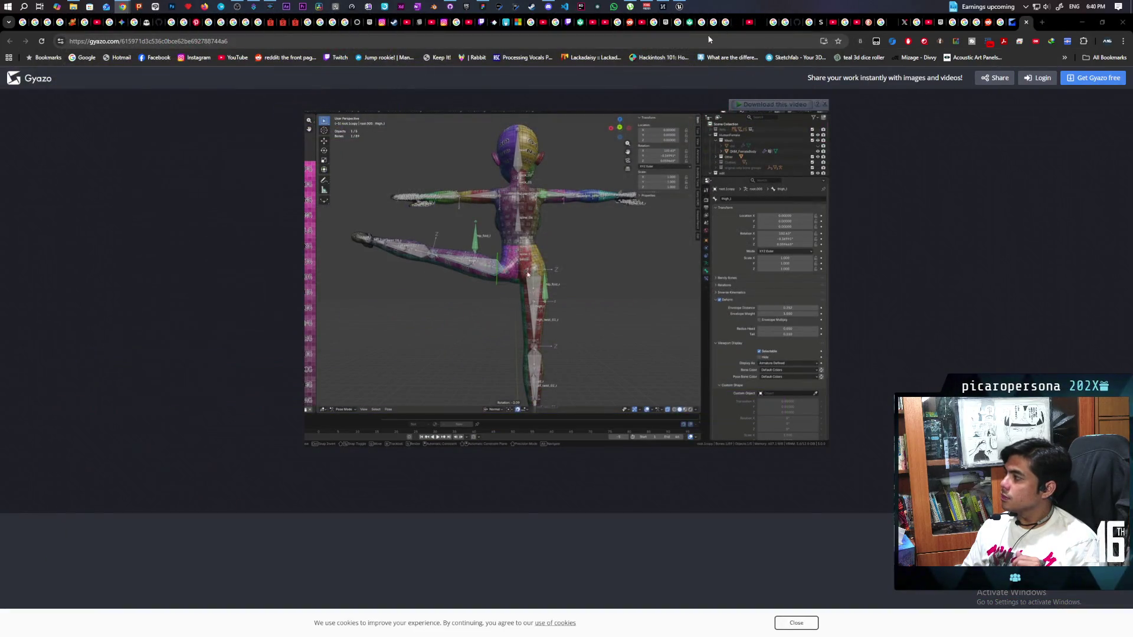
Bring the Unreal Engine editor back to the front from its taskbar window preview.
mouse_move(679, 6)
click(673, 52)
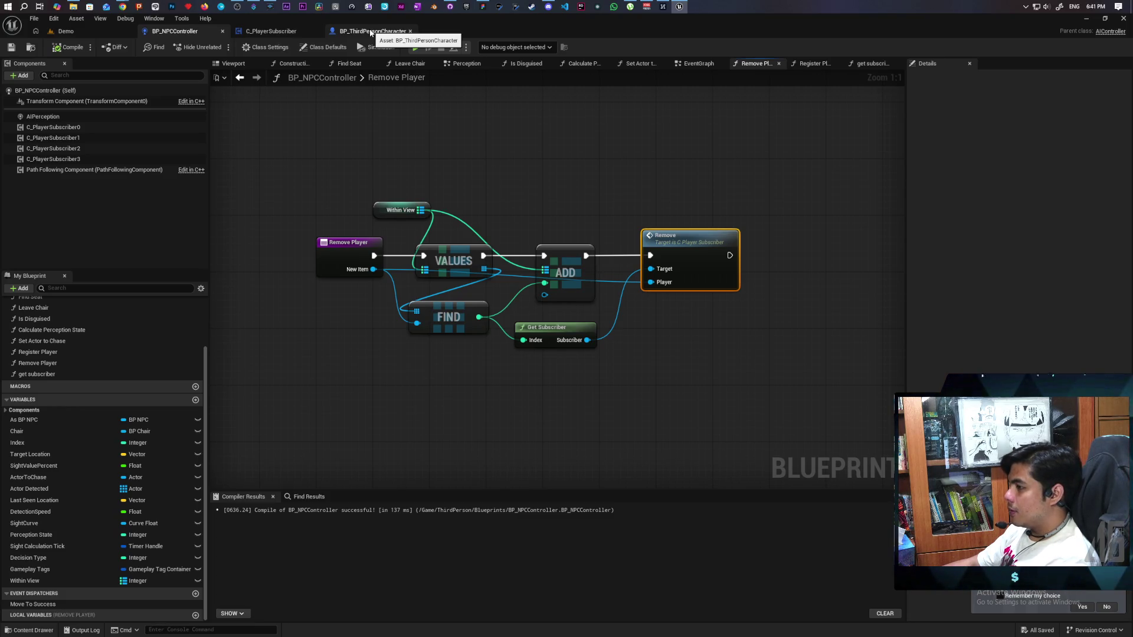
Look through EventGraph, get subscriber, Register/Remove Player, Set Actor to Chase, Is Disguised and Calculate Perception State.
click(695, 64)
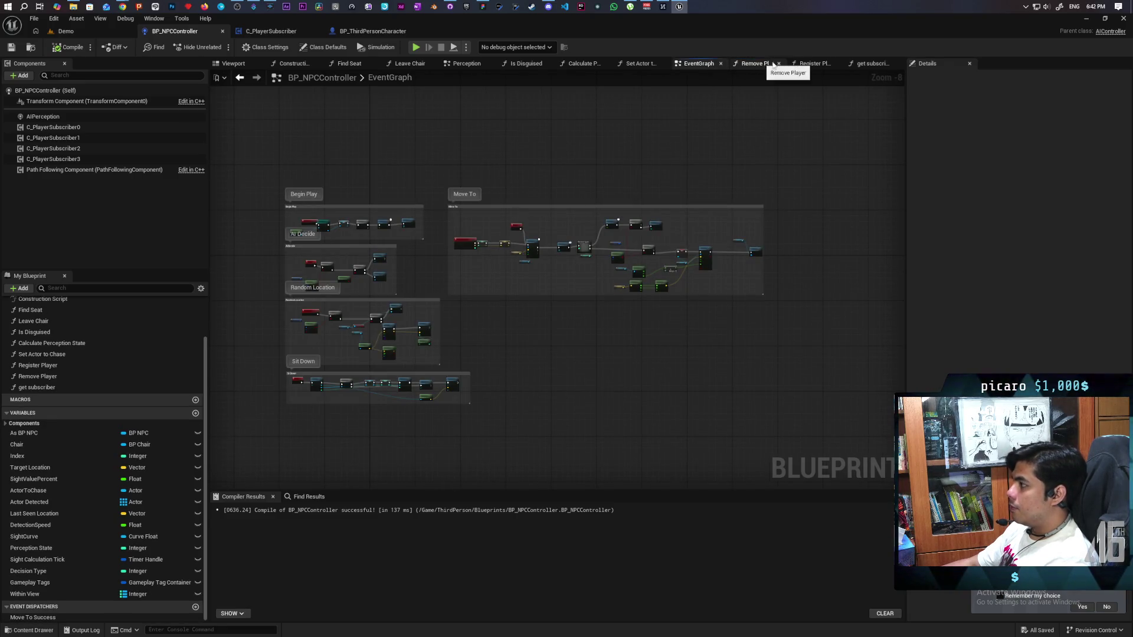
click(867, 64)
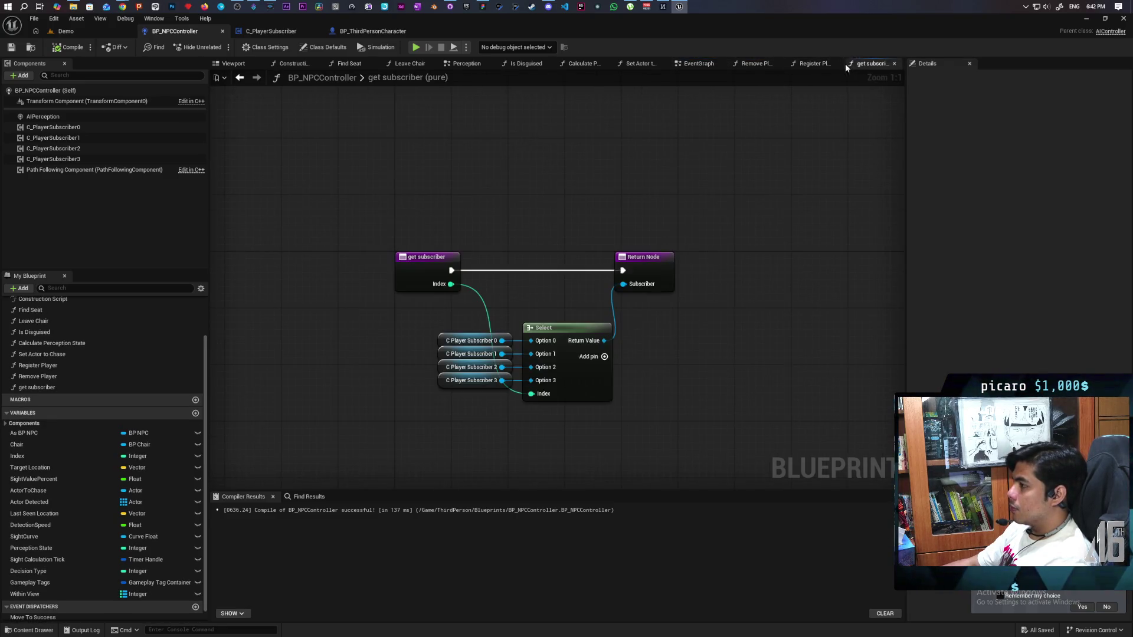
click(810, 64)
click(755, 63)
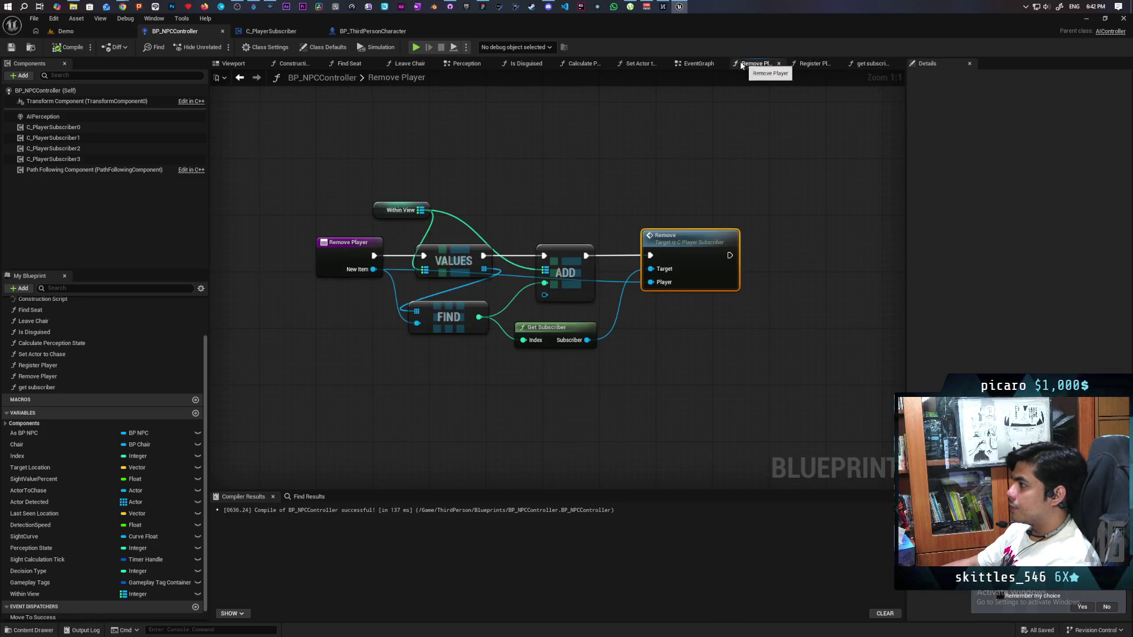
click(638, 63)
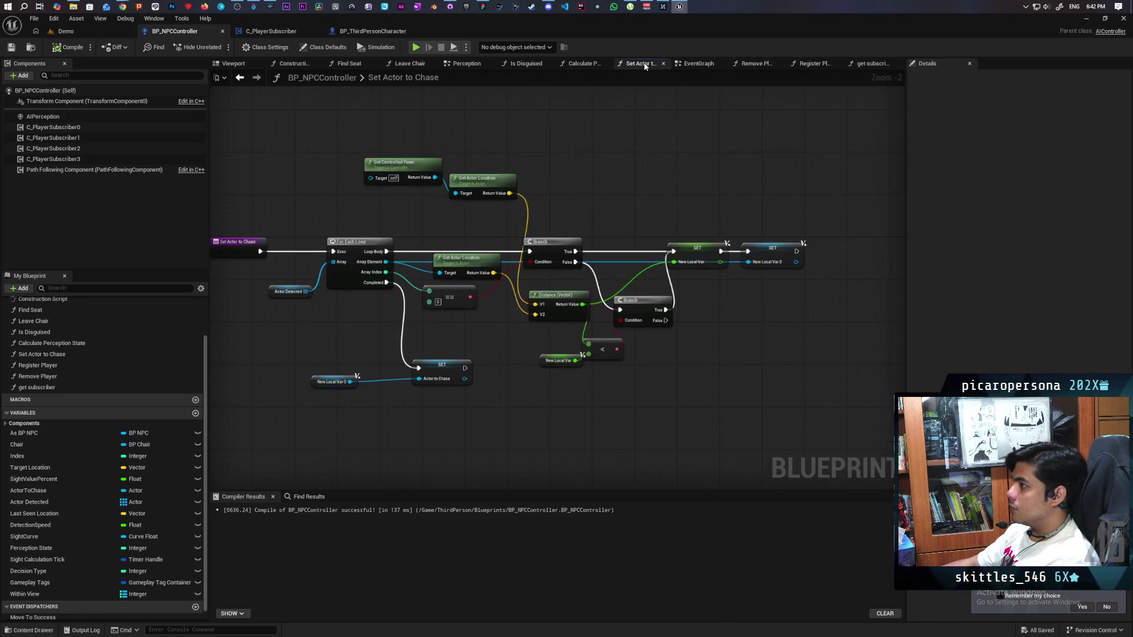
click(524, 64)
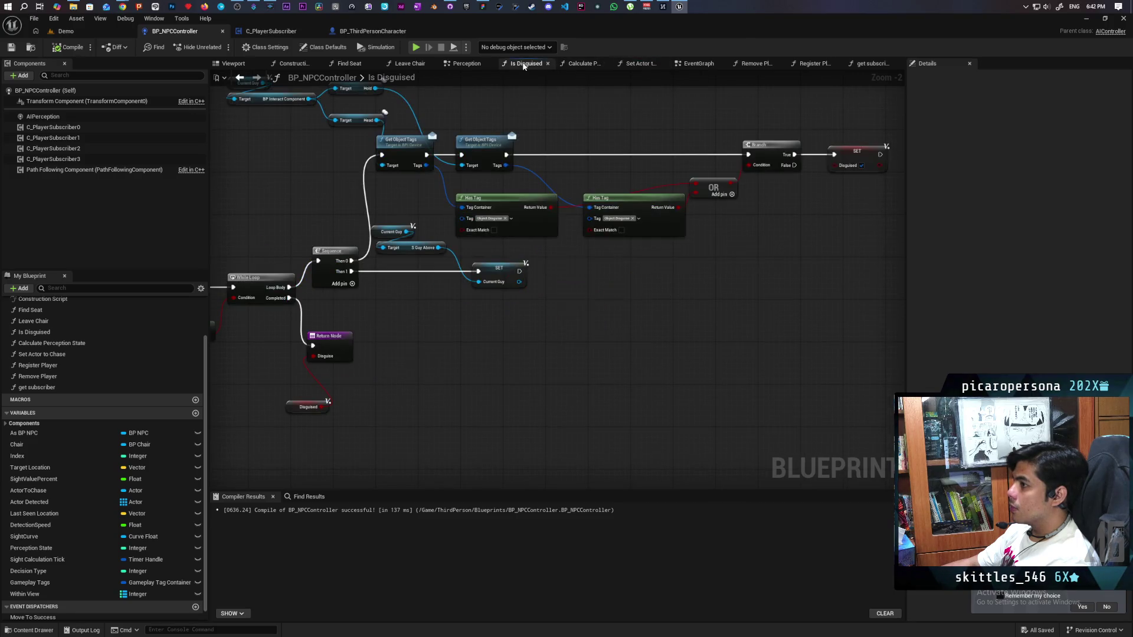
click(576, 65)
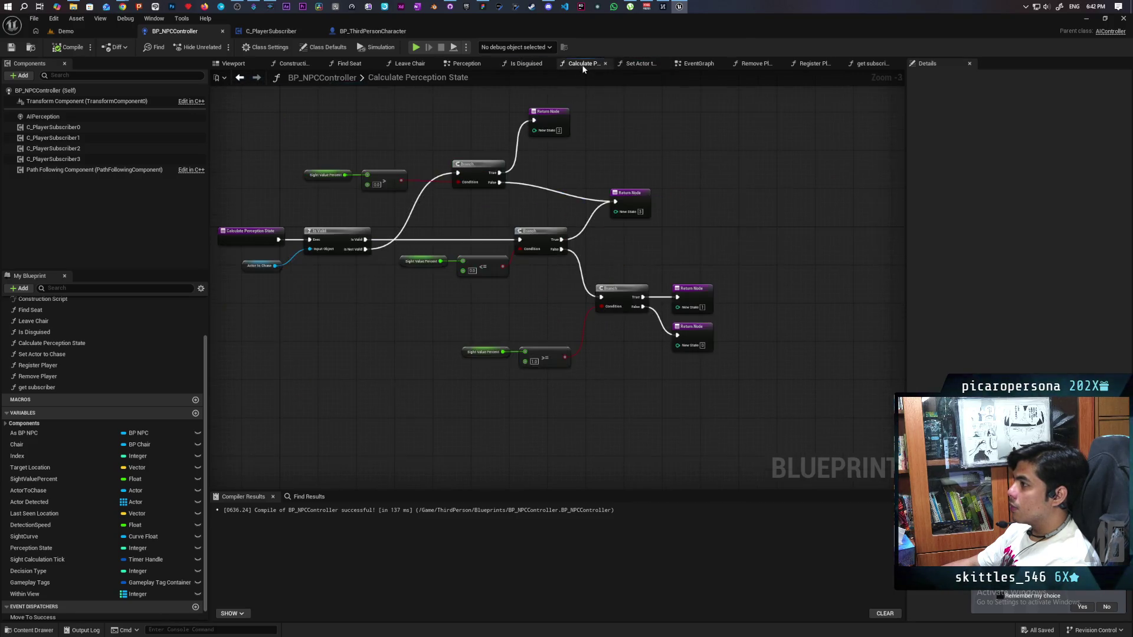
Revisit Set Actor to Chase, Find Seat and Construction Script, ending on the Leave Chair graph.
click(637, 64)
click(406, 65)
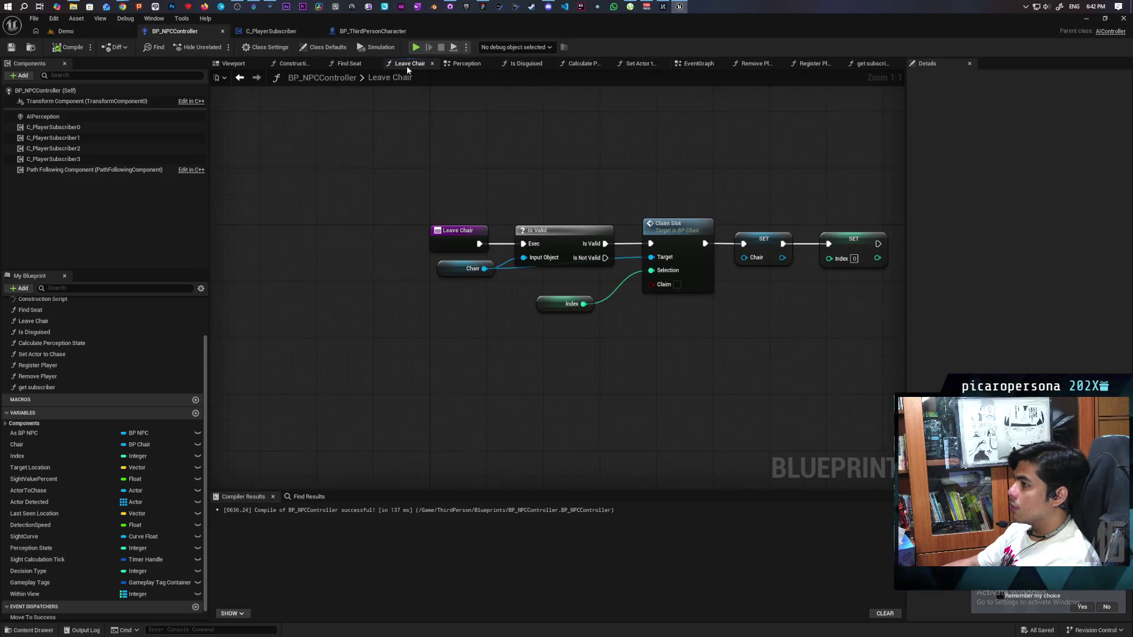
click(350, 64)
click(292, 62)
click(341, 63)
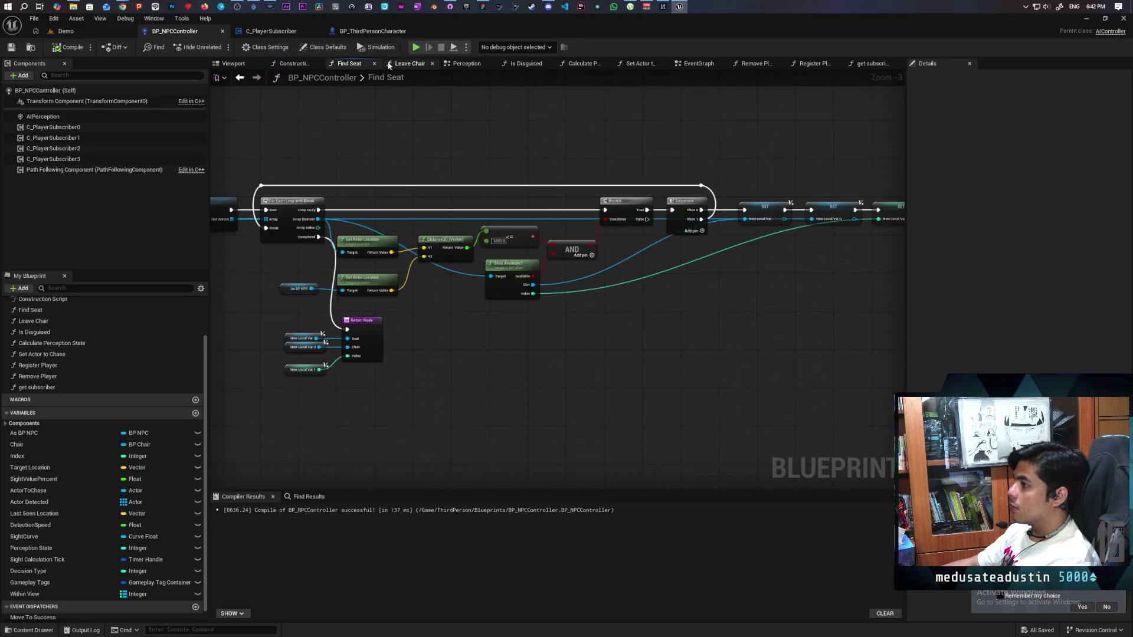
click(405, 63)
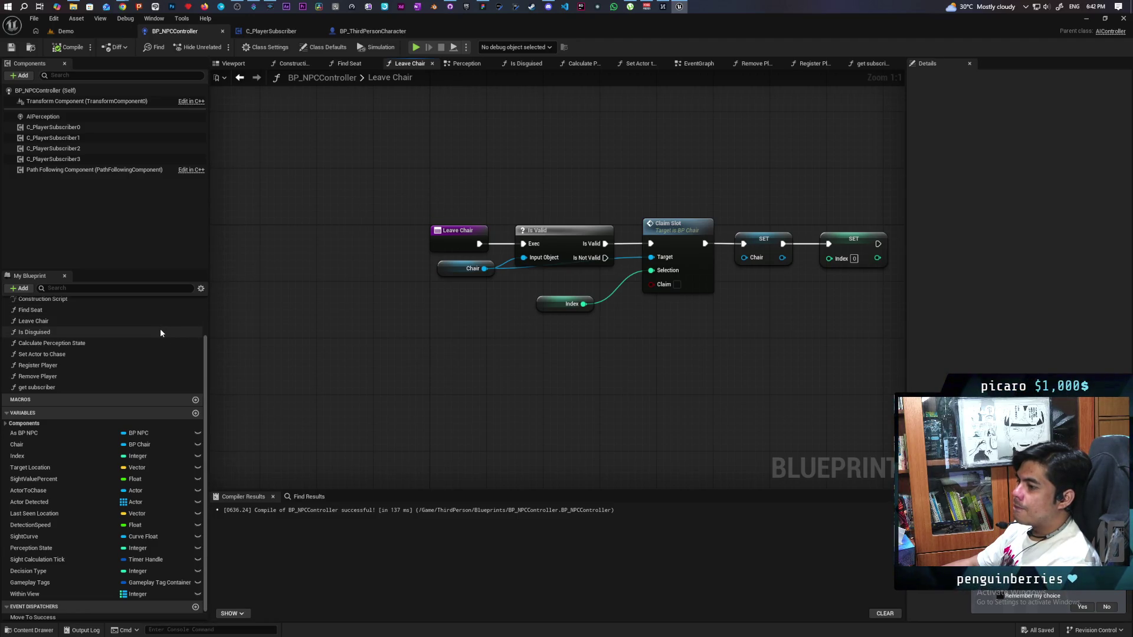
scroll(158, 328, up, 2)
double_click(91, 324)
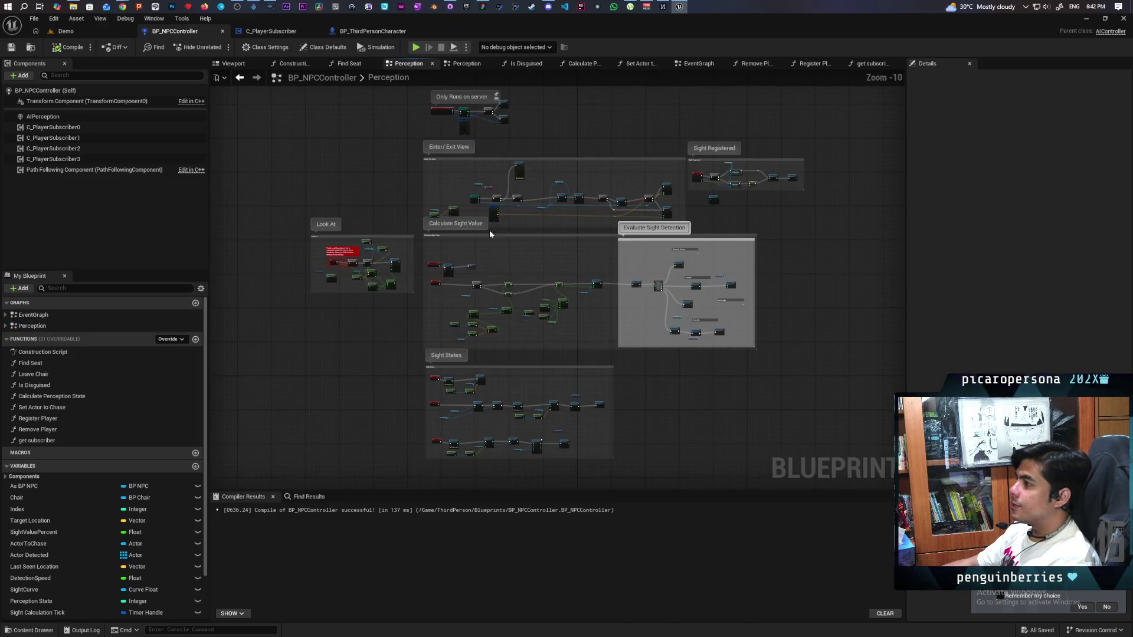
scroll(415, 204, up, 1)
drag(415, 204, 403, 301)
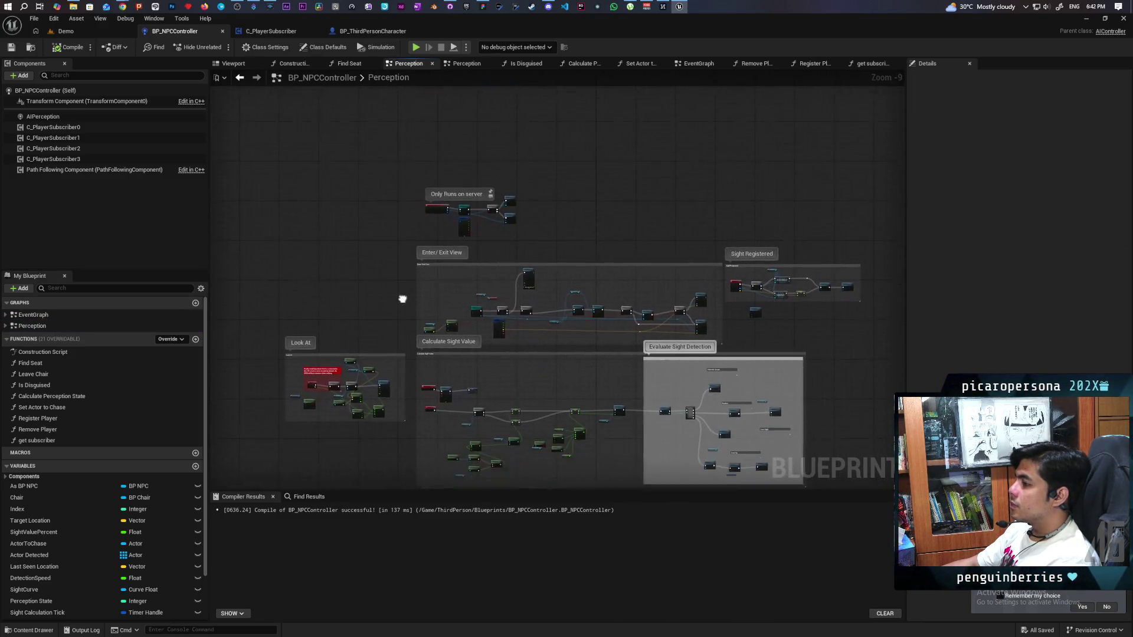
scroll(440, 232, up, 10)
scroll(405, 346, down, 3)
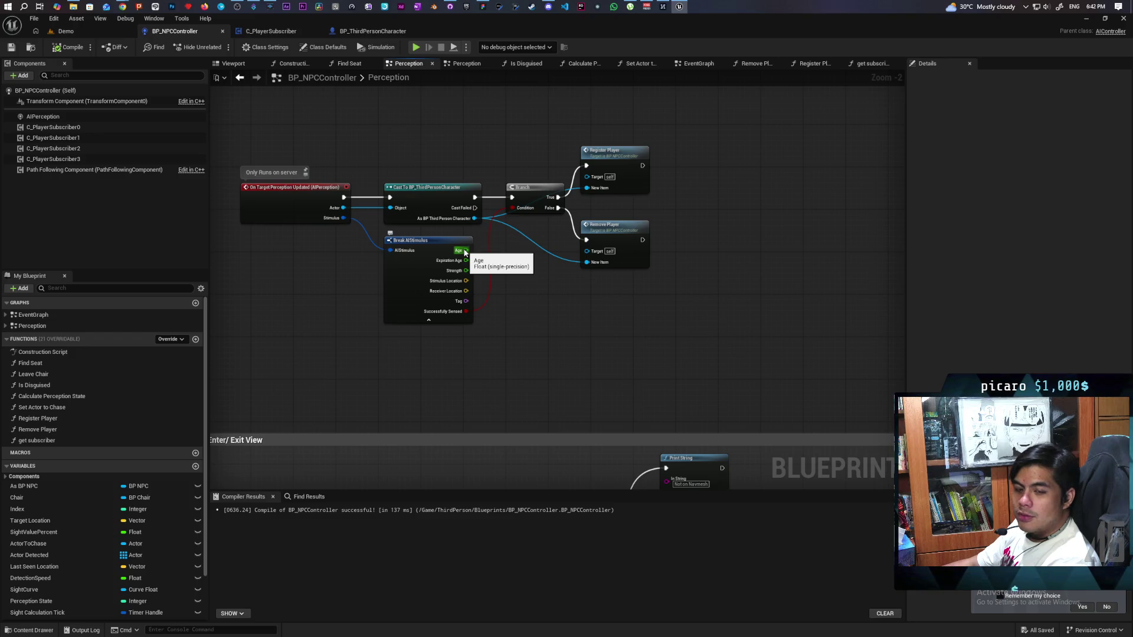
scroll(502, 277, down, 3)
scroll(501, 277, up, 3)
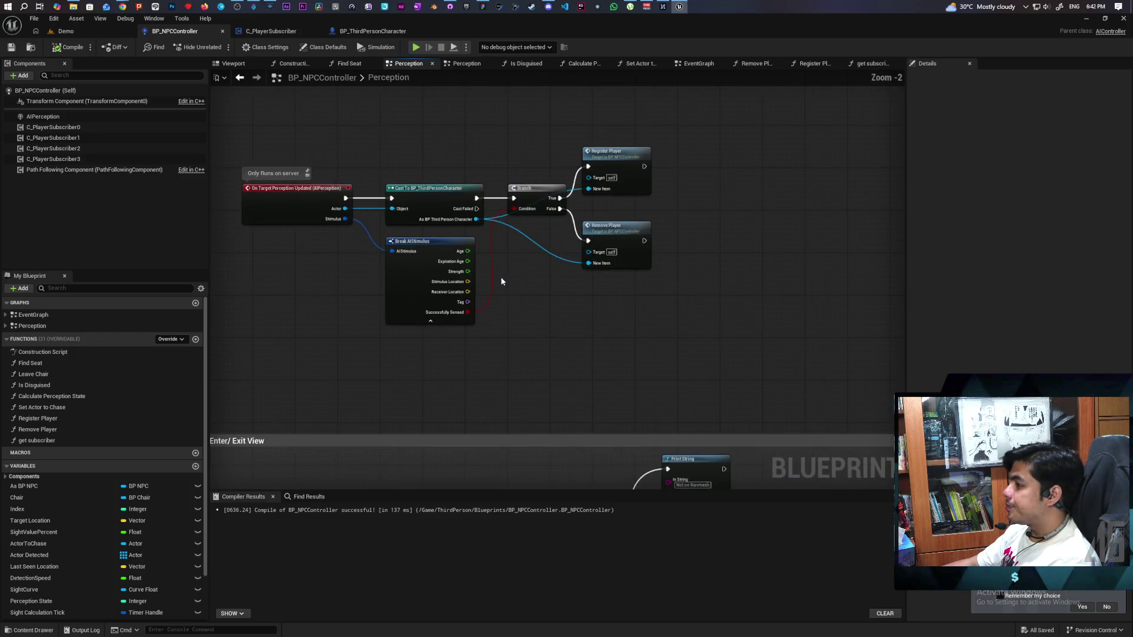
scroll(502, 281, down, 4)
scroll(502, 281, up, 3)
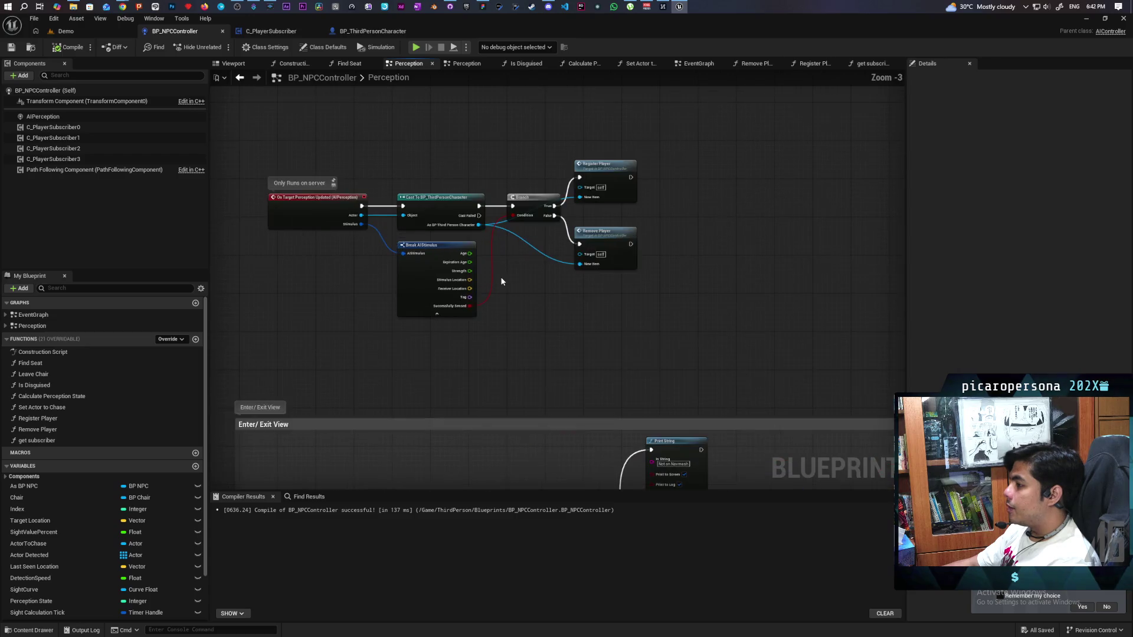
scroll(502, 281, down, 1)
mouse_move(509, 302)
mouse_down()
mouse_move(544, 222)
mouse_move(466, 179)
mouse_up()
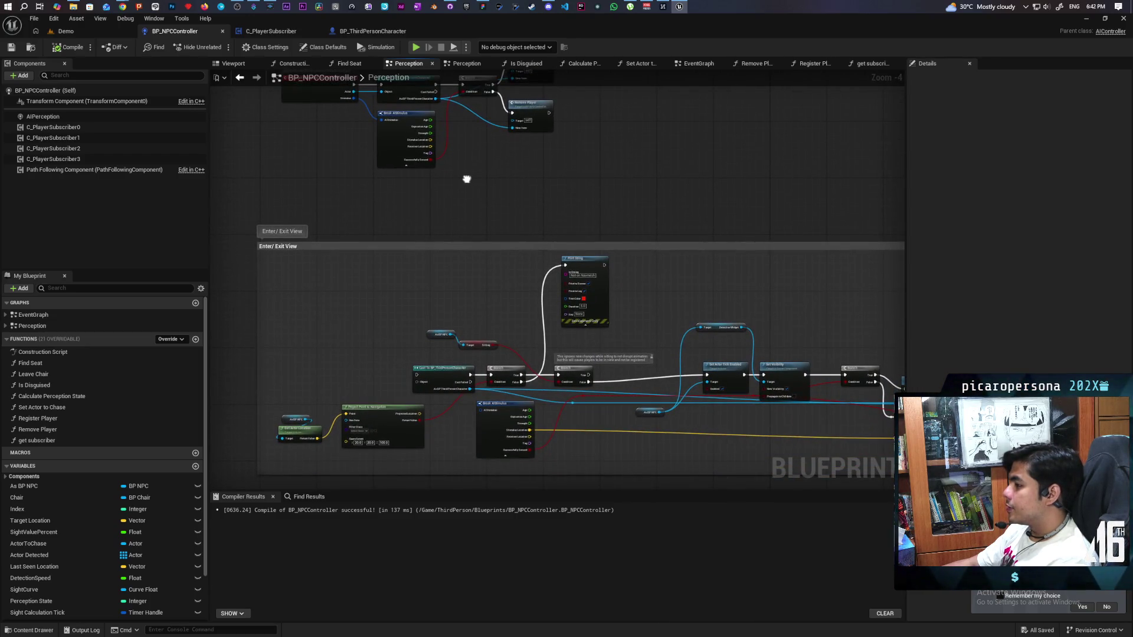
scroll(466, 187, down, 1)
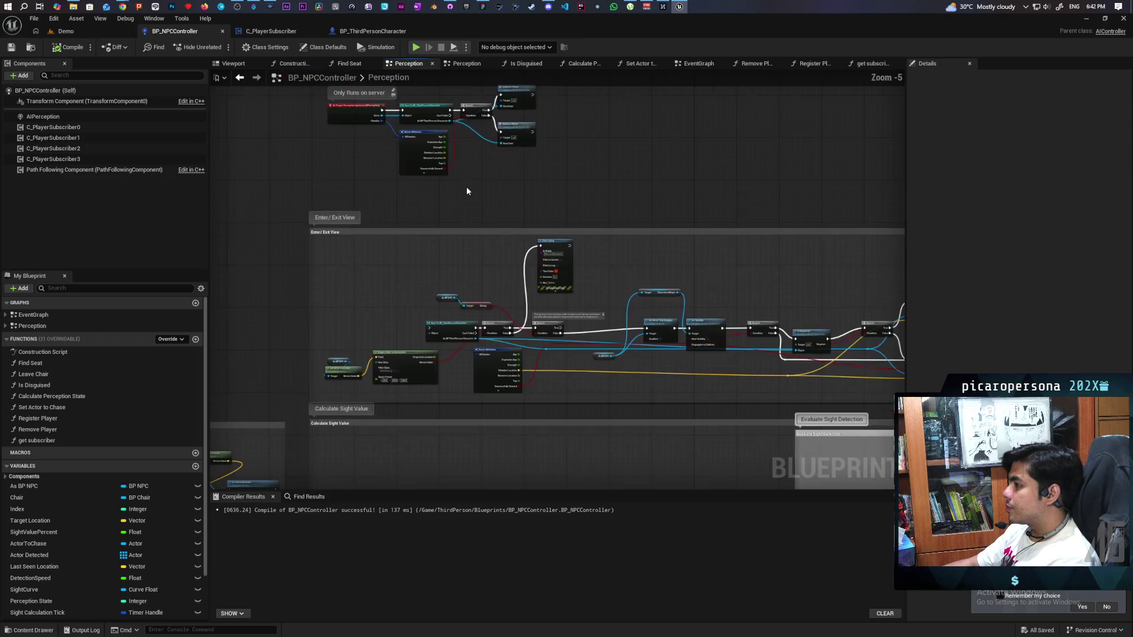
mouse_move(466, 187)
mouse_down()
mouse_move(462, 244)
mouse_move(497, 211)
mouse_move(490, 308)
mouse_move(511, 258)
mouse_move(509, 270)
mouse_up()
scroll(523, 205, up, 1)
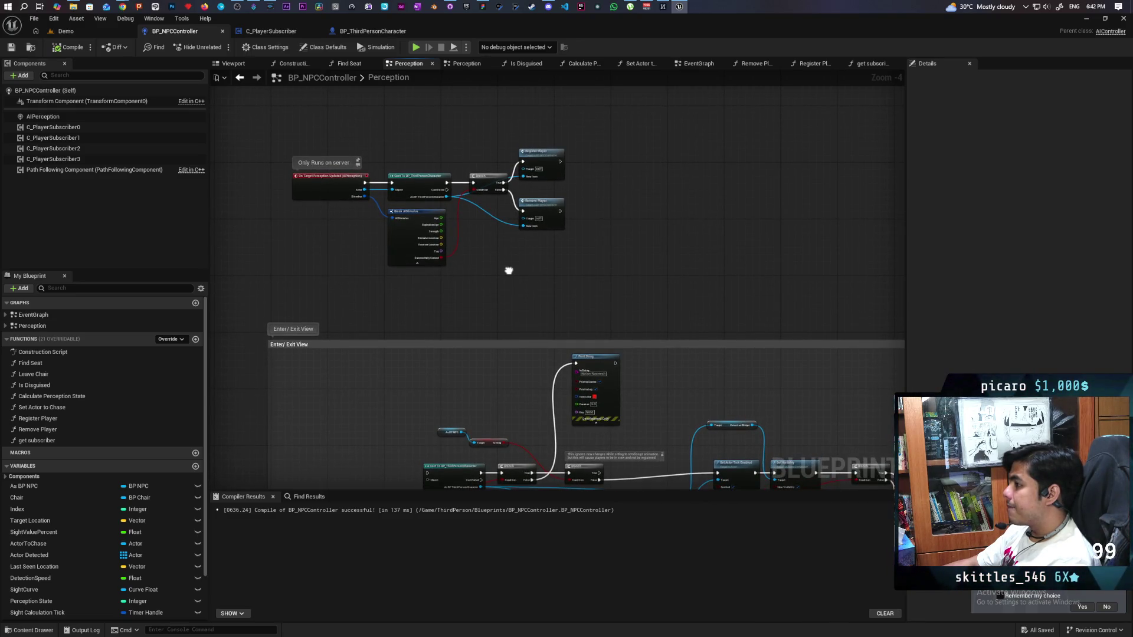
mouse_move(508, 270)
mouse_down()
mouse_move(539, 267)
mouse_move(596, 291)
mouse_up()
Box-select the Perception event nodes, try moving them, then undo the last move.
mouse_move(424, 136)
mouse_down()
mouse_move(705, 287)
mouse_move(687, 277)
mouse_up()
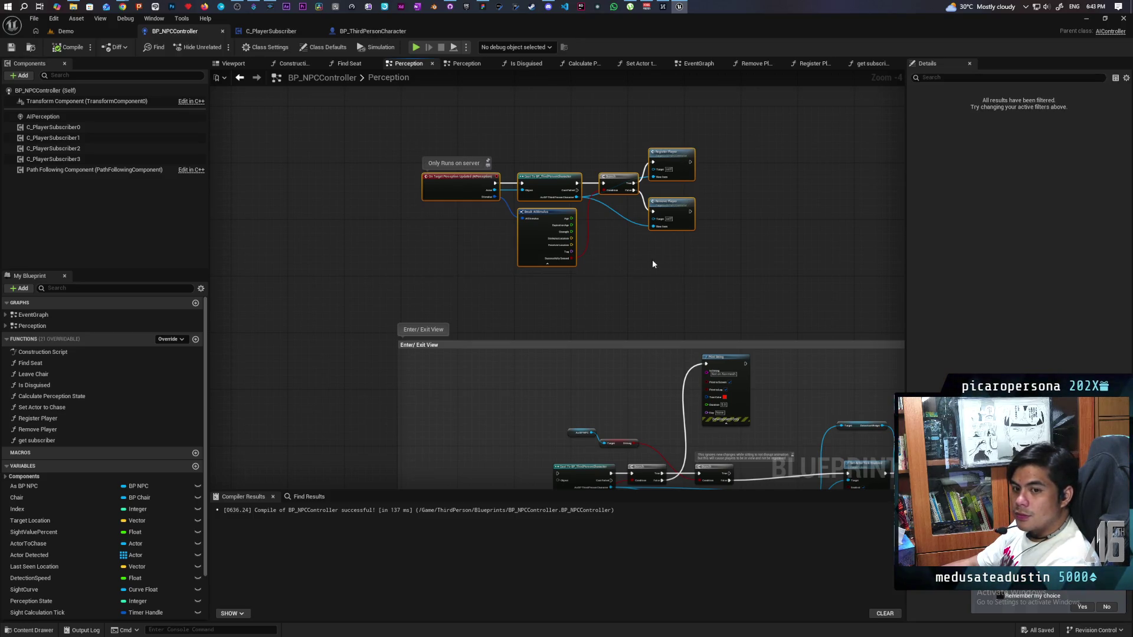
mouse_move(620, 287)
mouse_down()
mouse_move(639, 191)
mouse_move(632, 259)
mouse_up()
mouse_move(579, 153)
mouse_down()
mouse_move(275, 371)
mouse_move(267, 398)
mouse_move(495, 156)
mouse_up()
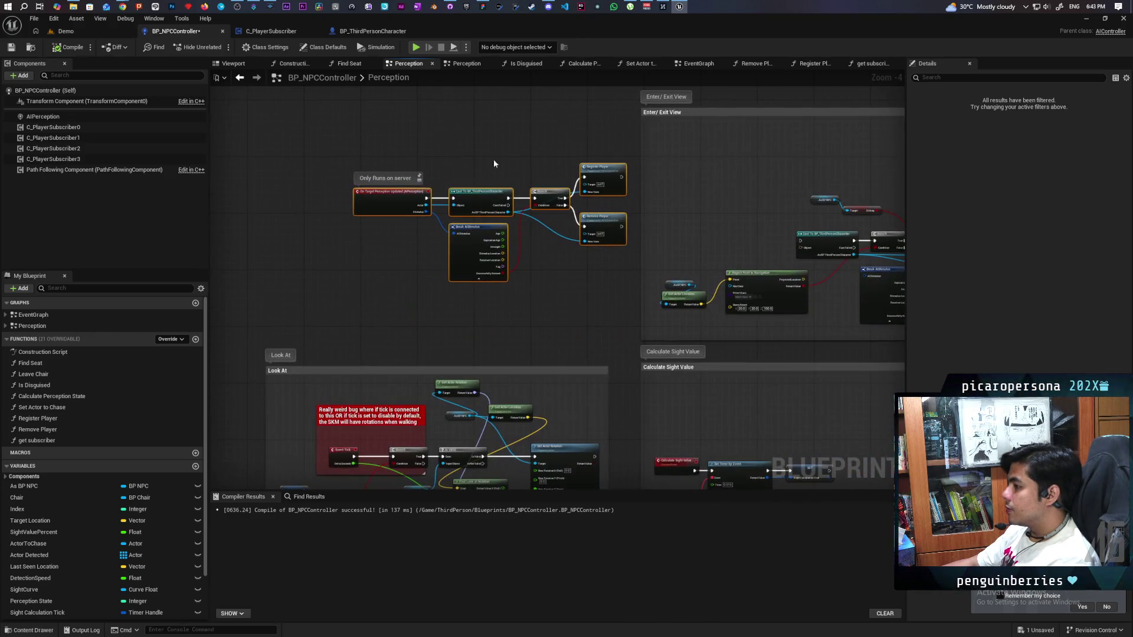
mouse_move(474, 196)
mouse_down()
mouse_move(467, 236)
mouse_move(476, 238)
mouse_up()
drag(510, 194, 436, 200)
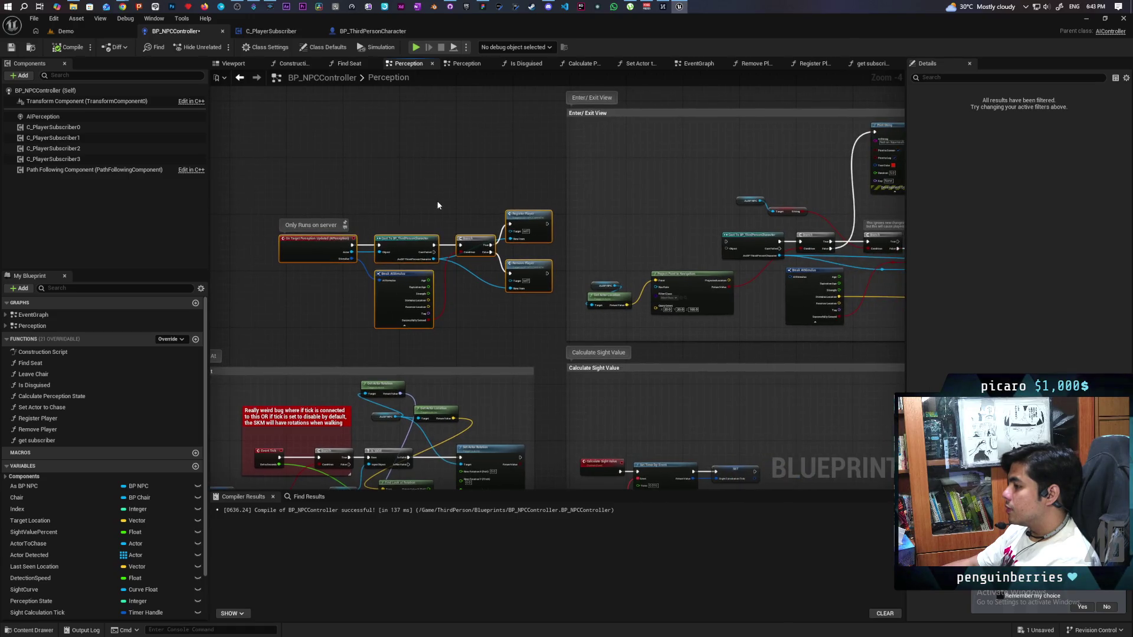
scroll(437, 204, up, 3)
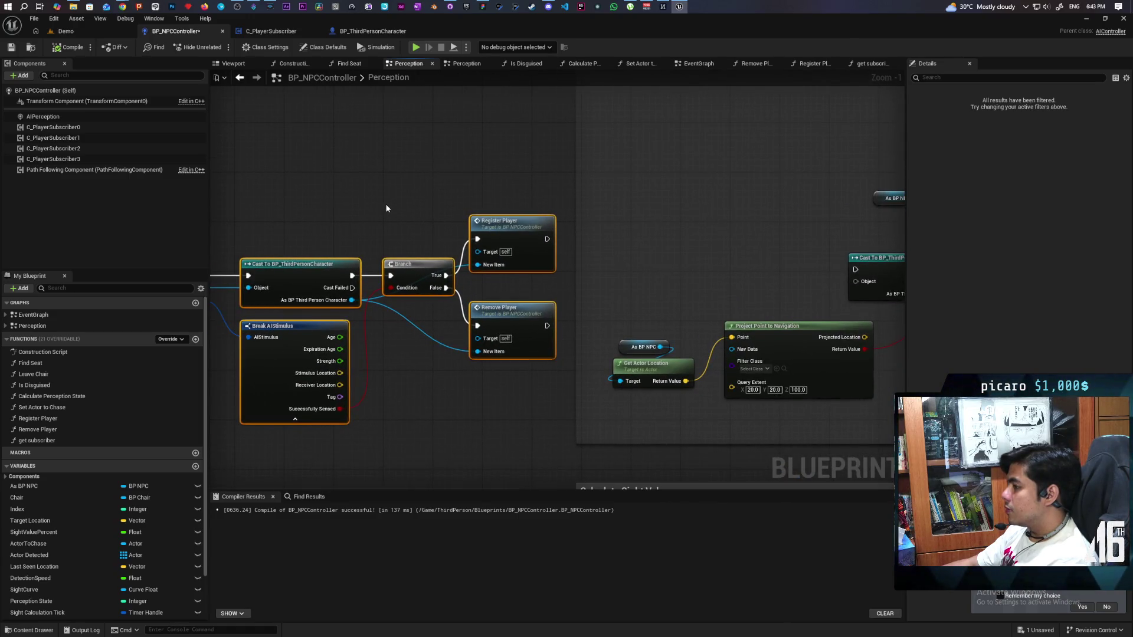
drag(412, 202, 236, 194)
mouse_move(533, 250)
mouse_down()
mouse_move(269, 232)
mouse_move(644, 207)
mouse_up()
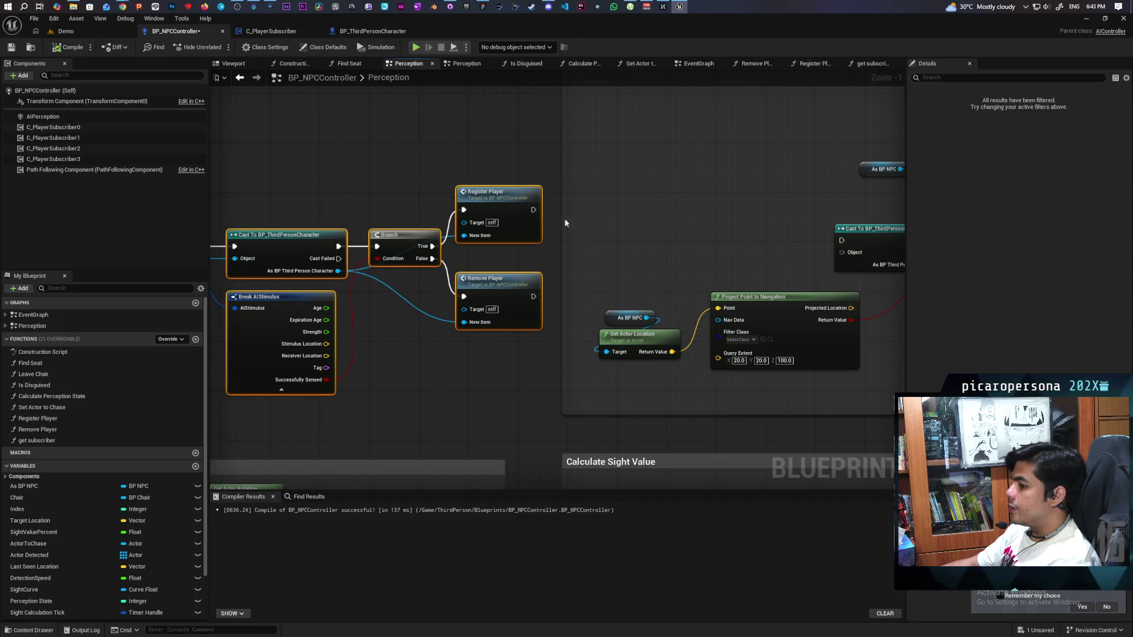
key(ctrl+z)
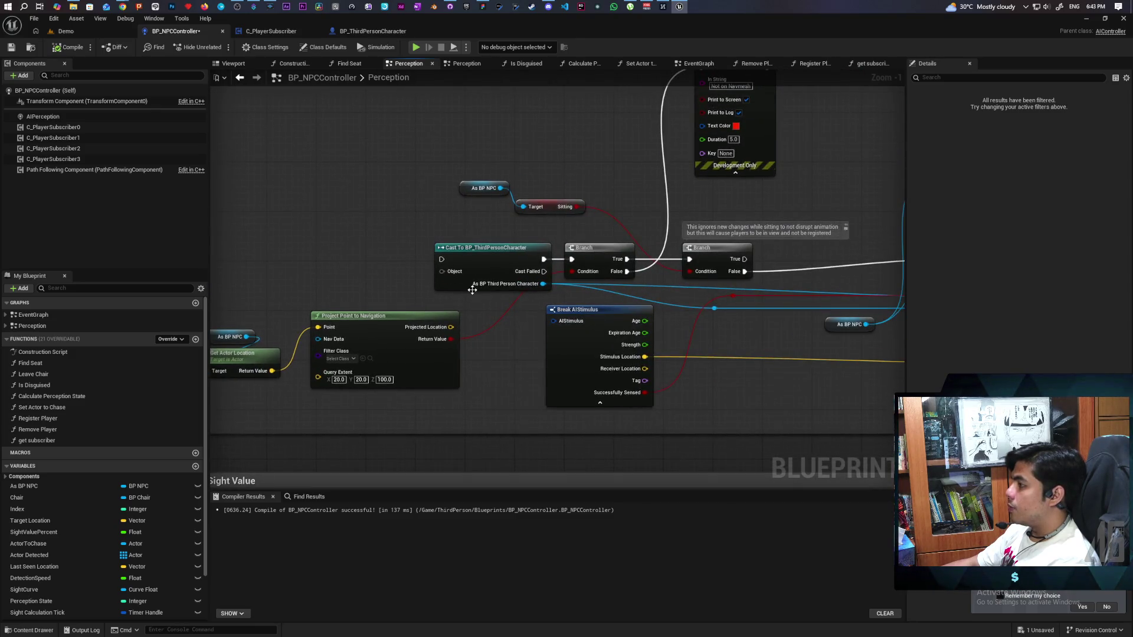
Reselect the event, Cast, Branch, Register and Remove nodes and move them above Enter/Exit View.
scroll(411, 284, down, 2)
scroll(476, 266, up, 2)
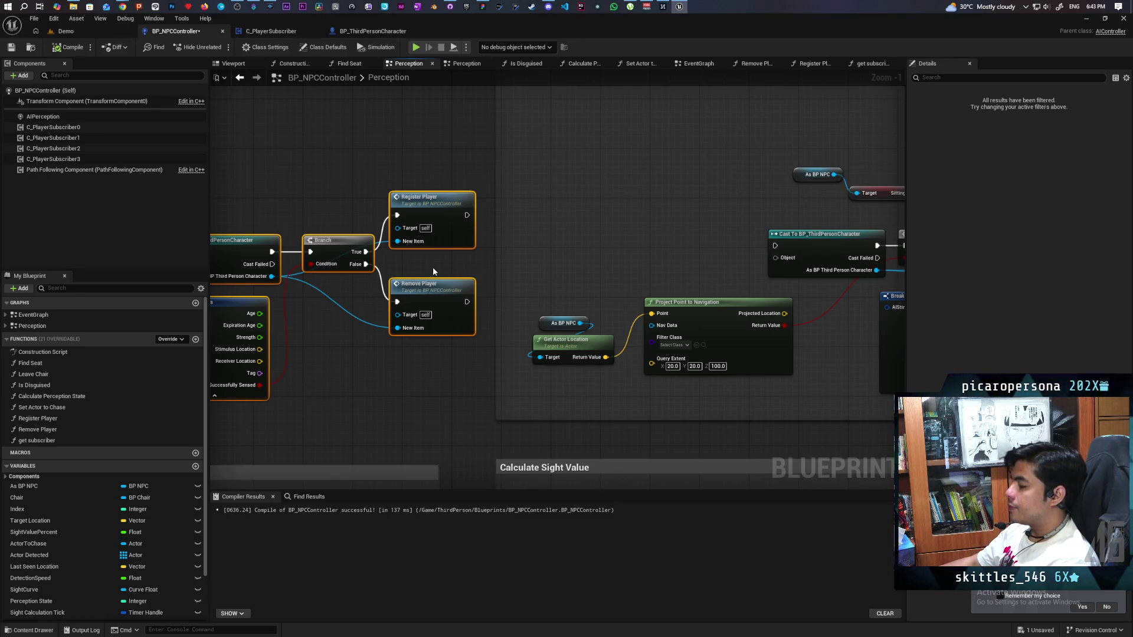
scroll(434, 271, down, 3)
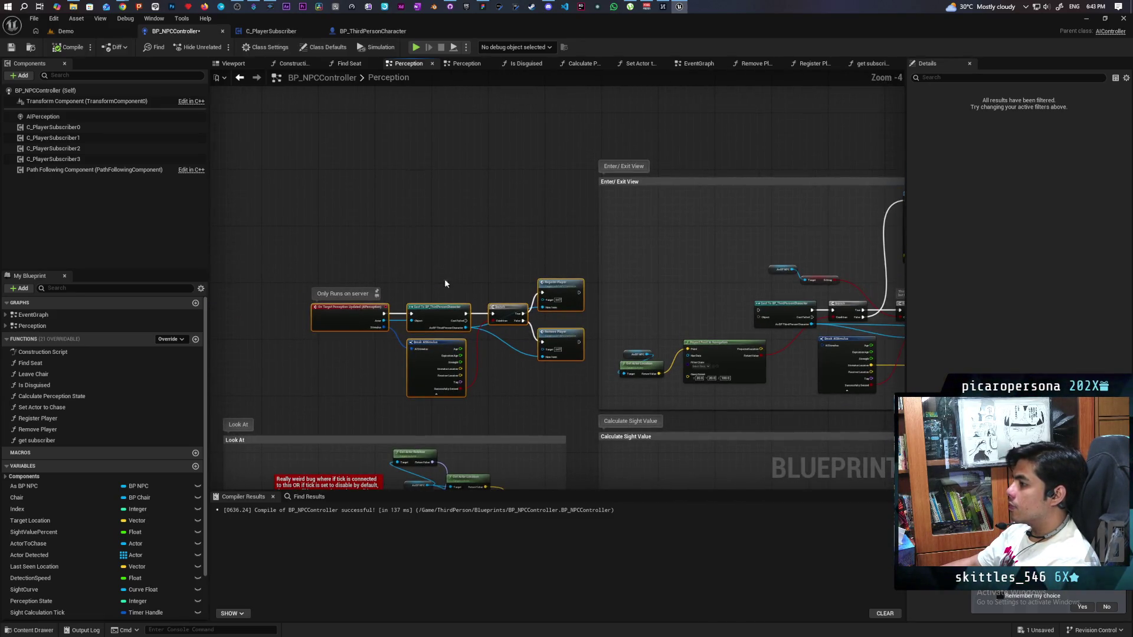
drag(412, 255, 469, 311)
drag(349, 253, 541, 384)
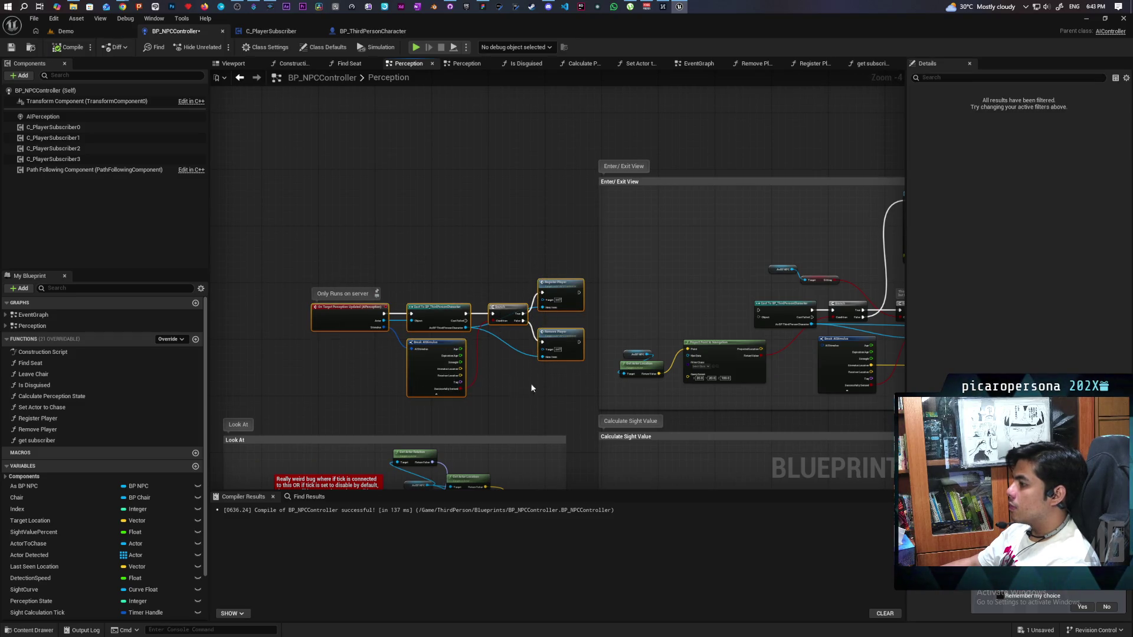
mouse_move(429, 364)
mouse_down()
mouse_move(738, 122)
mouse_move(760, 124)
mouse_up()
mouse_move(690, 152)
mouse_down()
mouse_move(576, 191)
mouse_move(525, 248)
mouse_move(529, 223)
mouse_move(527, 257)
mouse_up()
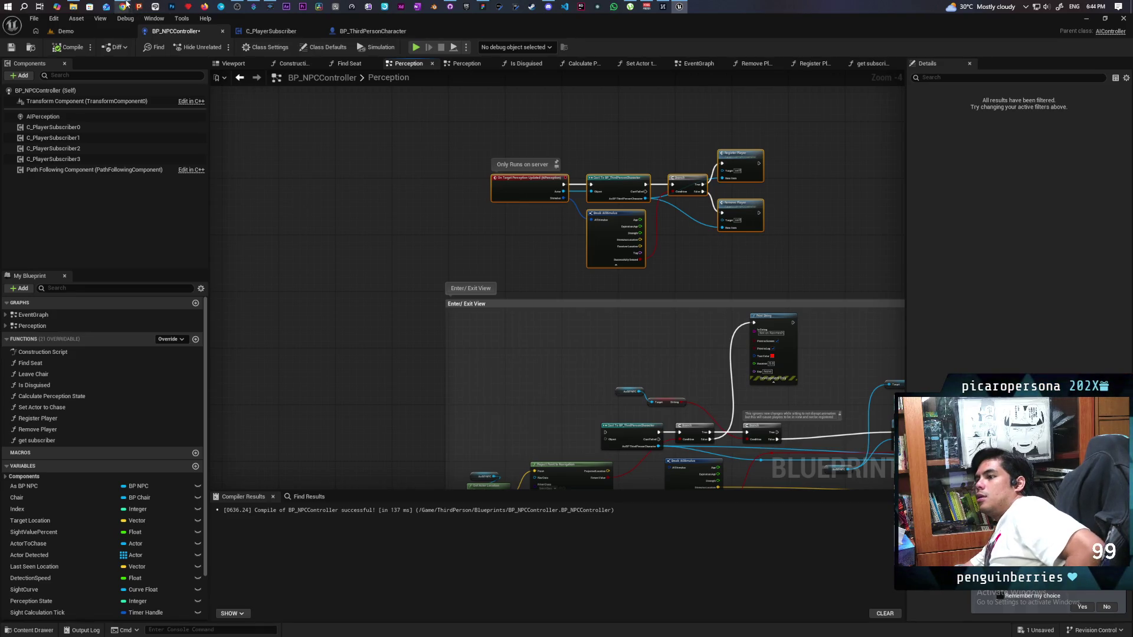
mouse_move(126, 4)
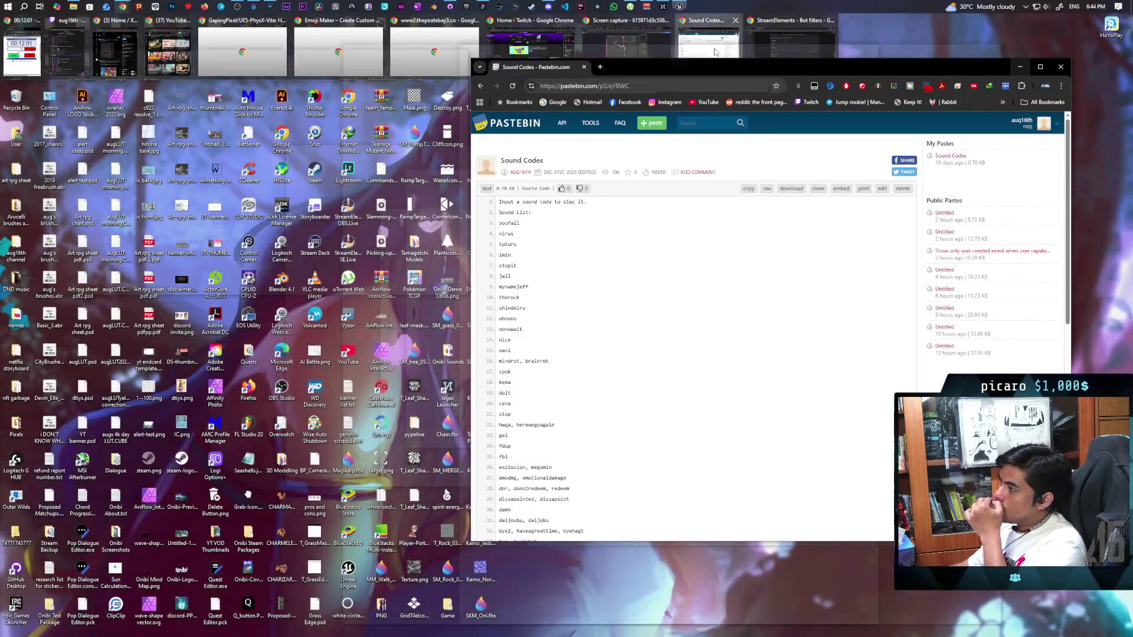
Google 'is it possibel for one event to subscribe to multiple dispatchers ue5', then return to Sound Codes.
click(713, 52)
click(598, 67)
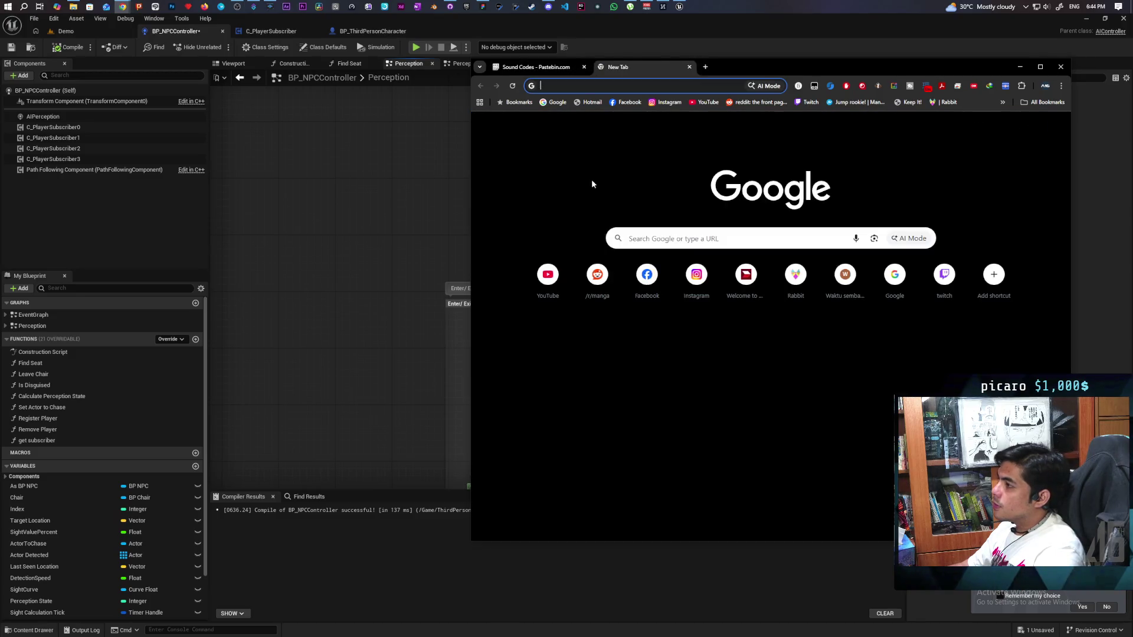
text(is it )
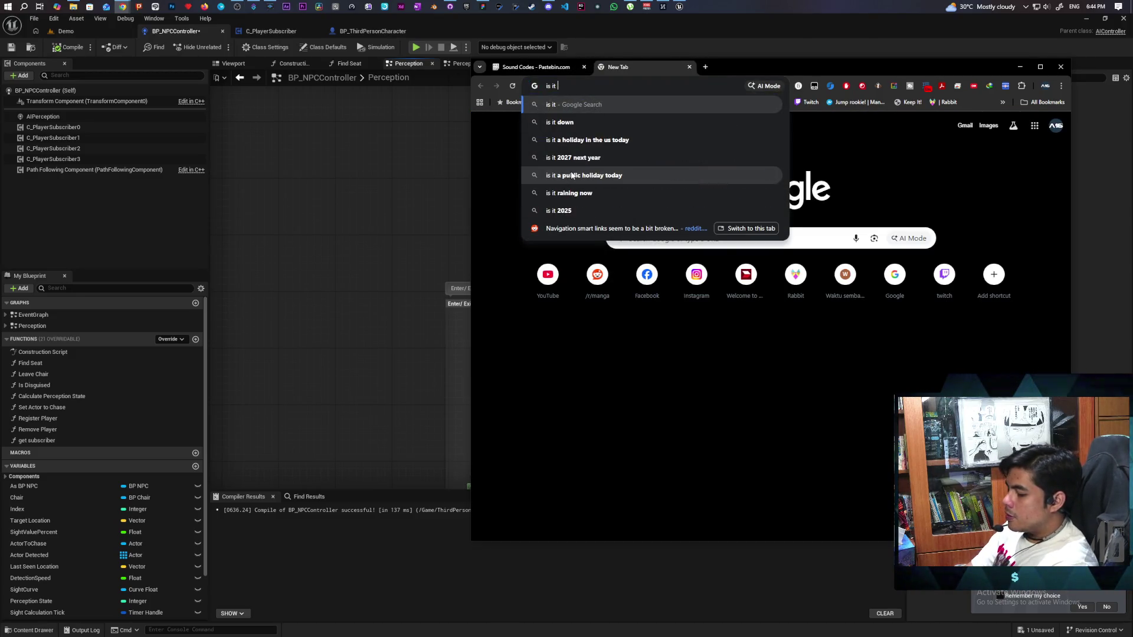
text(possibel fo)
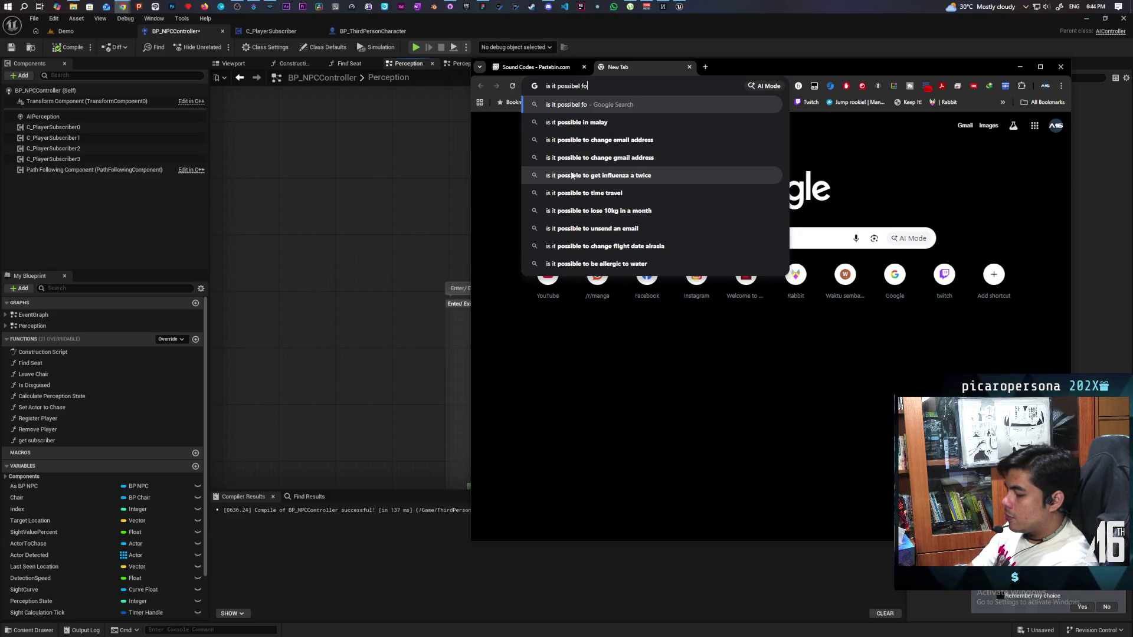
text(r one ev)
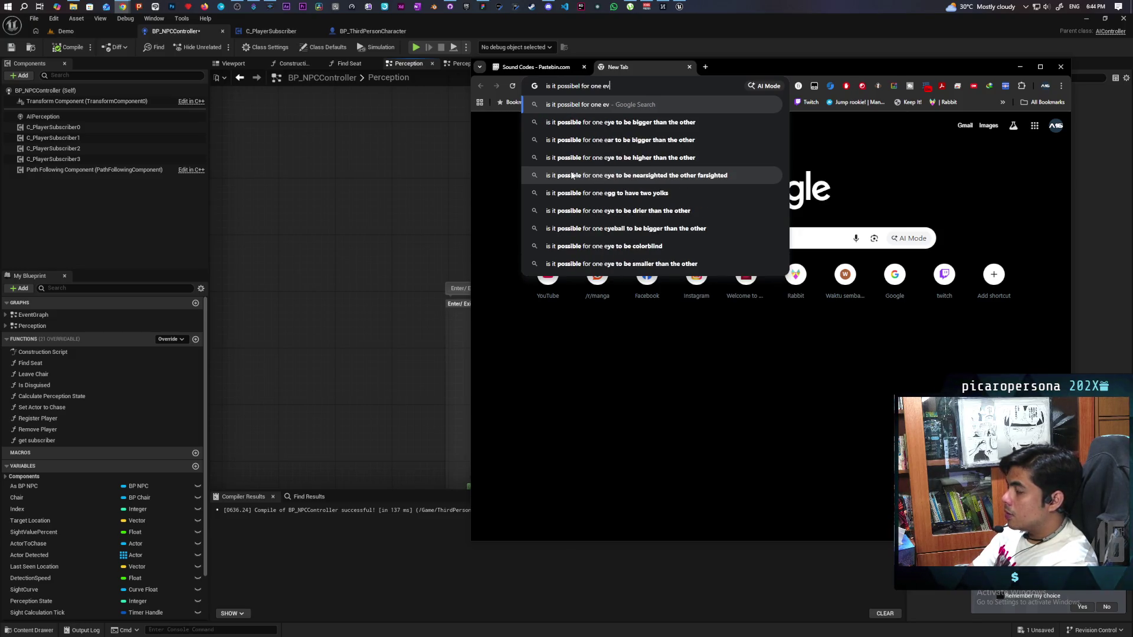
text(ent to )
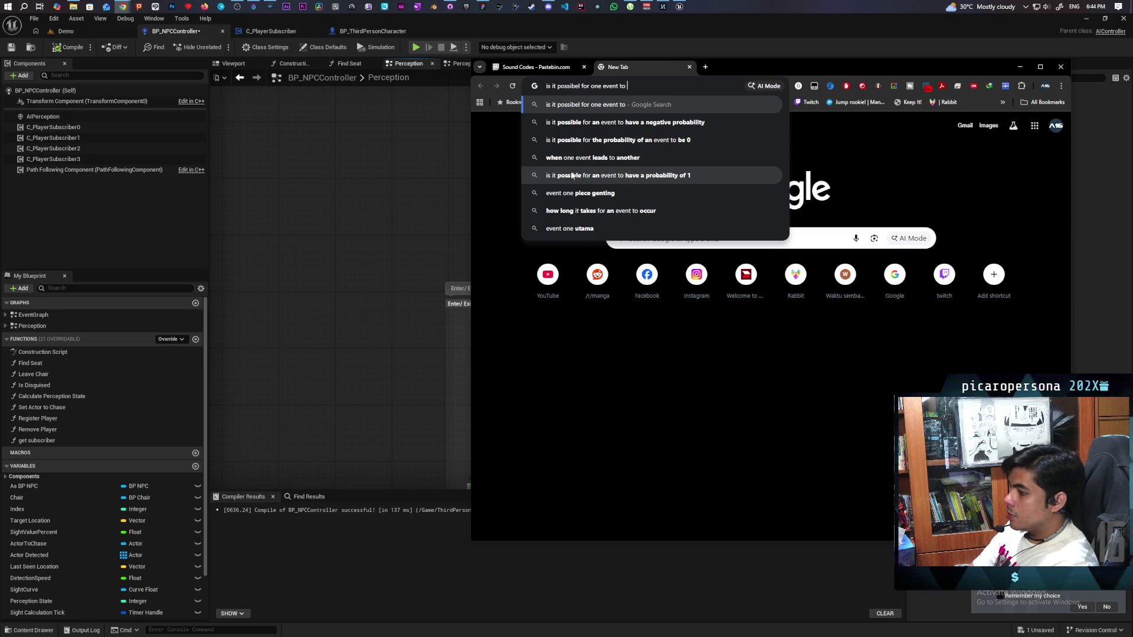
text(subscribe)
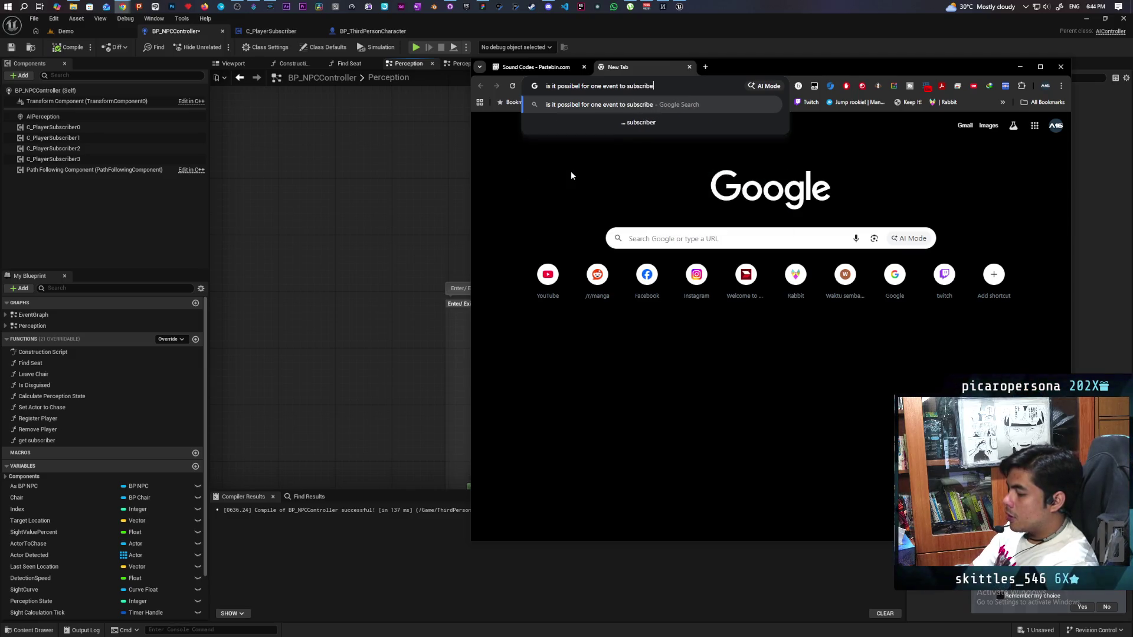
text( to multiple )
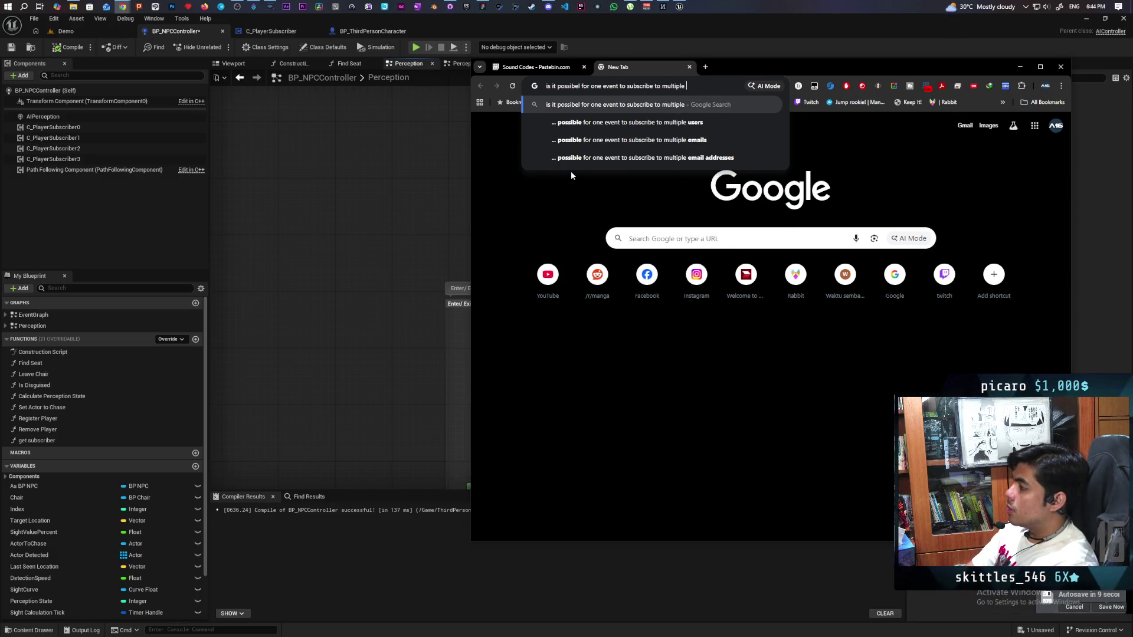
text(d)
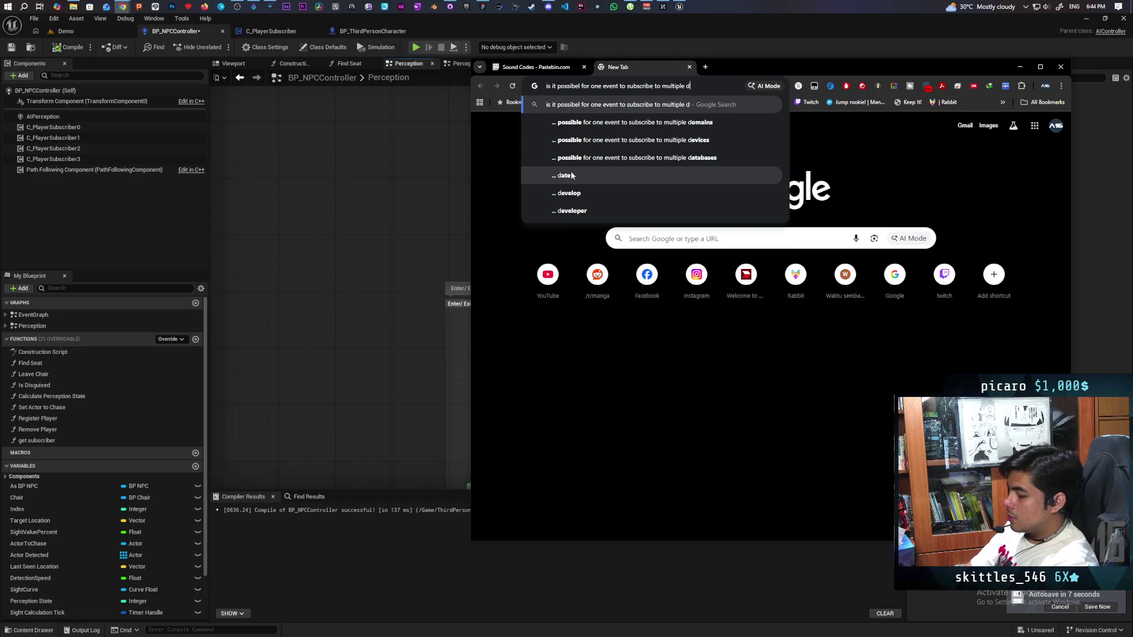
text(ispatchers ue5)
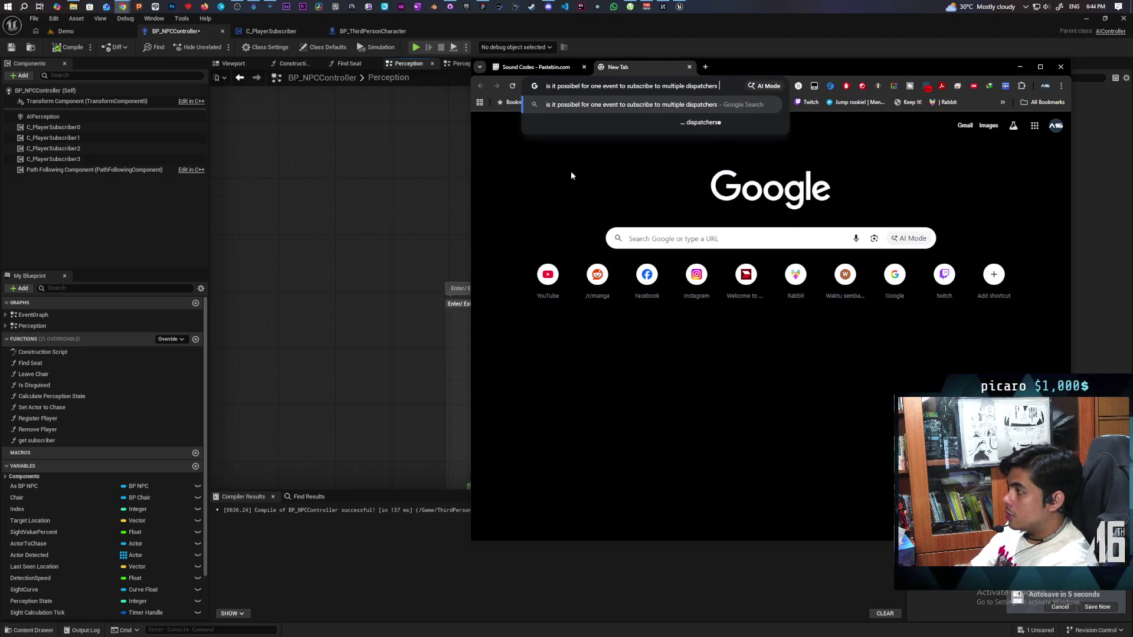
key(Return)
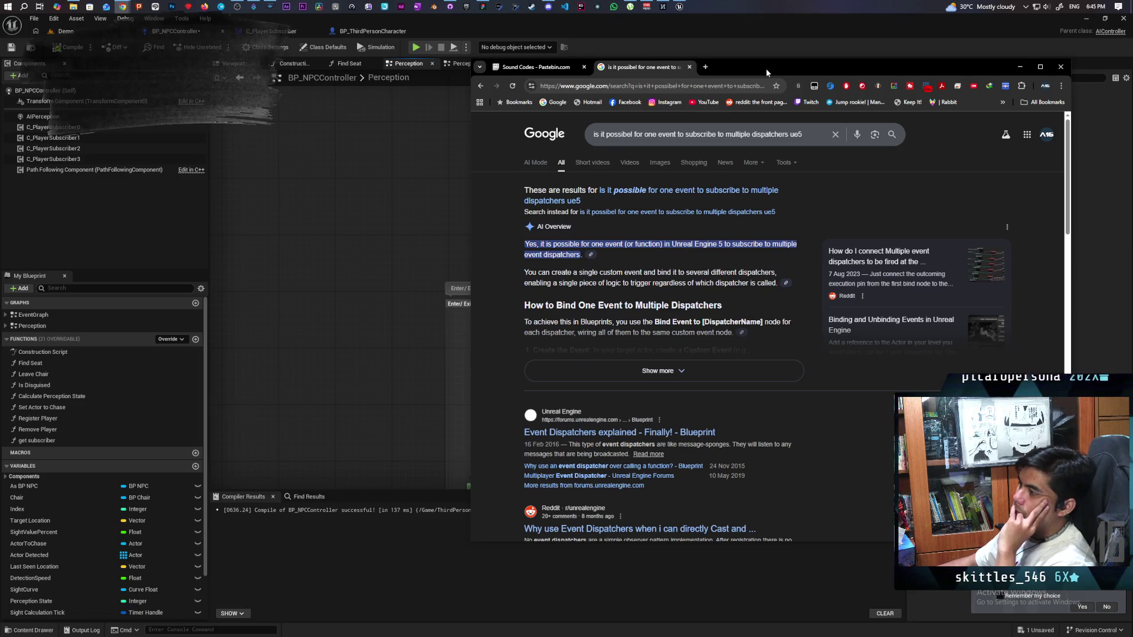
click(534, 67)
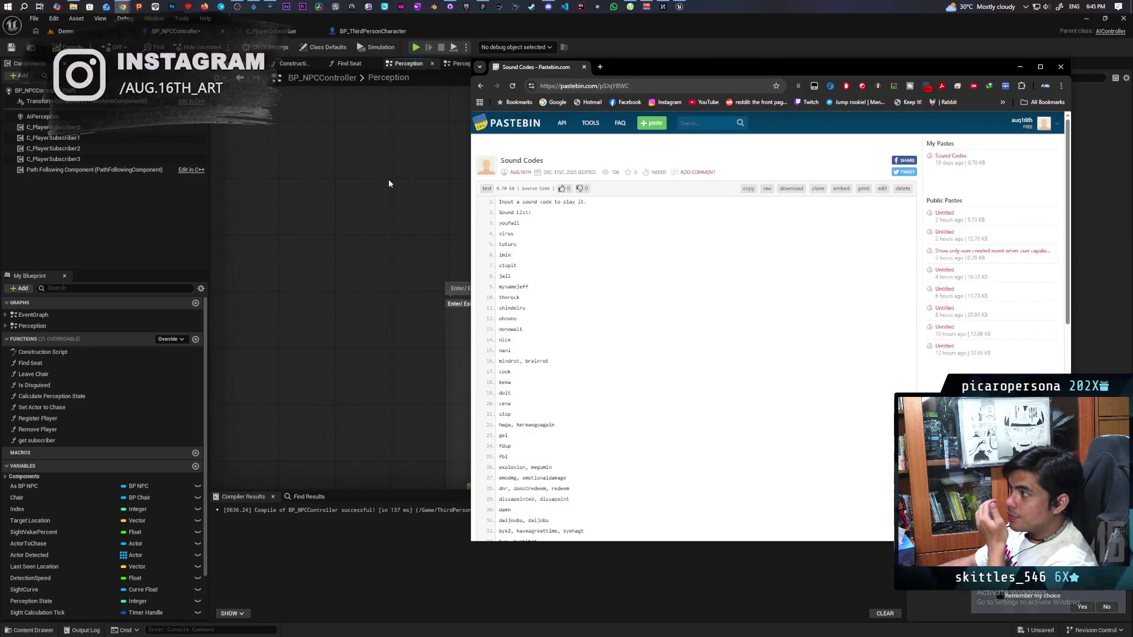
Add a custom event named Update Perception in the Enter/Exit View section.
click(419, 186)
drag(422, 171, 399, 215)
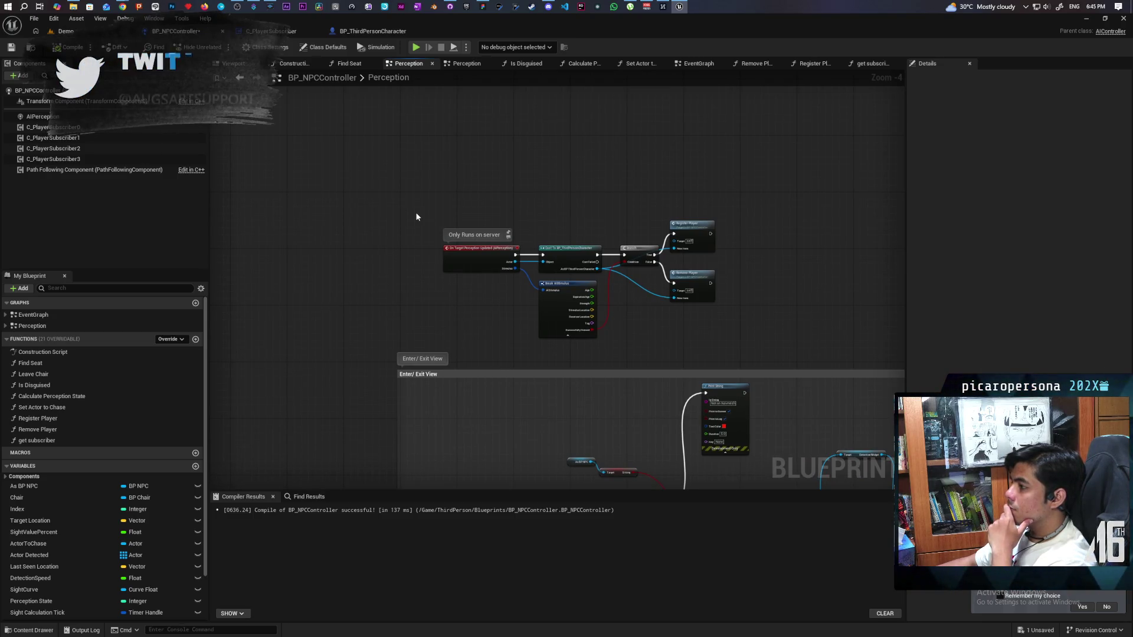
scroll(416, 216, up, 3)
scroll(416, 216, down, 1)
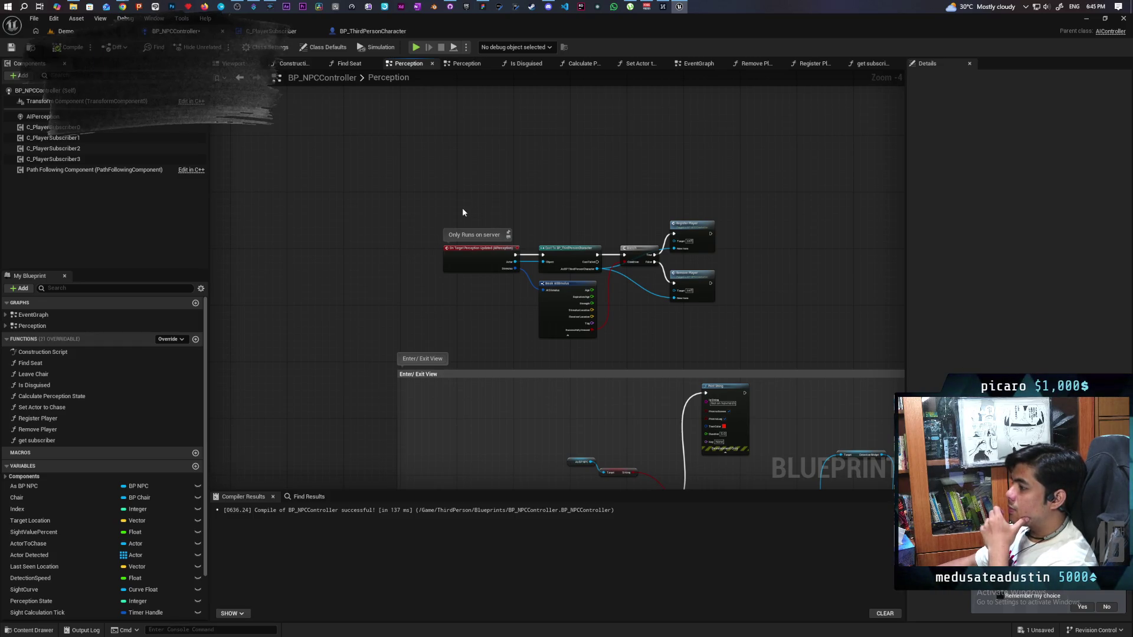
mouse_move(435, 295)
mouse_down()
mouse_move(462, 149)
mouse_move(511, 131)
mouse_move(488, 203)
mouse_move(435, 199)
mouse_move(509, 86)
mouse_up()
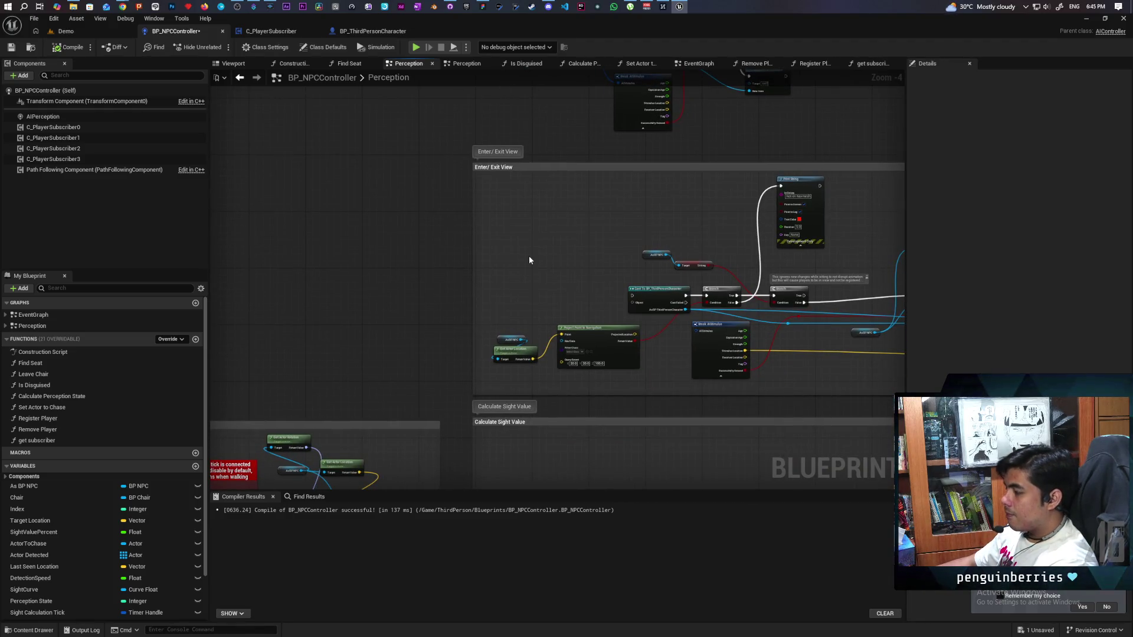
scroll(529, 256, up, 2)
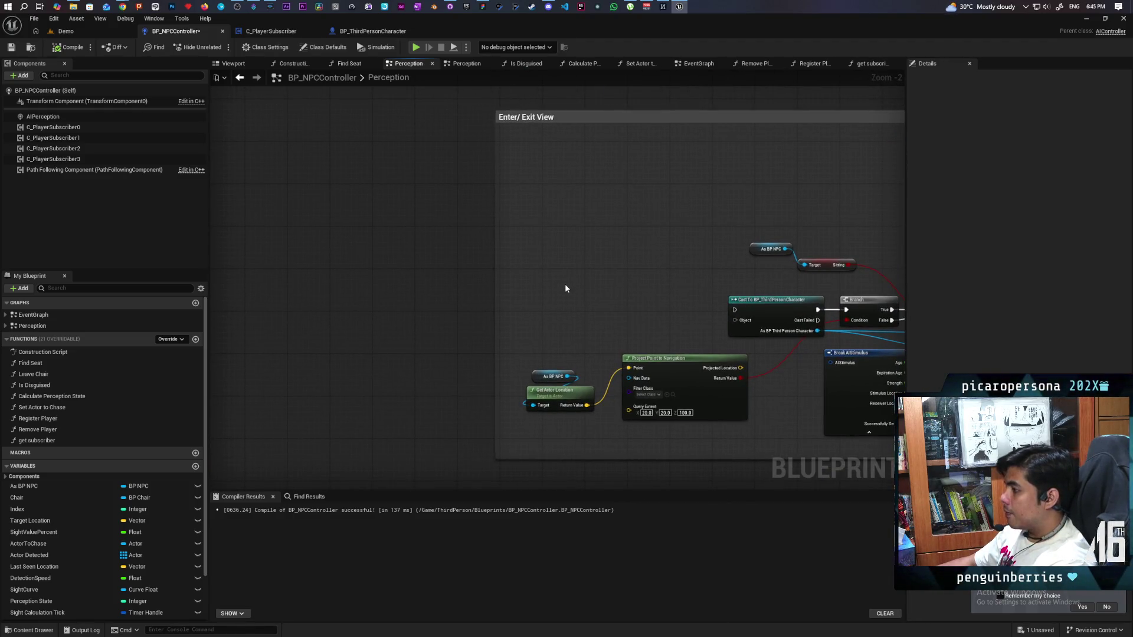
click(543, 264)
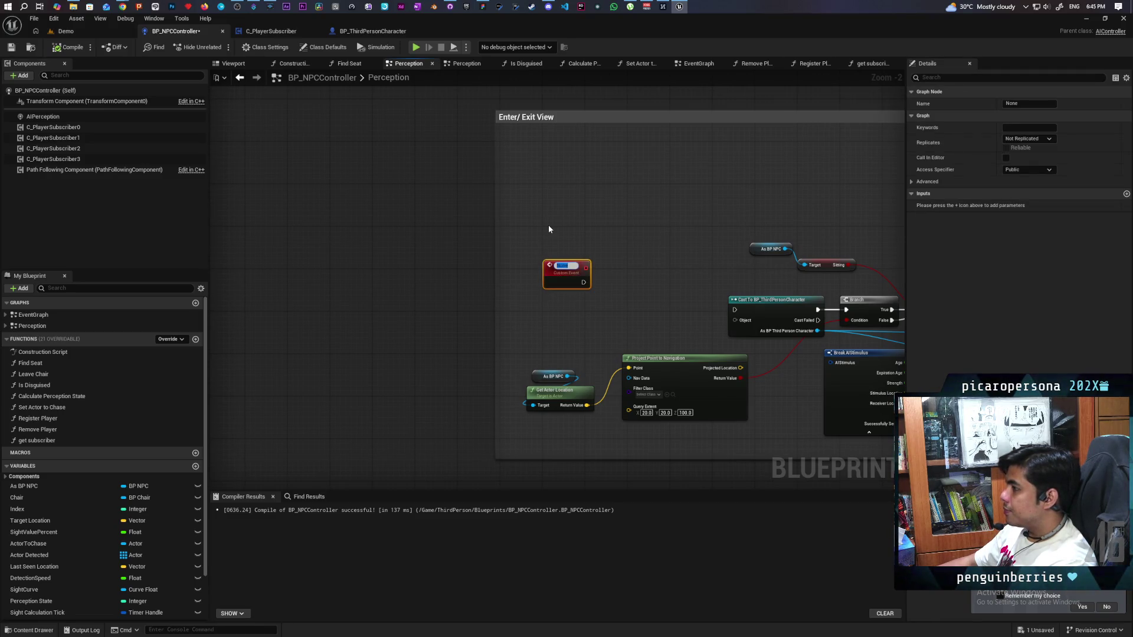
text(Up)
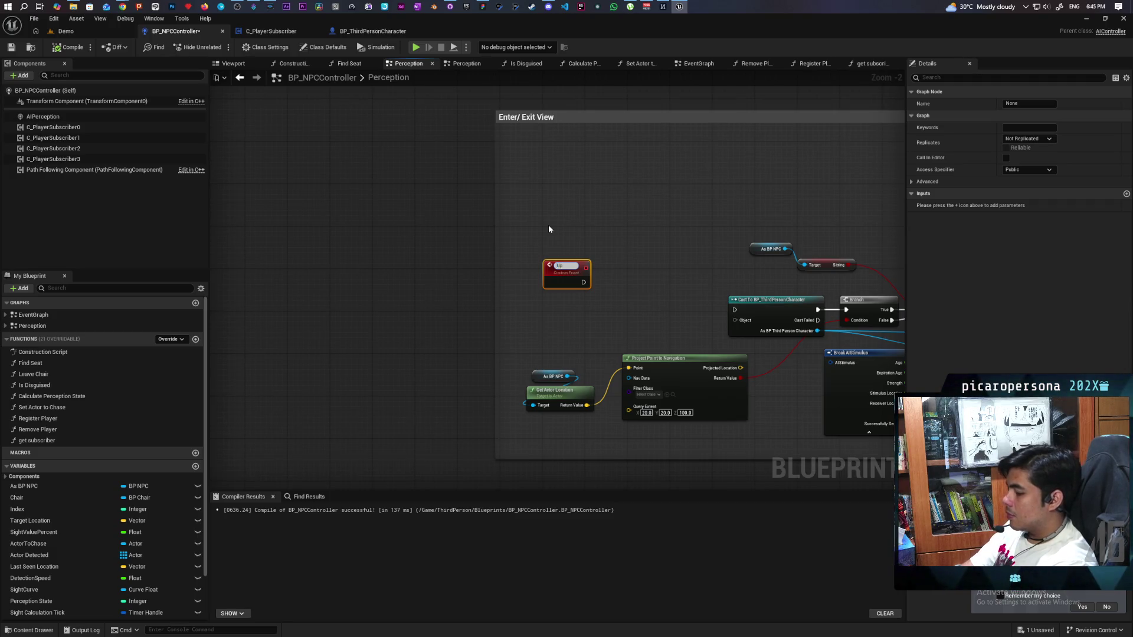
text(date Perception)
key(Return)
Wire Update Perception into the Cast to BP_ThirdPersonCharacter node and recompile with F7.
drag(559, 281, 552, 302)
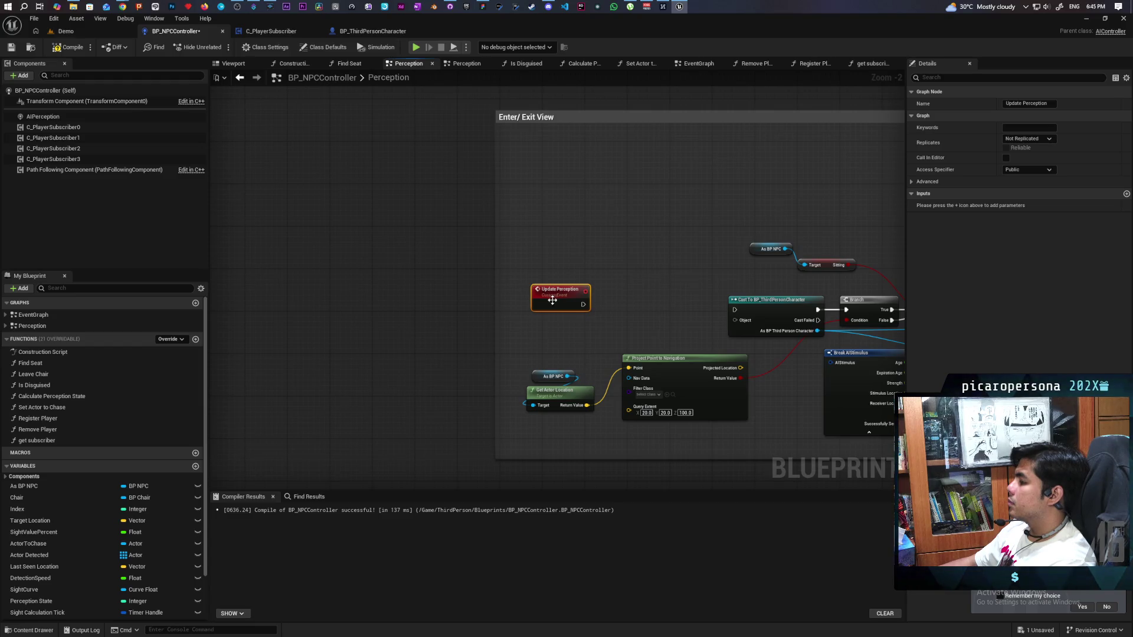
drag(583, 304, 736, 311)
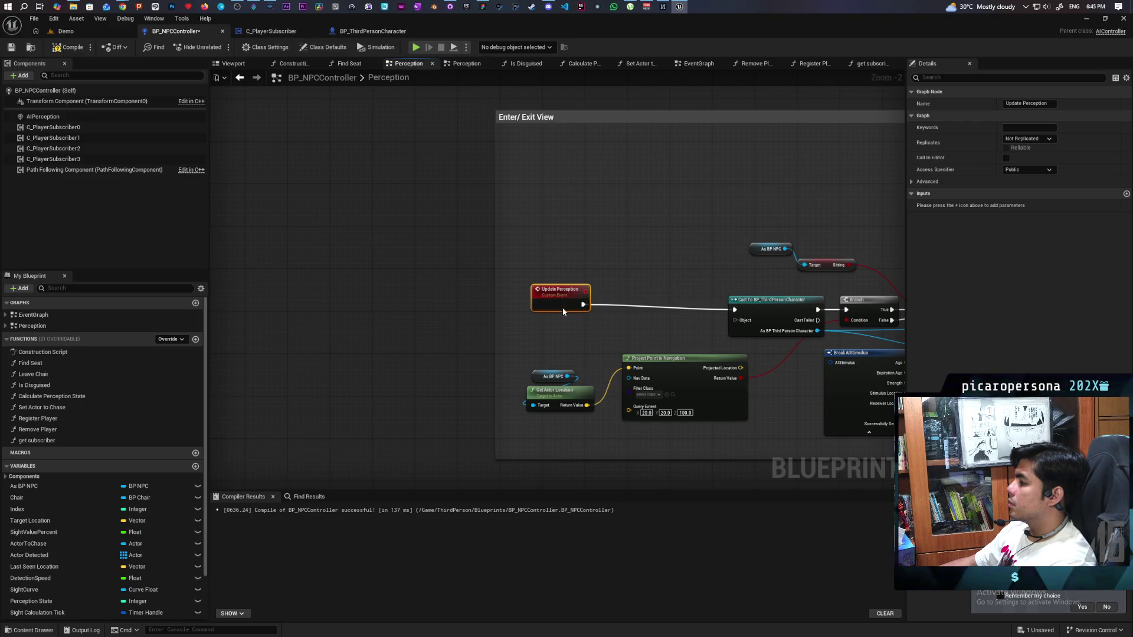
scroll(602, 278, down, 3)
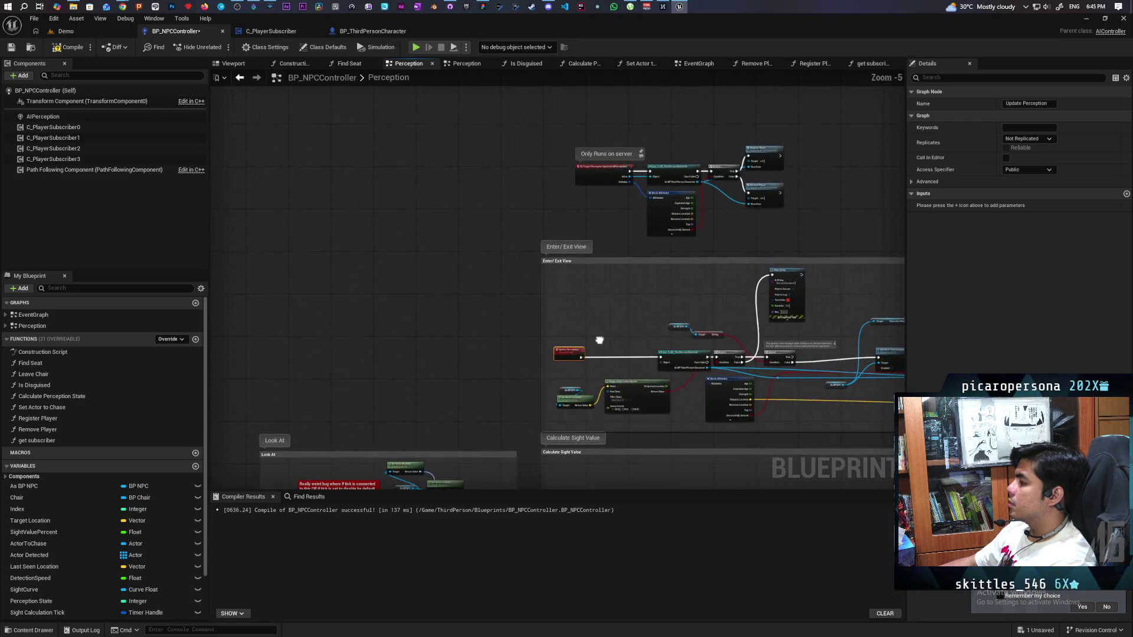
key(F7)
scroll(572, 283, up, 3)
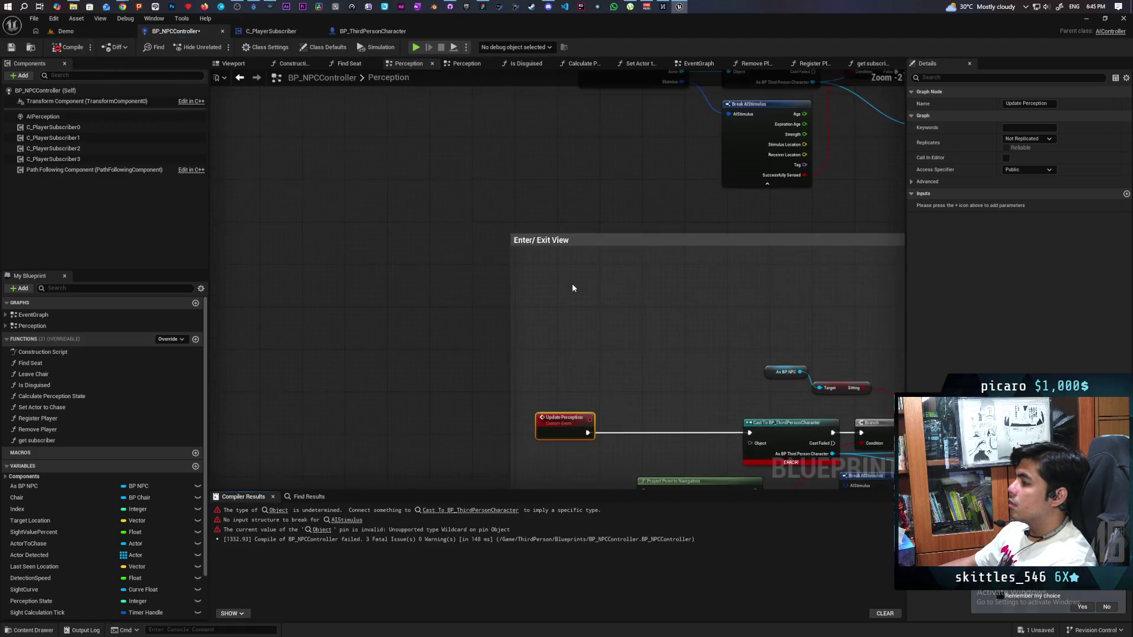
drag(468, 263, 462, 351)
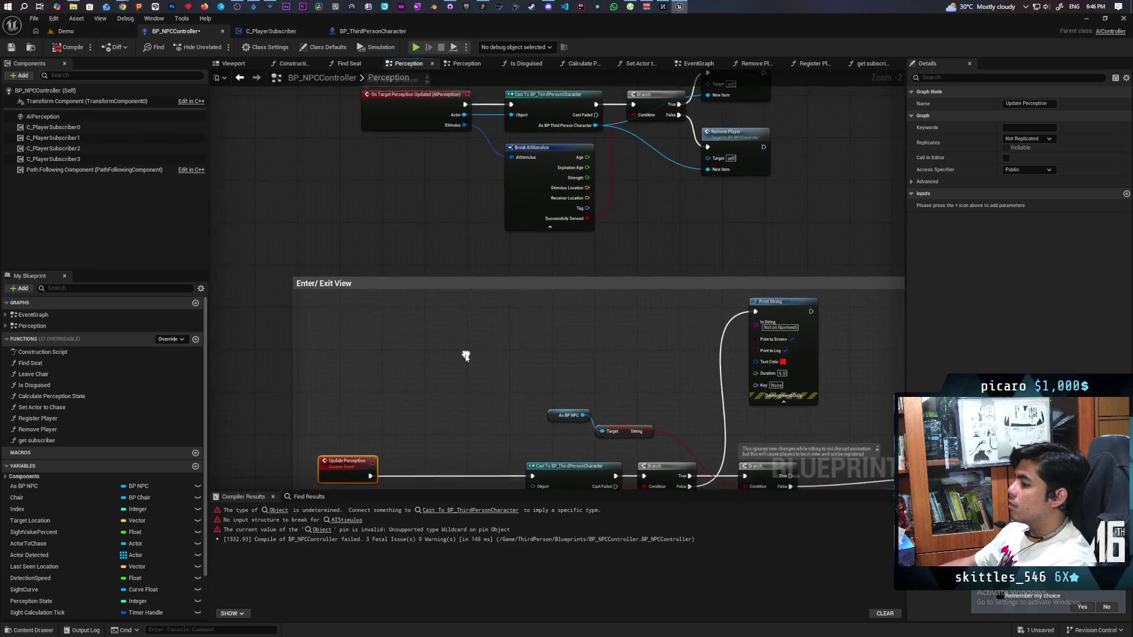
mouse_move(453, 235)
mouse_down()
mouse_move(435, 270)
mouse_move(620, 199)
mouse_move(584, 245)
mouse_move(632, 169)
mouse_move(619, 159)
mouse_move(598, 174)
mouse_move(697, 119)
mouse_up()
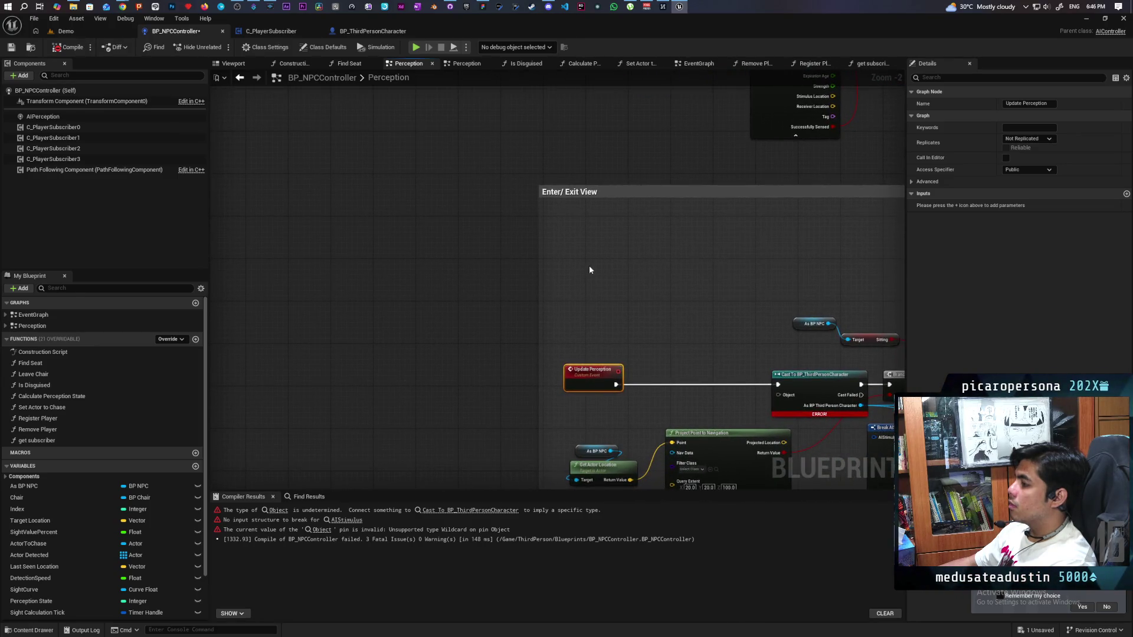
mouse_move(607, 273)
mouse_down()
mouse_move(567, 370)
mouse_move(499, 384)
mouse_move(560, 310)
mouse_up()
Select the Register, Bind, Remove and Unbind nodes in the C_PlayerSubscriber blueprint.
click(370, 33)
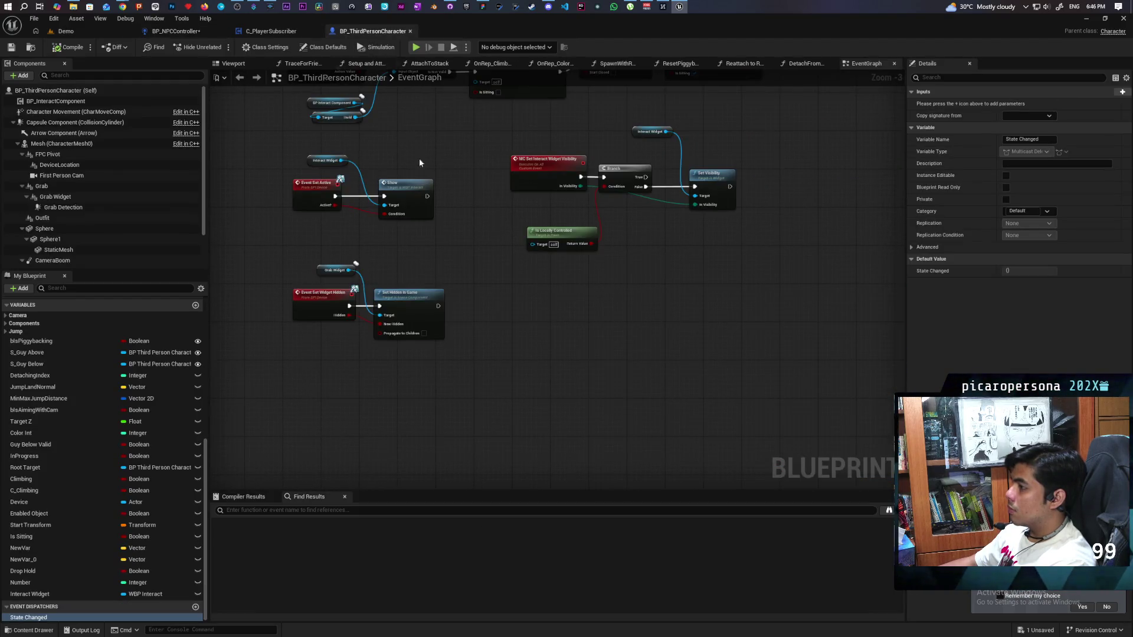
click(271, 31)
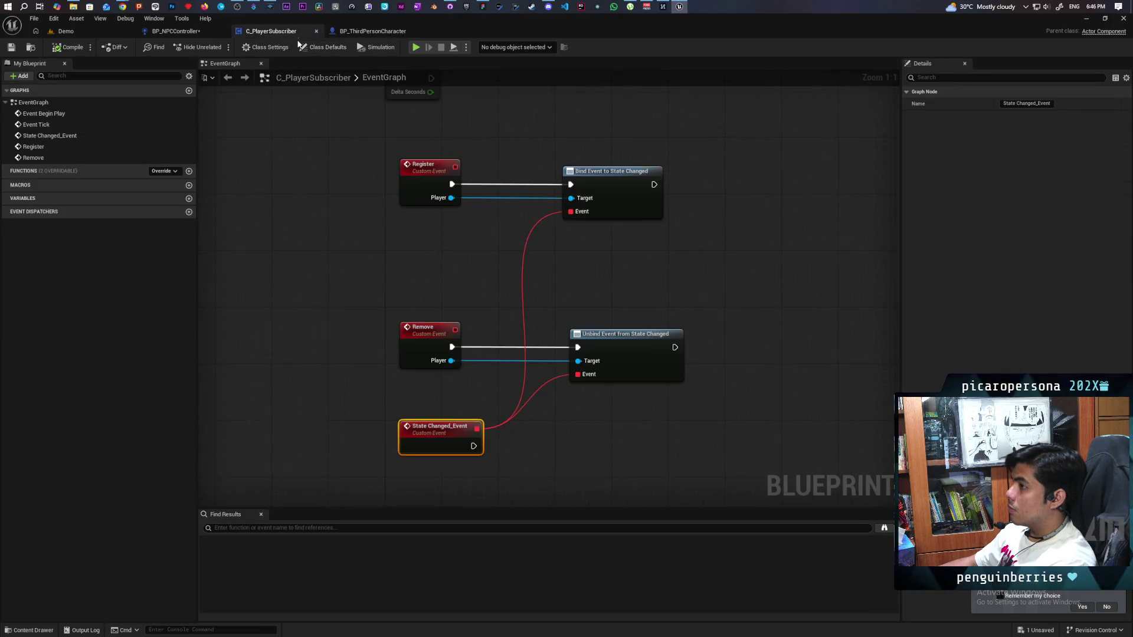
click(456, 246)
drag(347, 167, 668, 366)
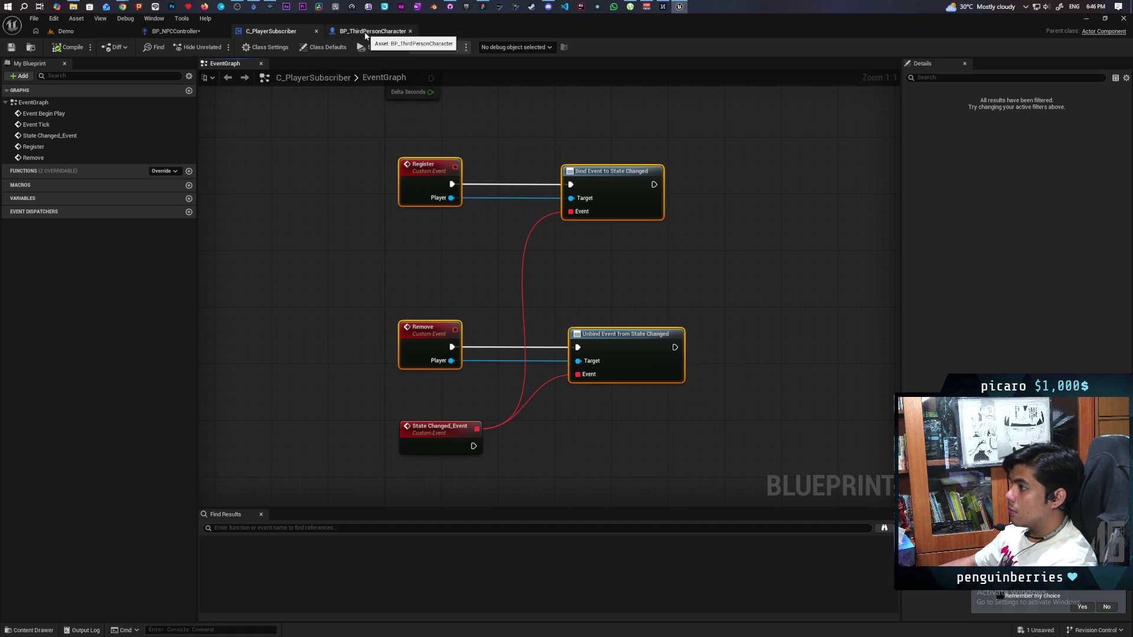
Paste the nodes into the Perception graph, arrange them, and widen Enter/Exit View around them.
click(337, 35)
click(200, 33)
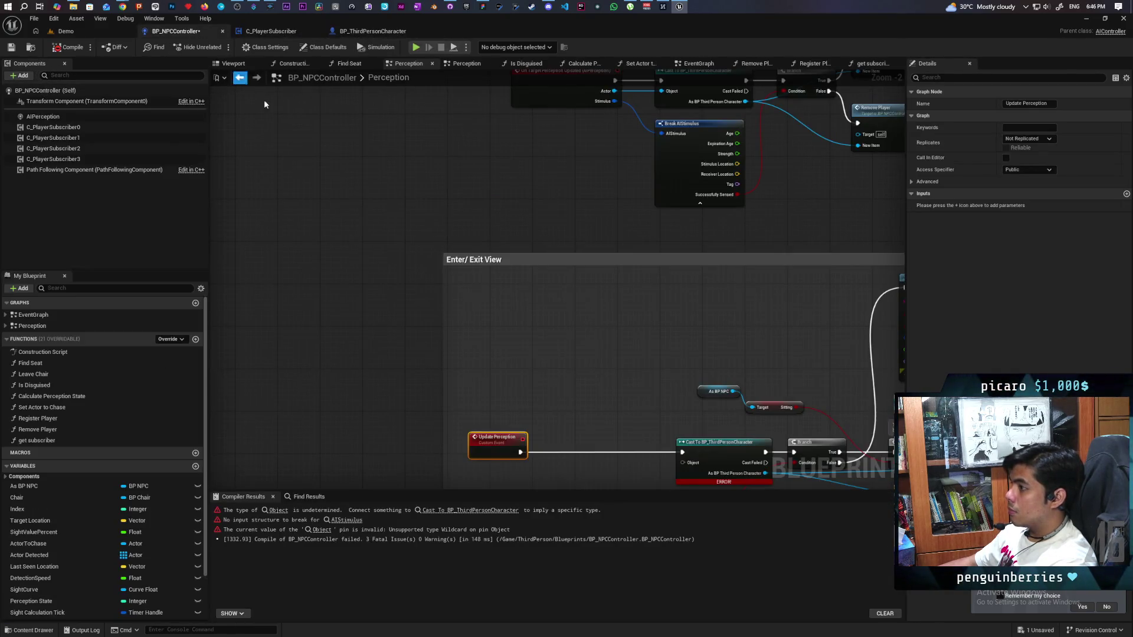
key(ctrl+v)
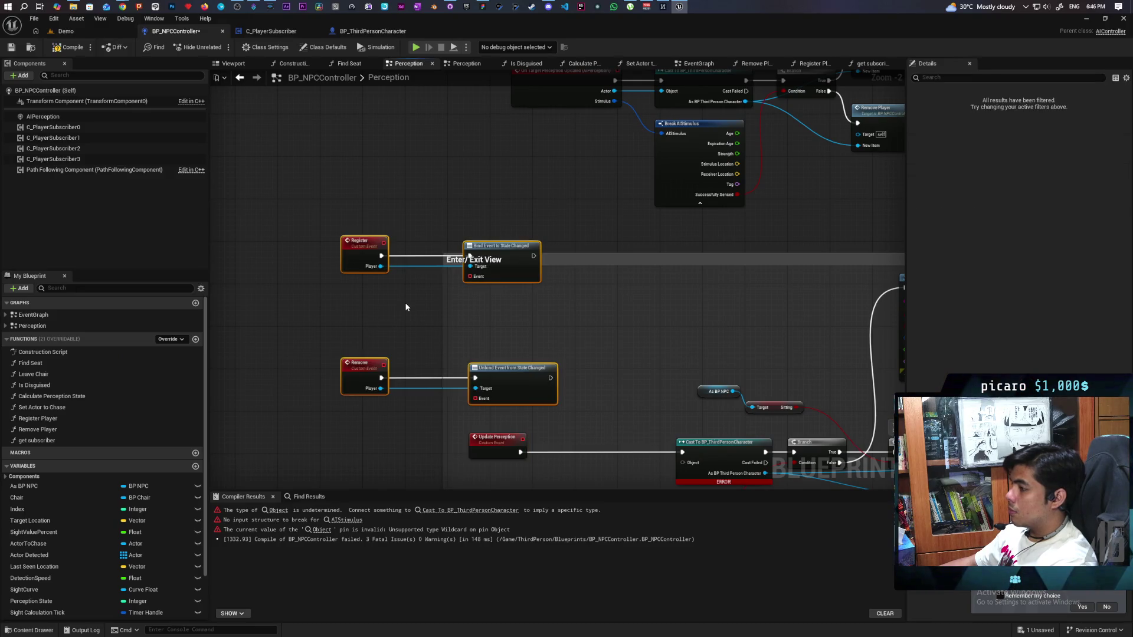
click(364, 314)
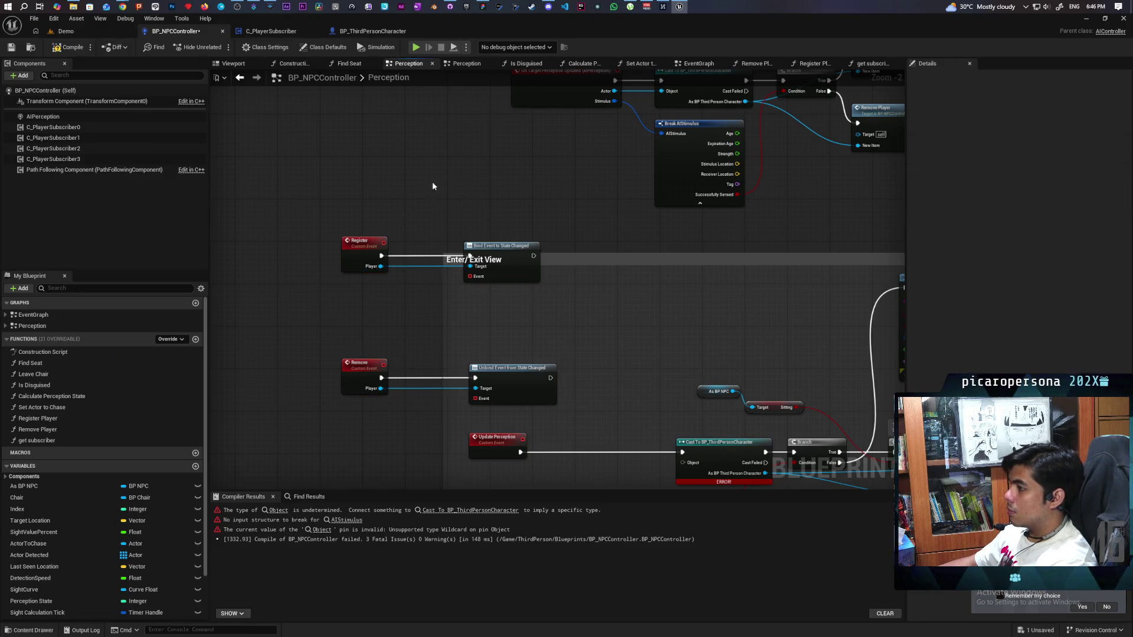
mouse_move(351, 207)
mouse_down()
mouse_move(512, 238)
mouse_move(498, 282)
mouse_move(589, 288)
mouse_up()
mouse_move(362, 354)
mouse_down()
mouse_move(397, 369)
mouse_move(498, 378)
mouse_move(562, 374)
mouse_move(569, 353)
mouse_up()
drag(443, 327, 374, 327)
Connect Bind and Unbind Event pins to Update Perception, then select the four C_PlayerSubscriber components.
scroll(399, 309, up, 2)
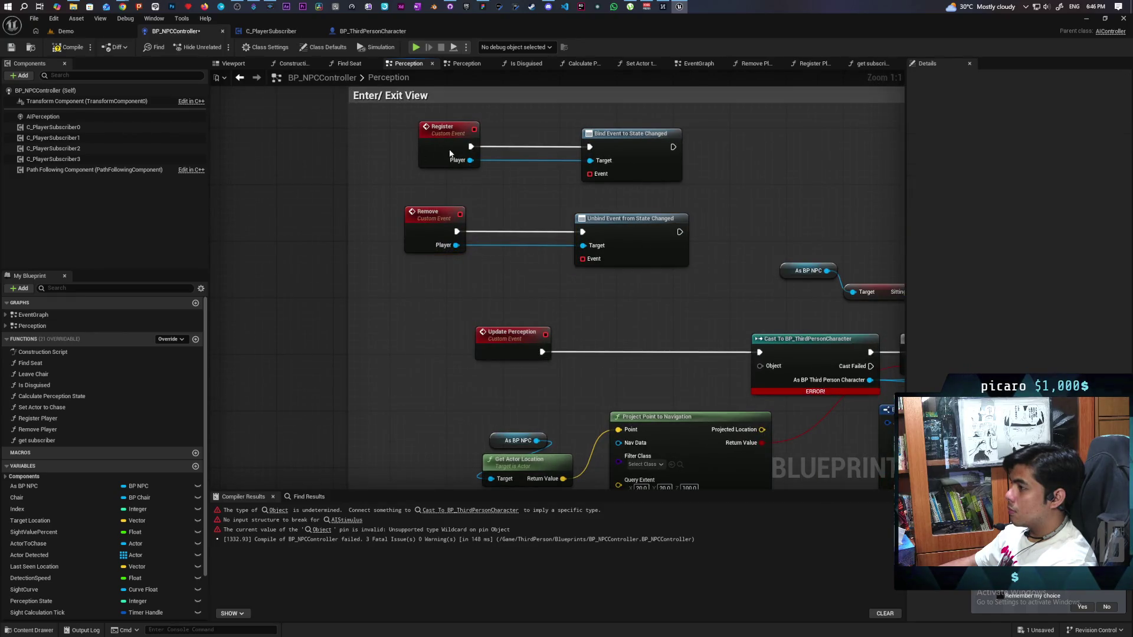
drag(449, 153, 441, 154)
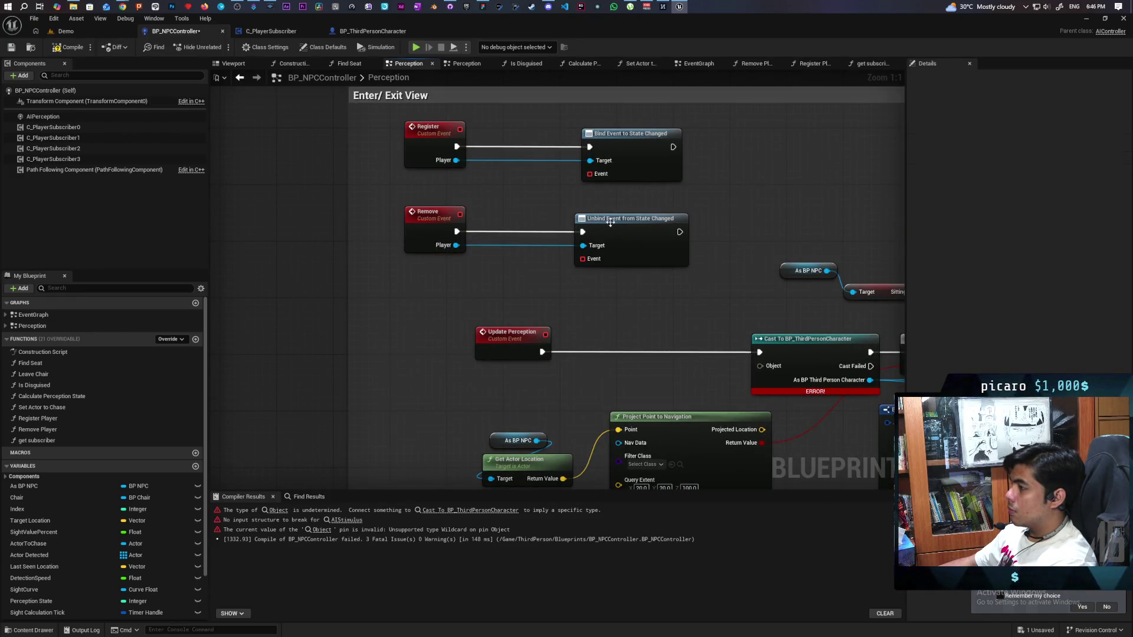
drag(589, 173, 544, 334)
drag(588, 259, 545, 334)
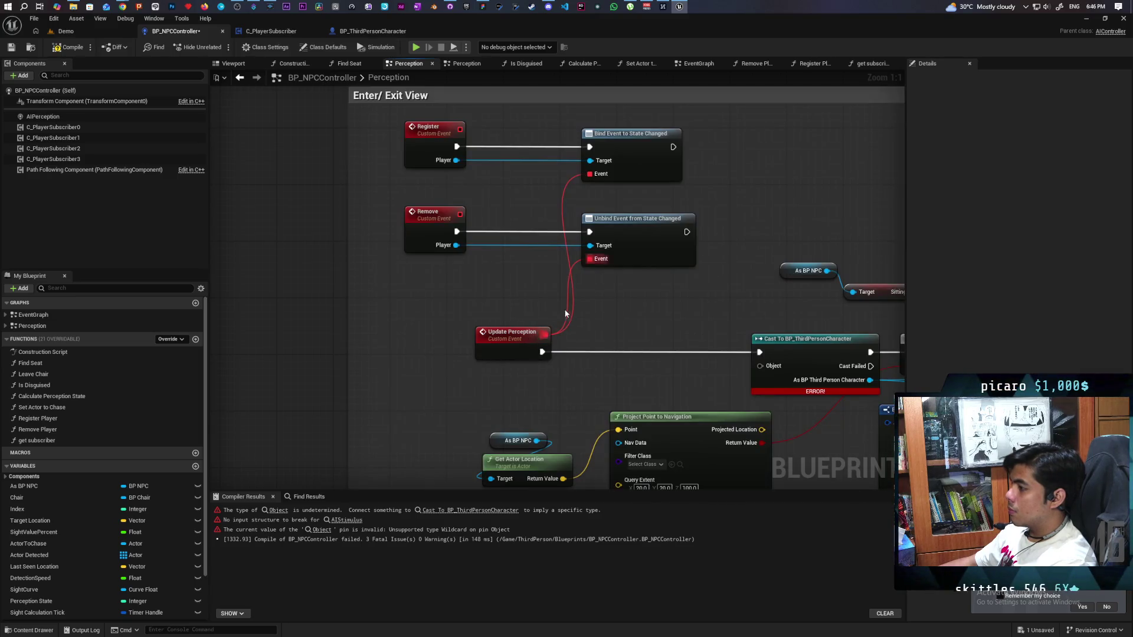
scroll(515, 273, down, 2)
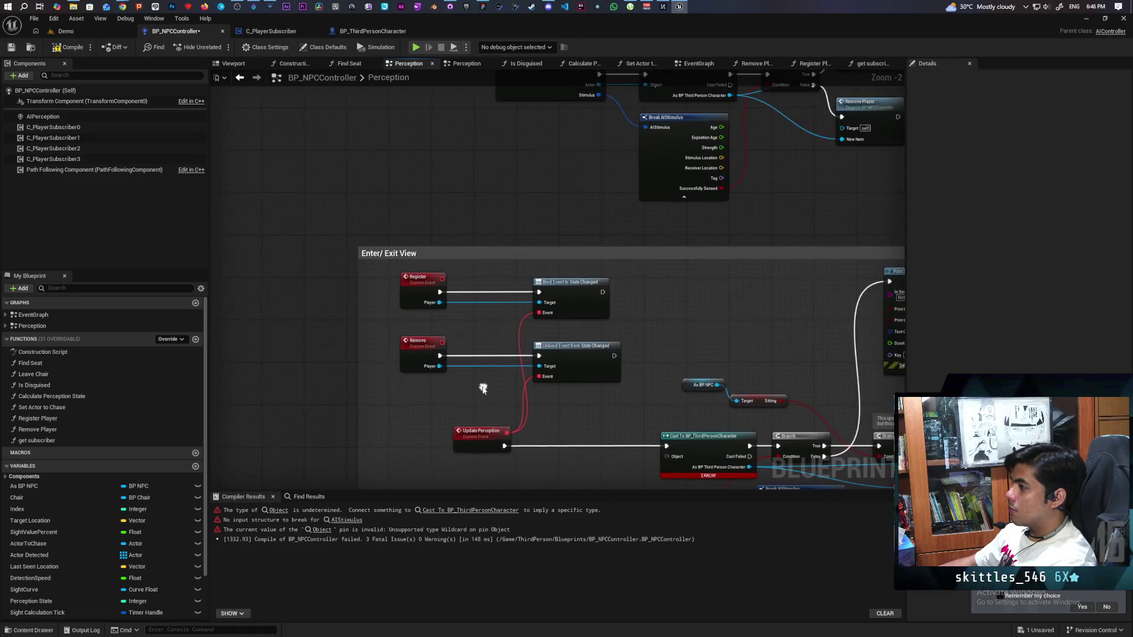
drag(485, 228, 461, 293)
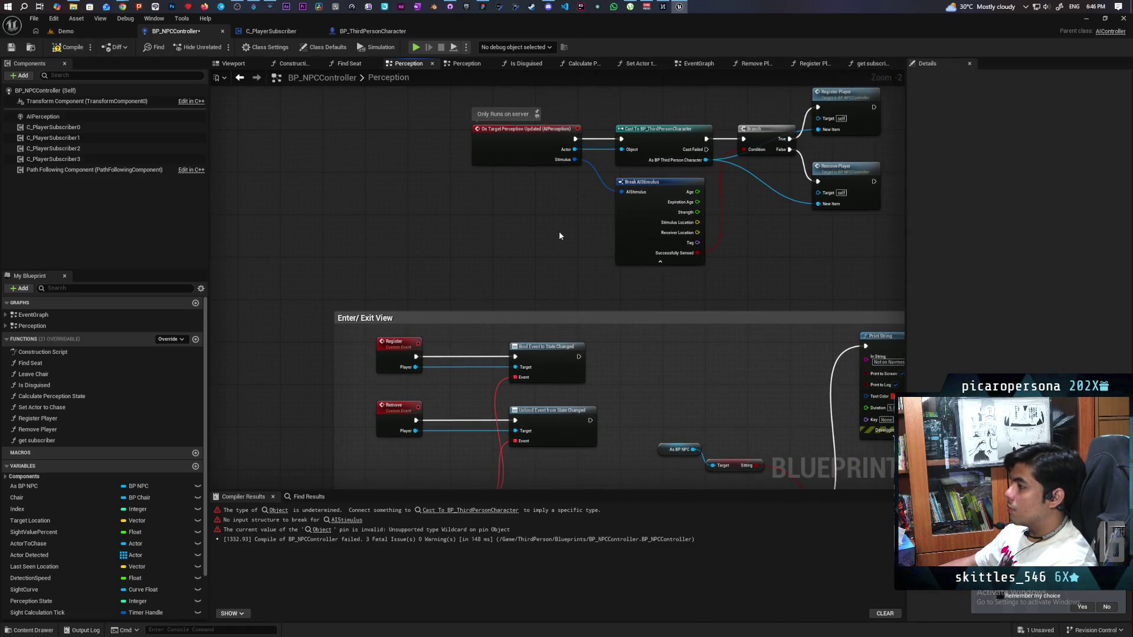
drag(529, 232, 451, 241)
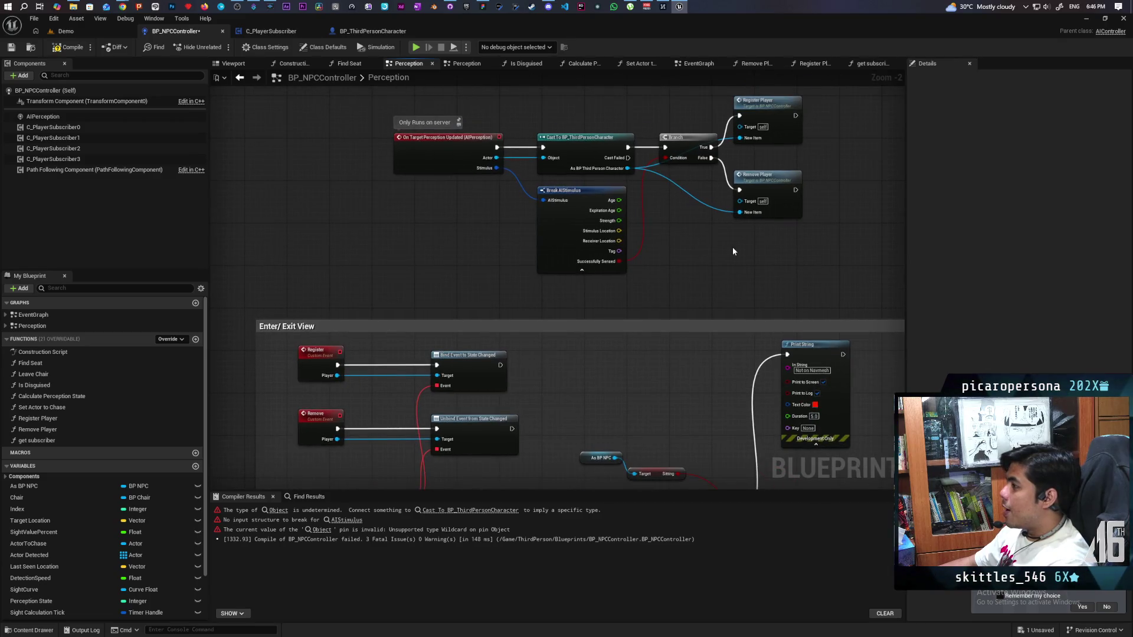
click(53, 127)
shift+click(53, 159)
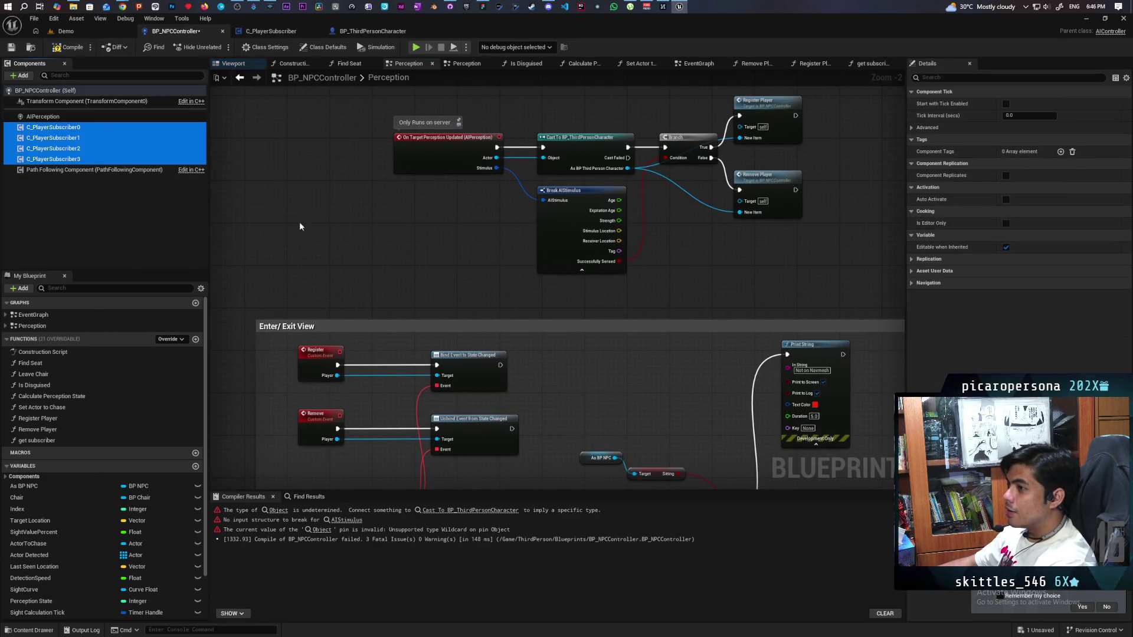
Delete the four C_PlayerSubscriber components.
key(Delete)
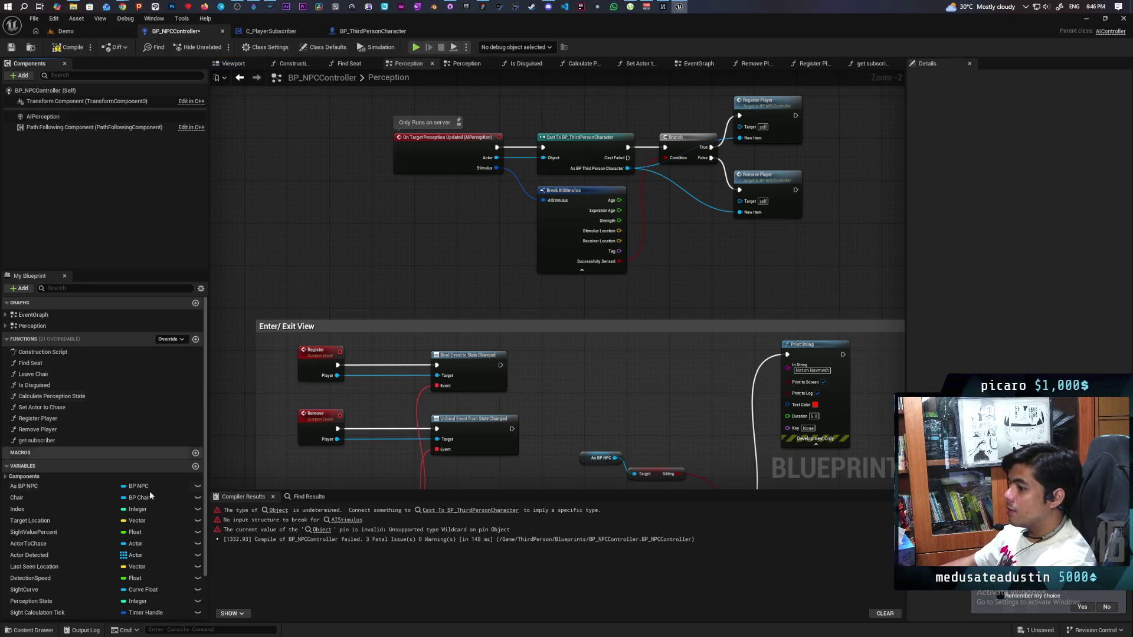
scroll(130, 531, down, 3)
click(101, 592)
Clear all old logic from Register Player, leaving only its entry node.
double_click(756, 131)
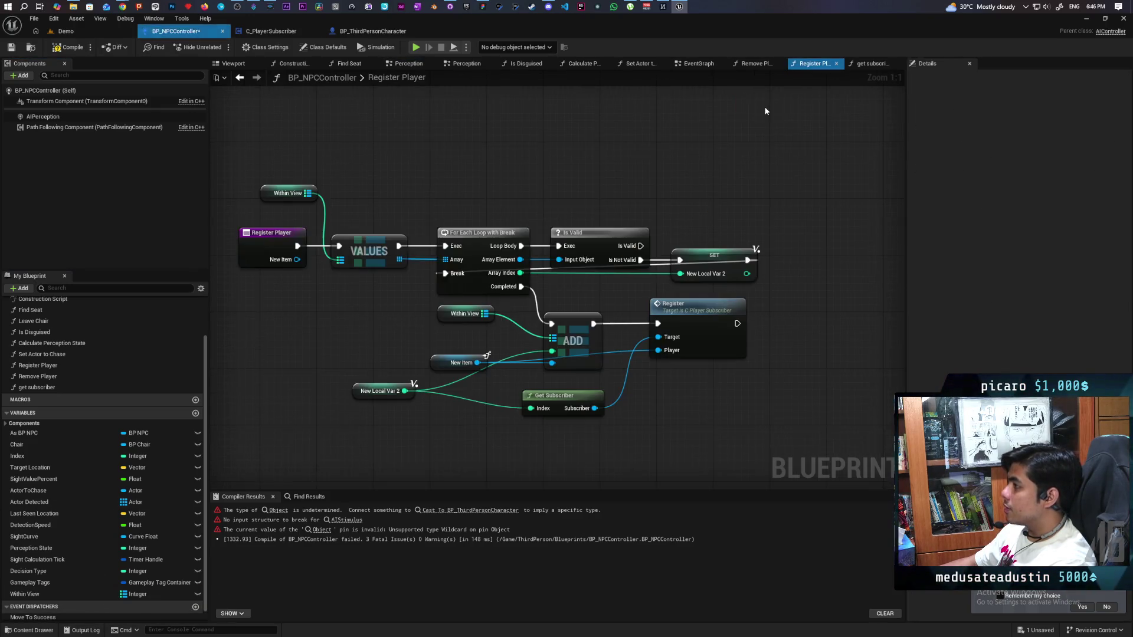
drag(522, 205, 586, 180)
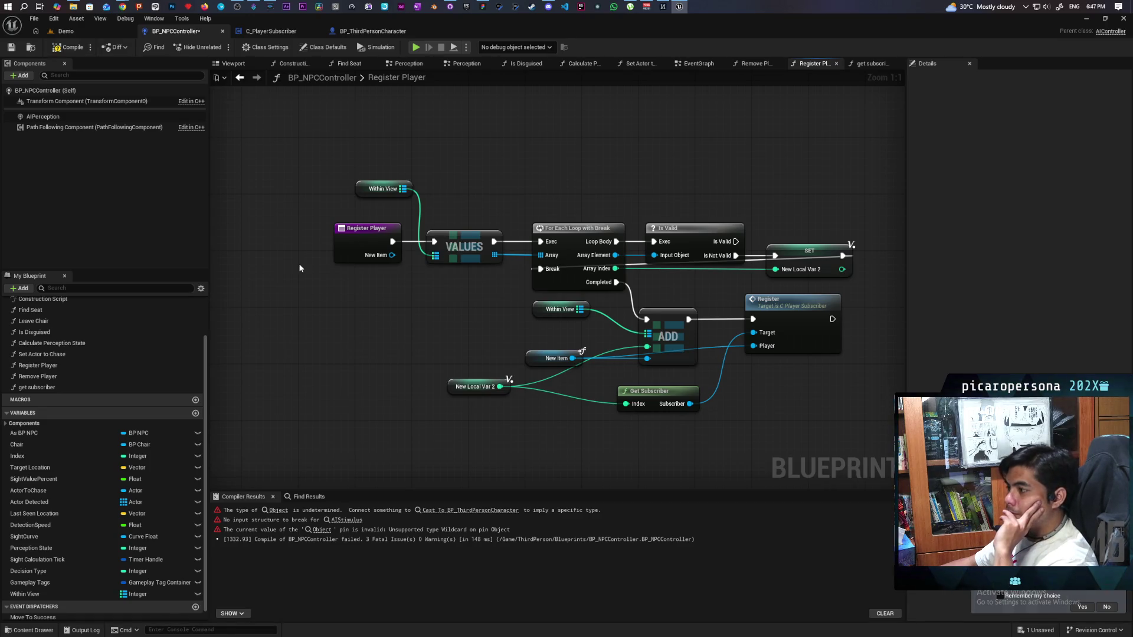
drag(352, 246, 290, 242)
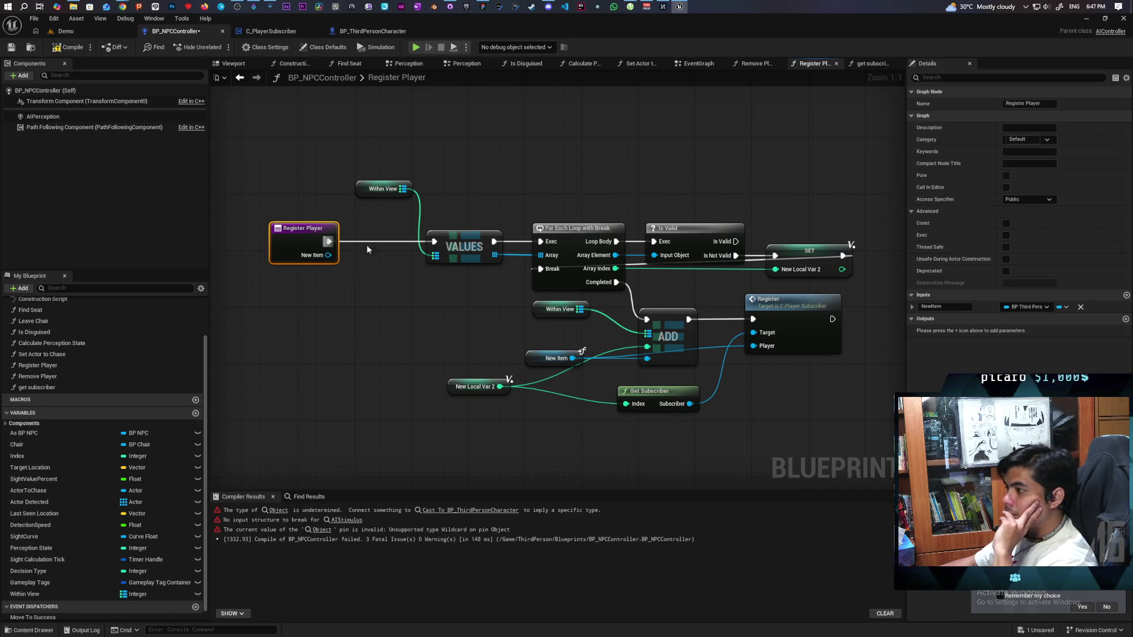
mouse_move(387, 177)
mouse_down()
mouse_move(739, 409)
mouse_move(794, 413)
mouse_up()
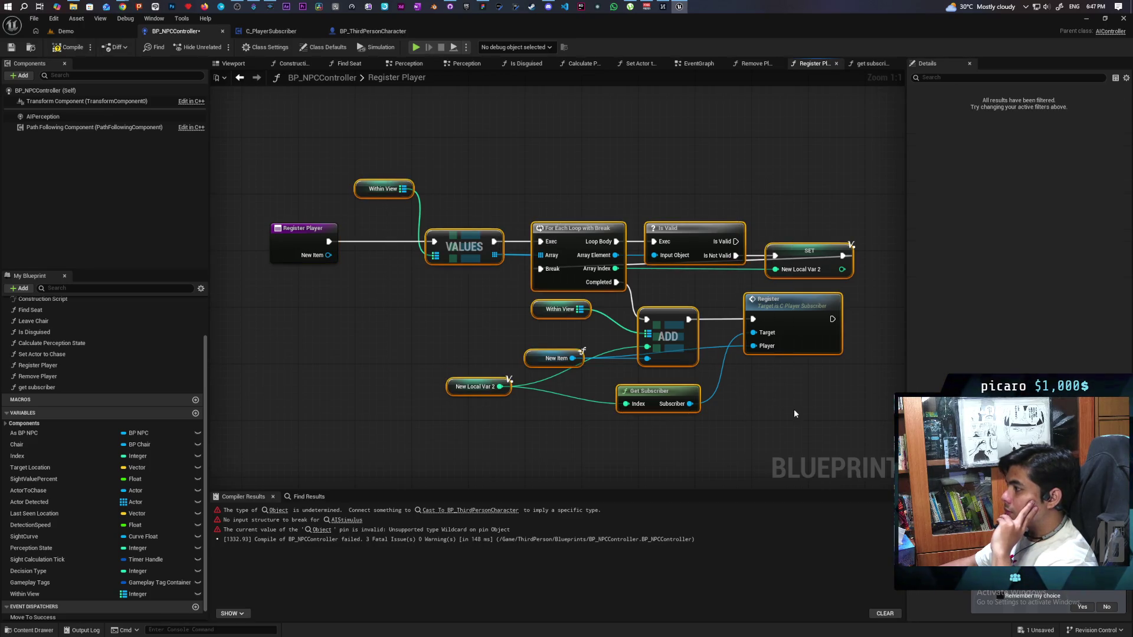
key(Delete)
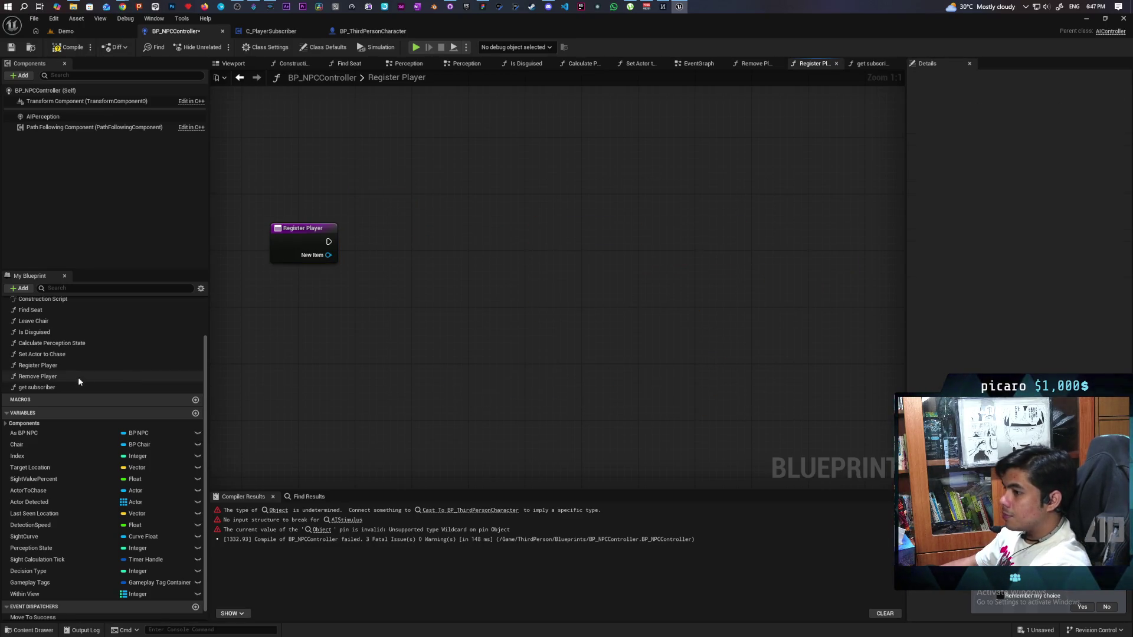
Delete the get subscriber function and confirm with Yes.
click(56, 387)
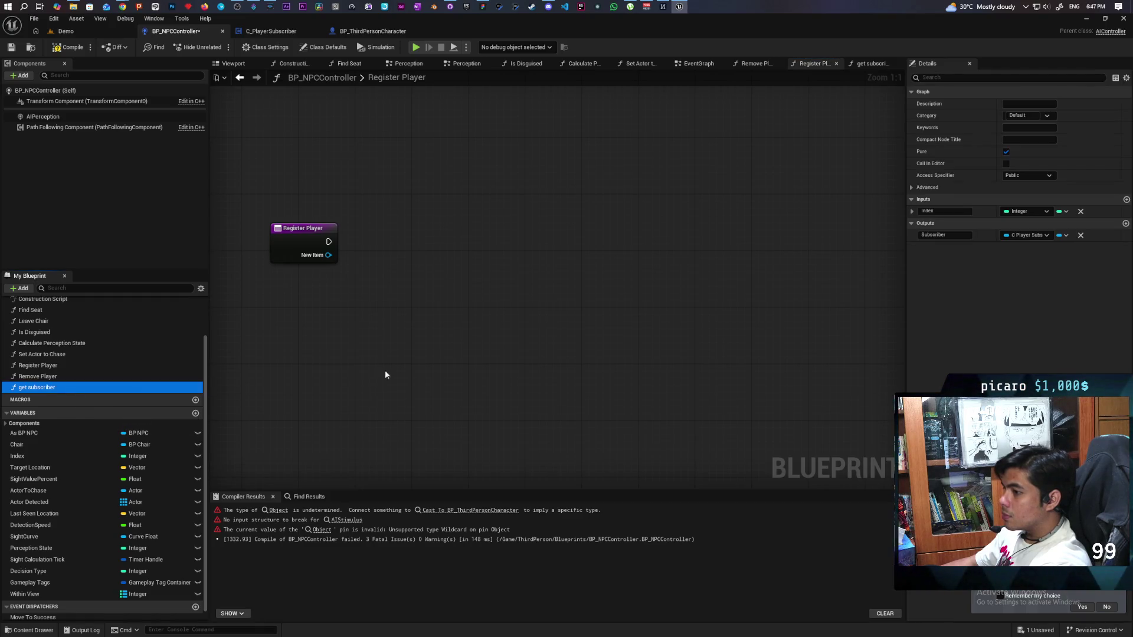
key(Delete)
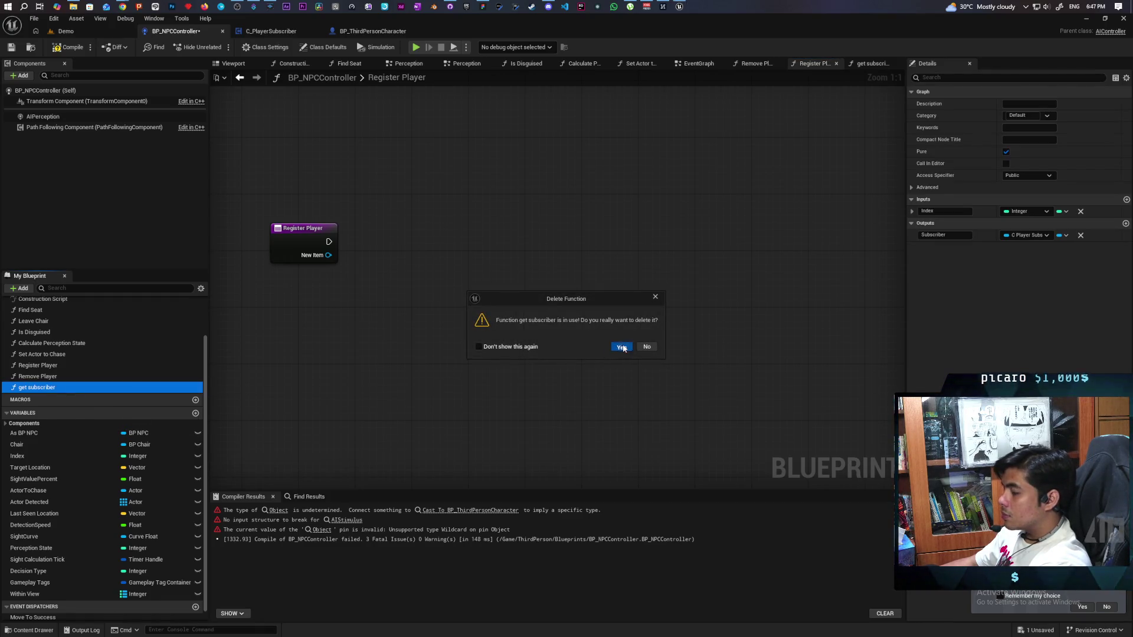
click(616, 348)
Clear all old logic from Remove Player, leaving only its entry node.
click(809, 67)
mouse_move(820, 149)
mouse_down()
mouse_move(558, 353)
mouse_move(419, 388)
mouse_up()
key(Delete)
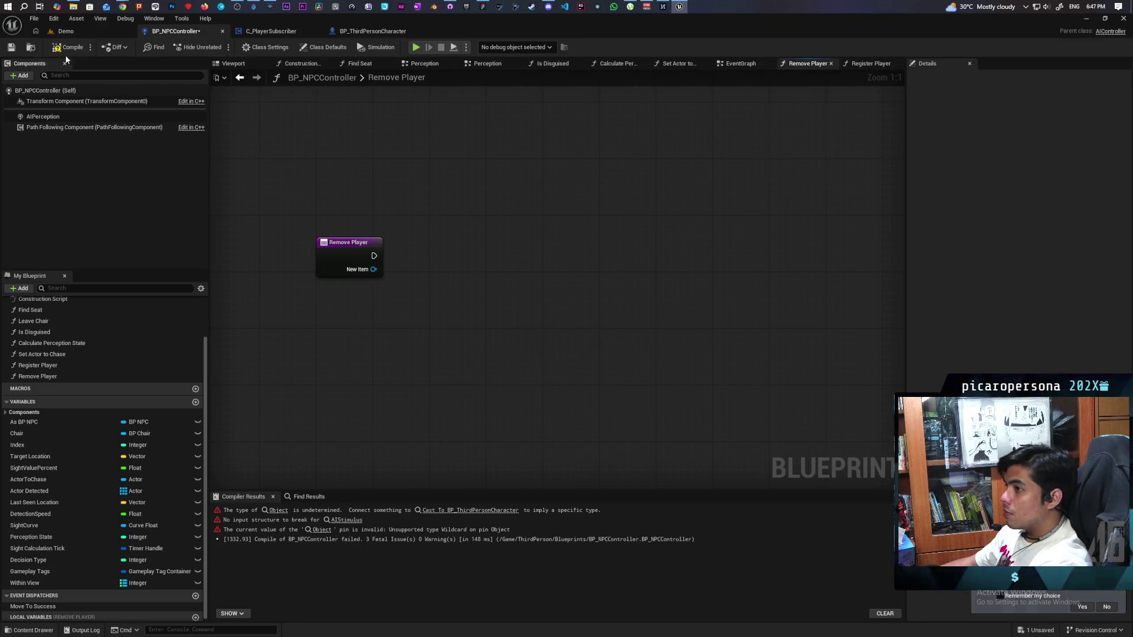
Recompile, then remove the Within View variable from the Remove Player graph.
key(F7)
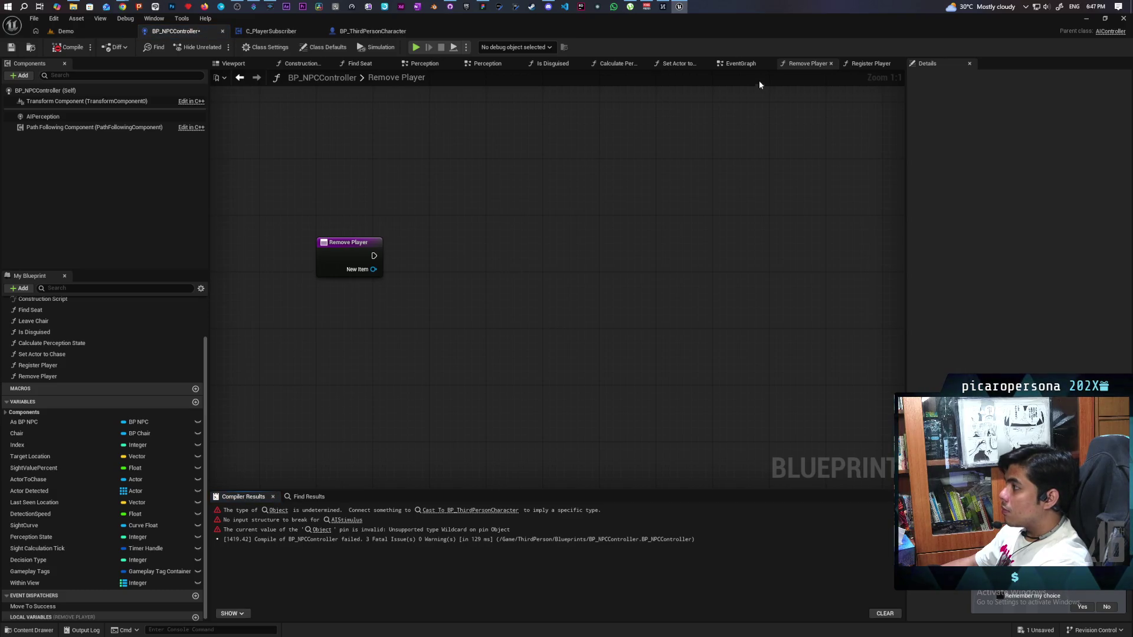
click(741, 63)
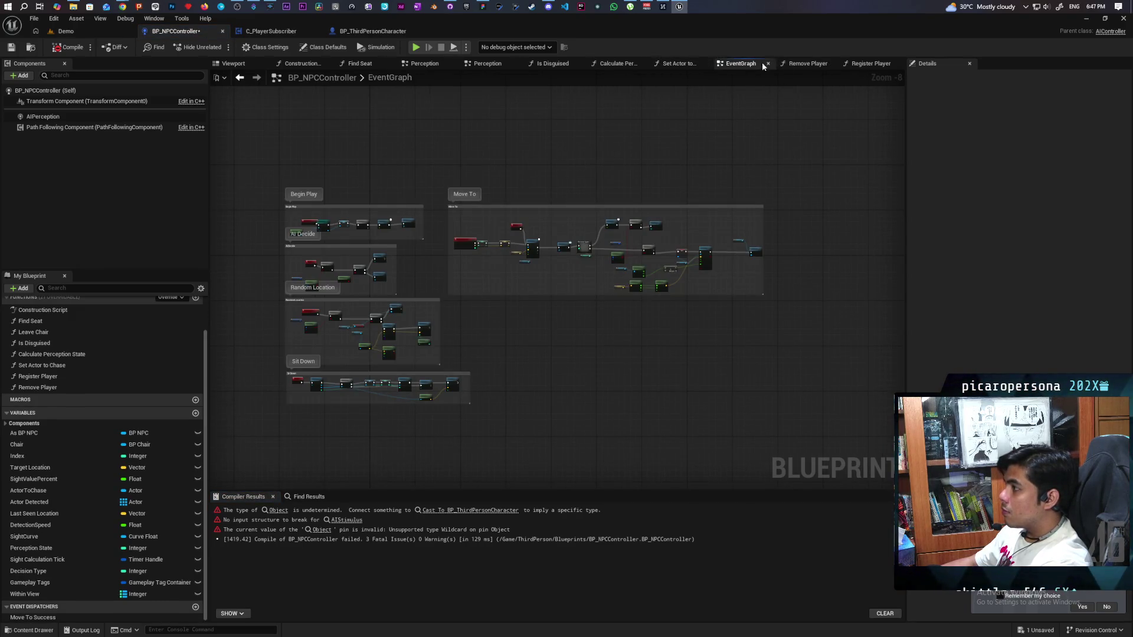
click(809, 63)
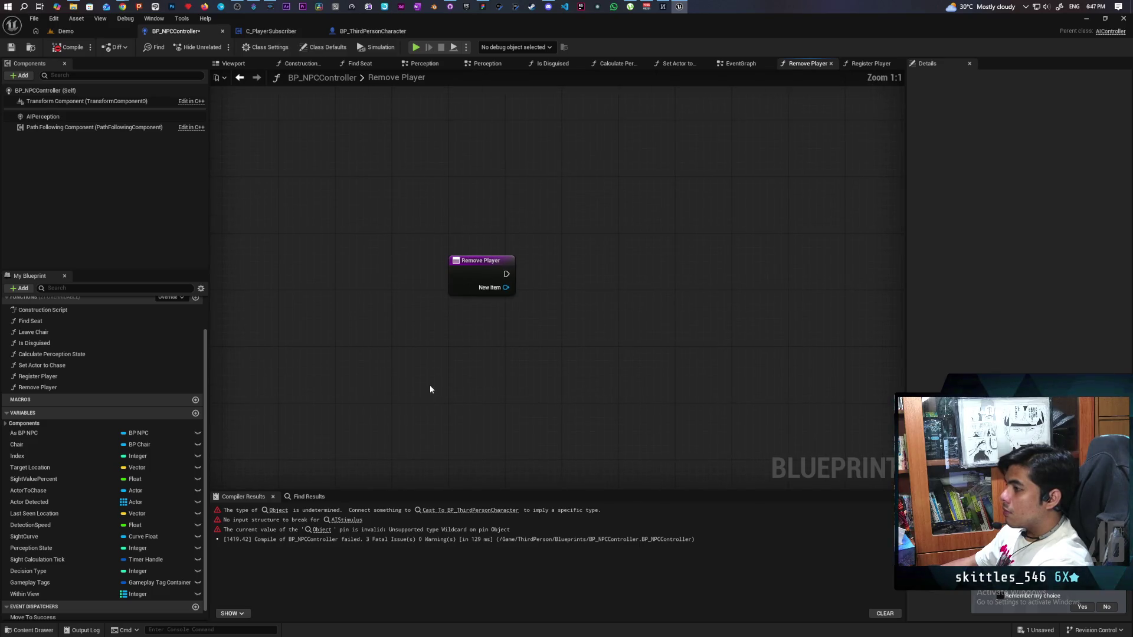
mouse_move(66, 594)
mouse_down()
mouse_move(402, 402)
mouse_move(494, 179)
mouse_move(517, 187)
mouse_up()
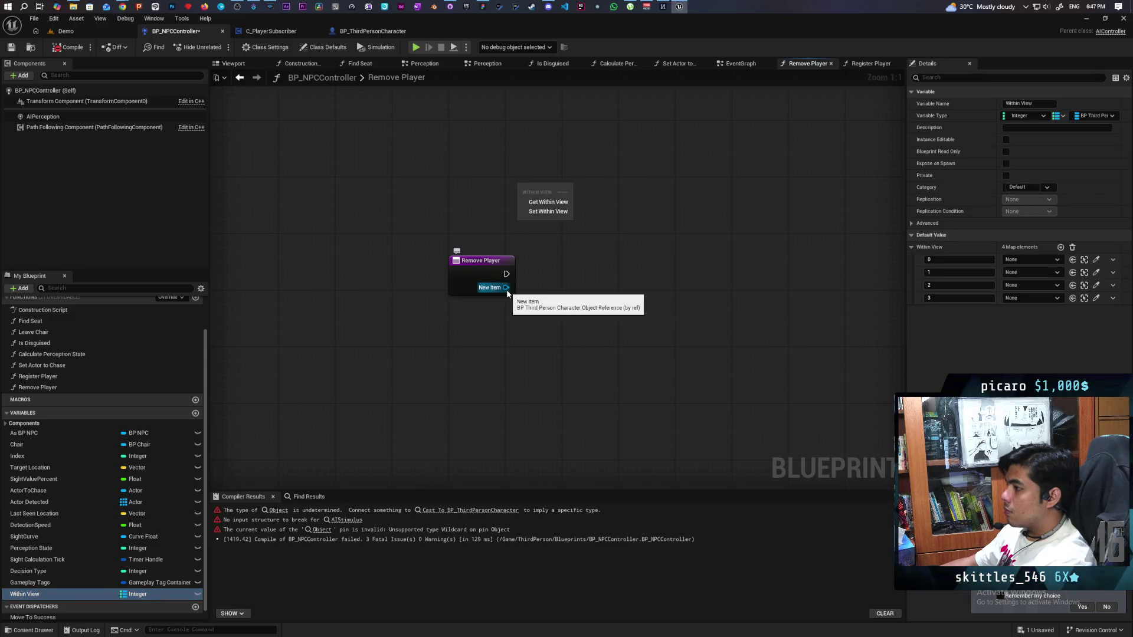
click(583, 235)
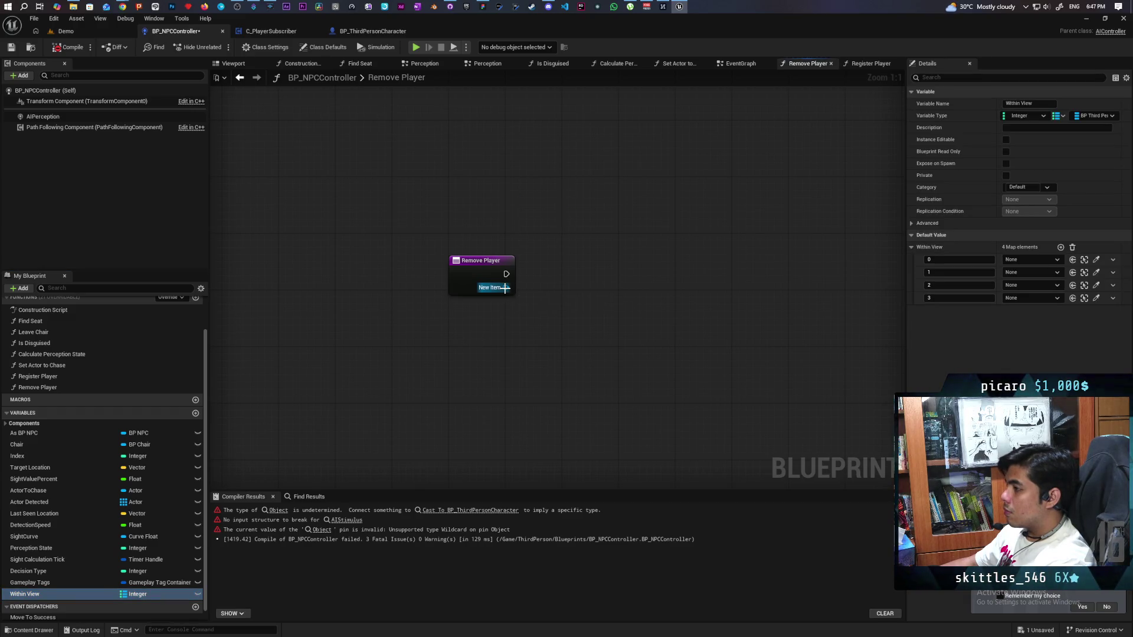
drag(507, 288, 611, 254)
click(410, 420)
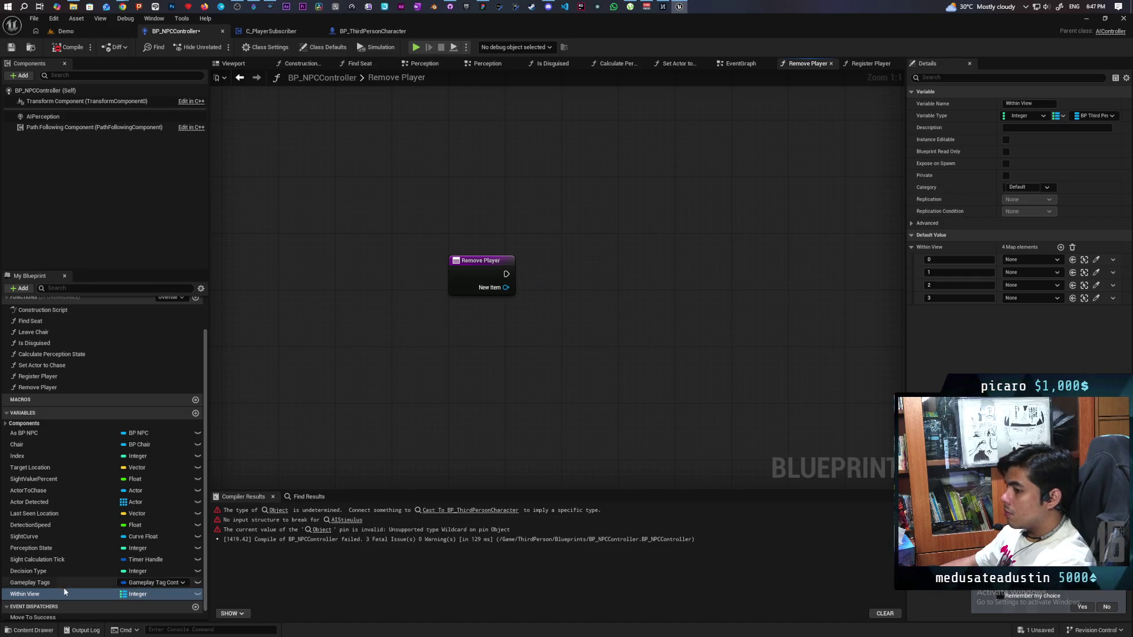
key(Delete)
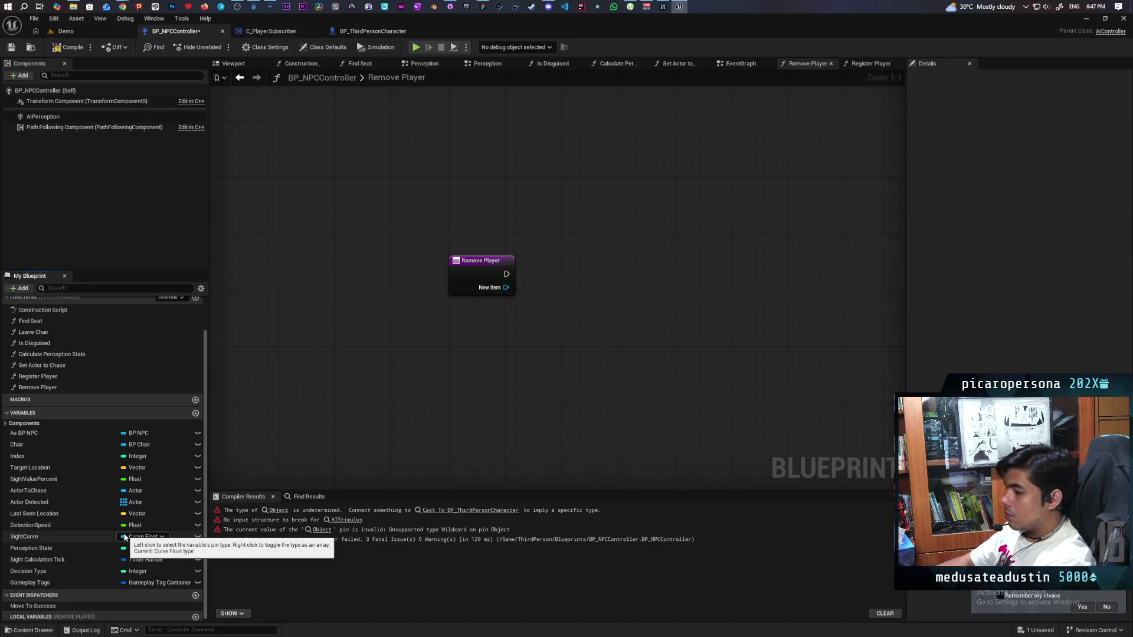
Promote New Item to a new In View variable and delete the resulting SET node.
drag(505, 288, 570, 249)
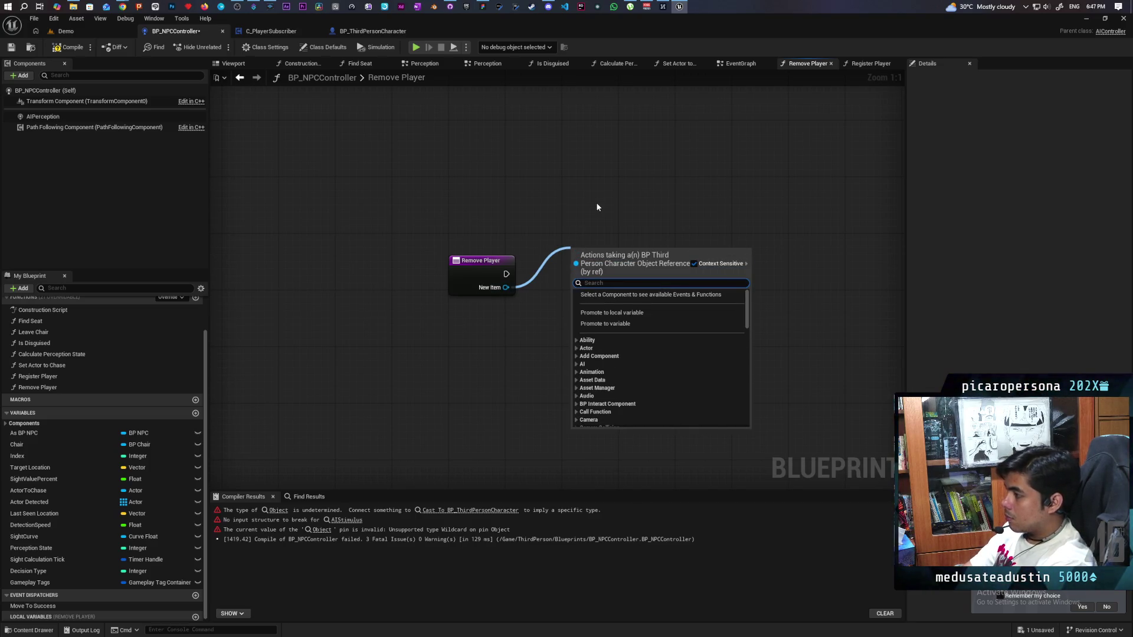
click(619, 325)
text(In View)
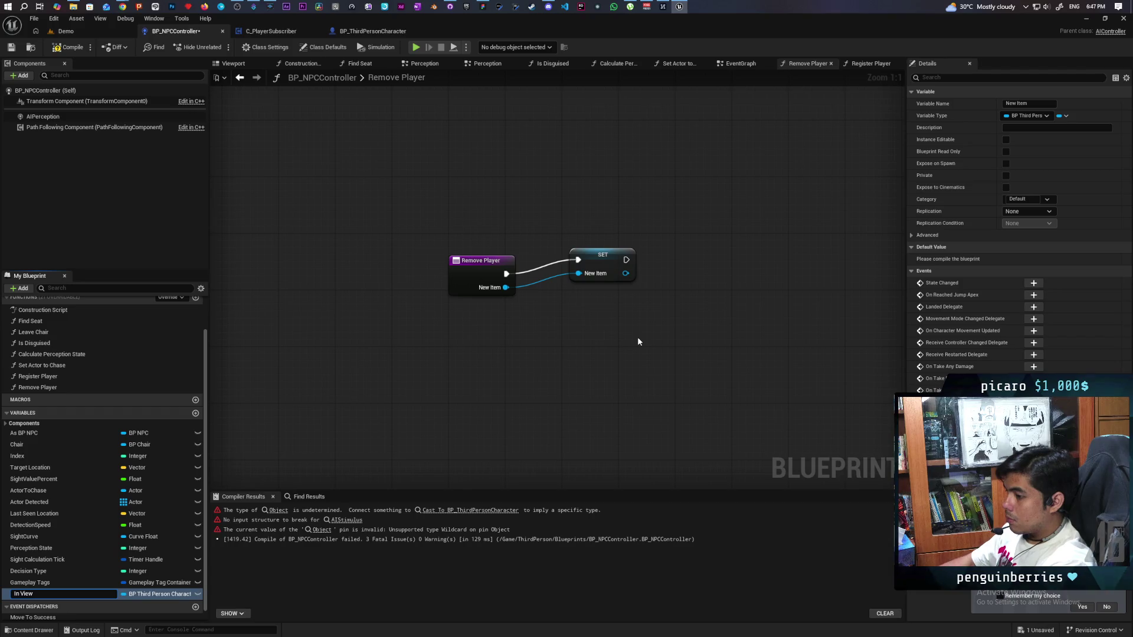
key(Return)
click(601, 275)
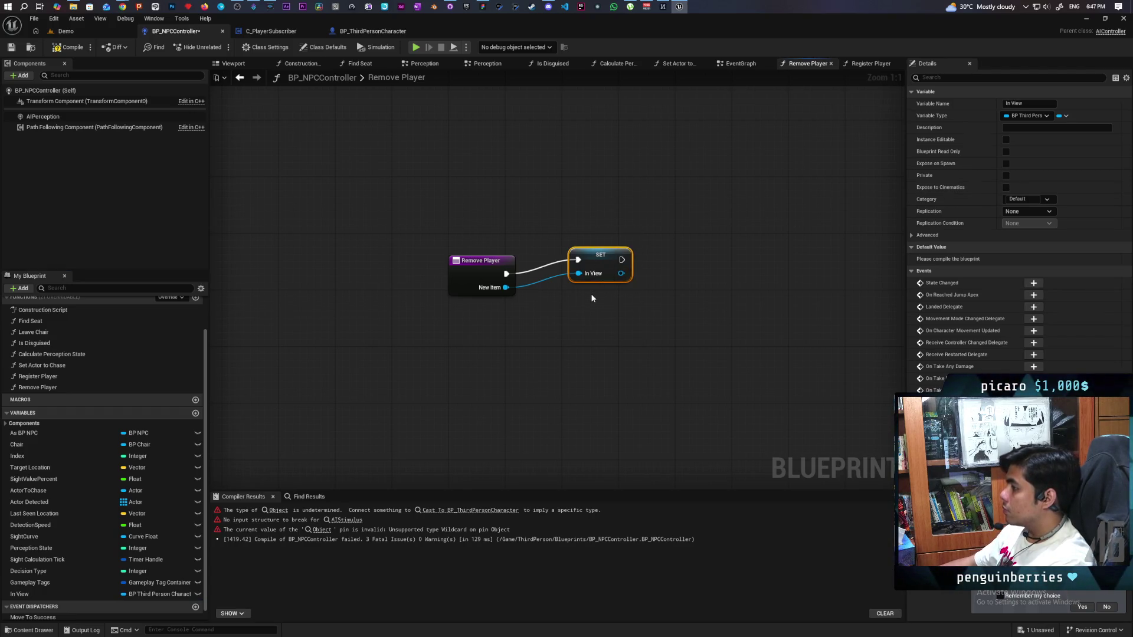
key(Delete)
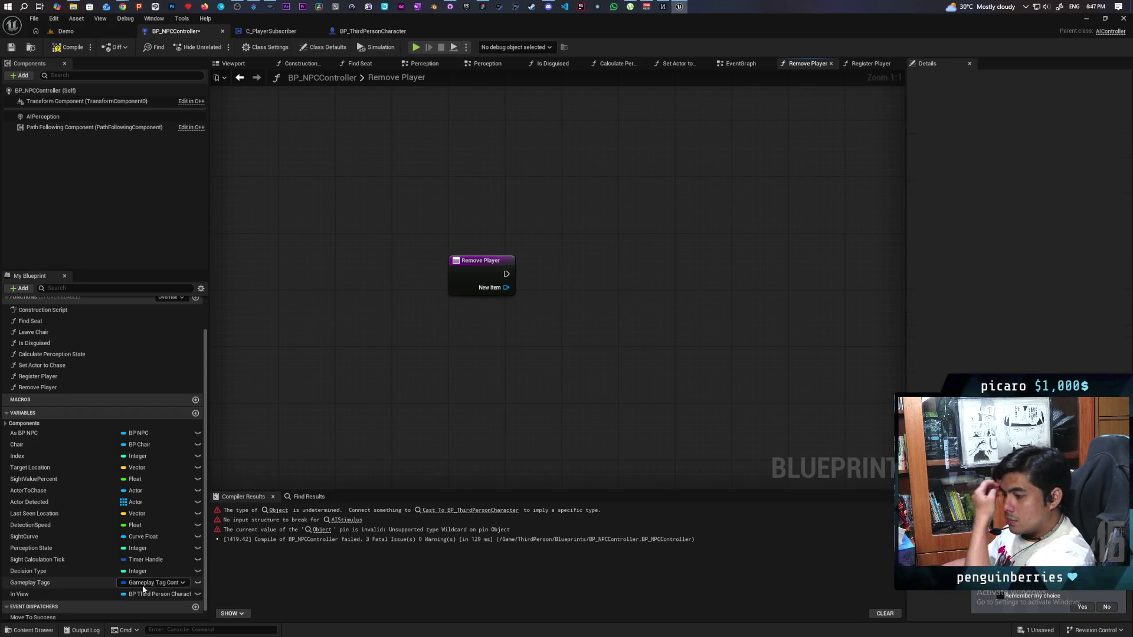
Add New Item to In View with Add Unique, then compare the result using >.
mouse_move(133, 595)
mouse_down()
mouse_move(429, 391)
mouse_move(499, 206)
mouse_move(556, 229)
mouse_up()
click(522, 199)
text(add uni)
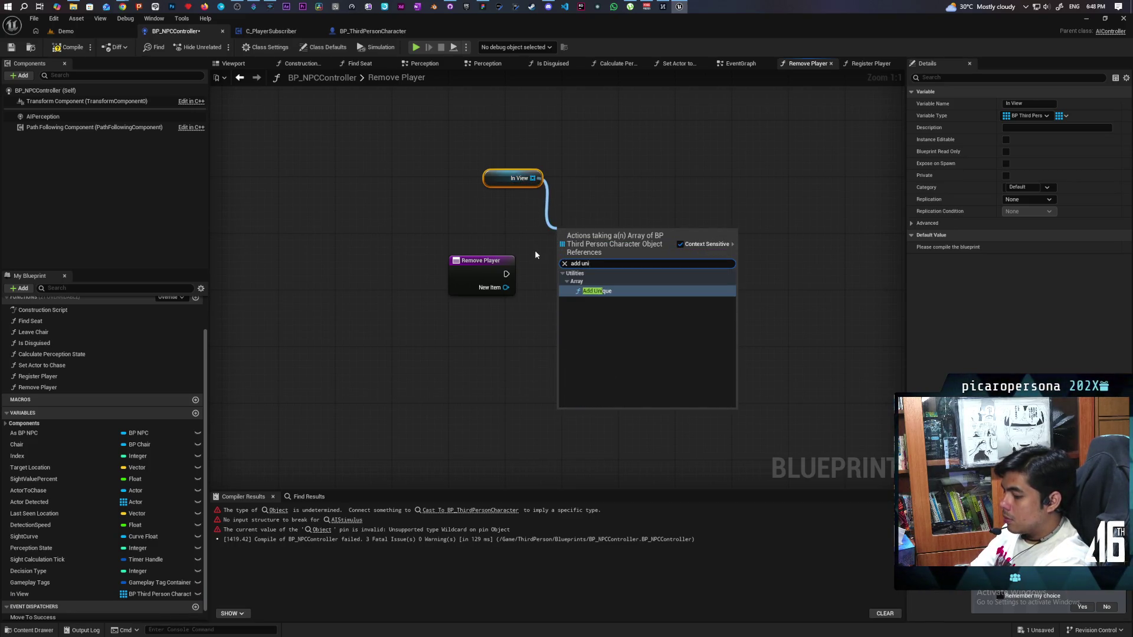
key(Return)
mouse_move(506, 273)
mouse_down()
mouse_move(562, 239)
mouse_move(571, 275)
mouse_up()
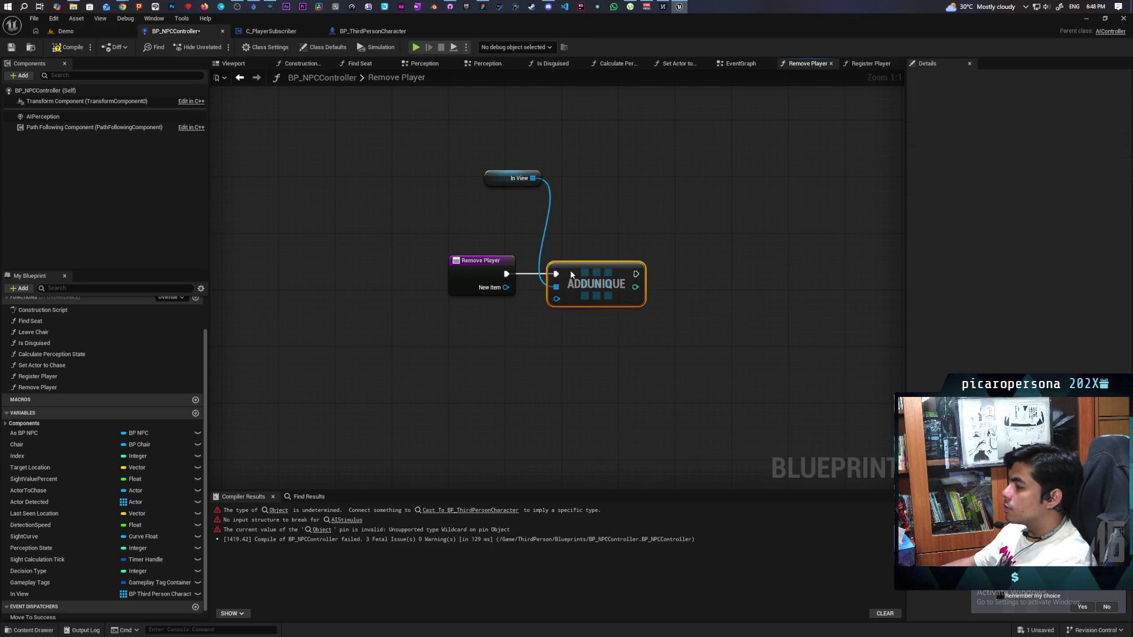
mouse_move(505, 287)
mouse_down()
mouse_move(557, 299)
mouse_move(552, 335)
mouse_up()
text(>)
key(Return)
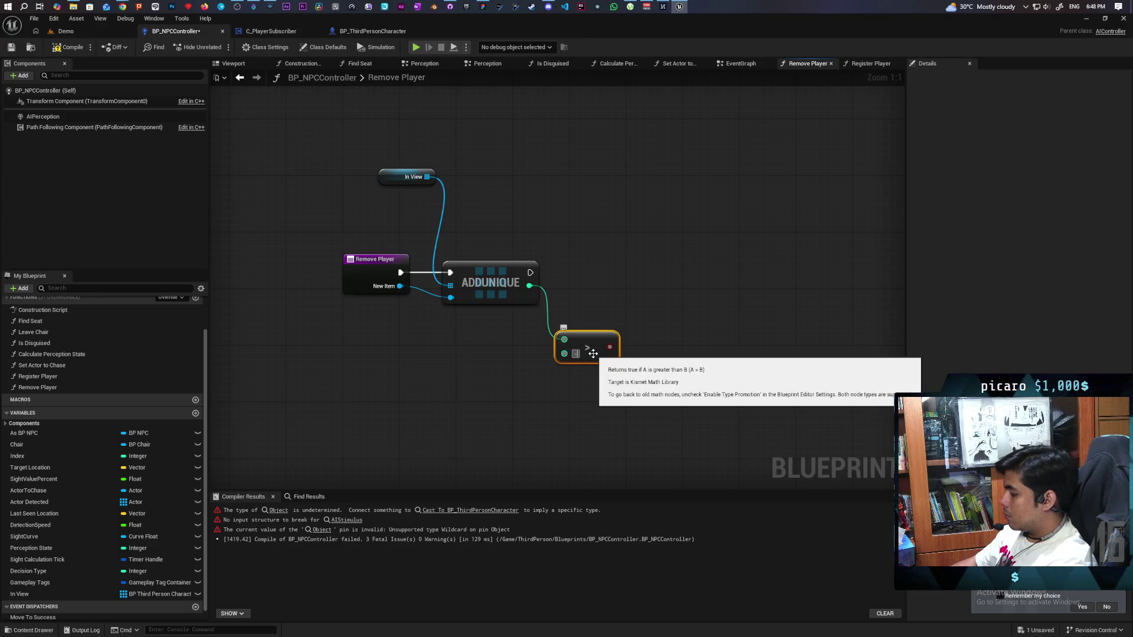
Add a Branch on the comparison that calls Register on True.
click(678, 288)
mouse_move(612, 347)
mouse_down()
mouse_move(700, 318)
mouse_move(673, 266)
mouse_up()
mouse_move(530, 272)
mouse_down()
mouse_move(642, 280)
mouse_move(661, 266)
mouse_move(760, 267)
mouse_up()
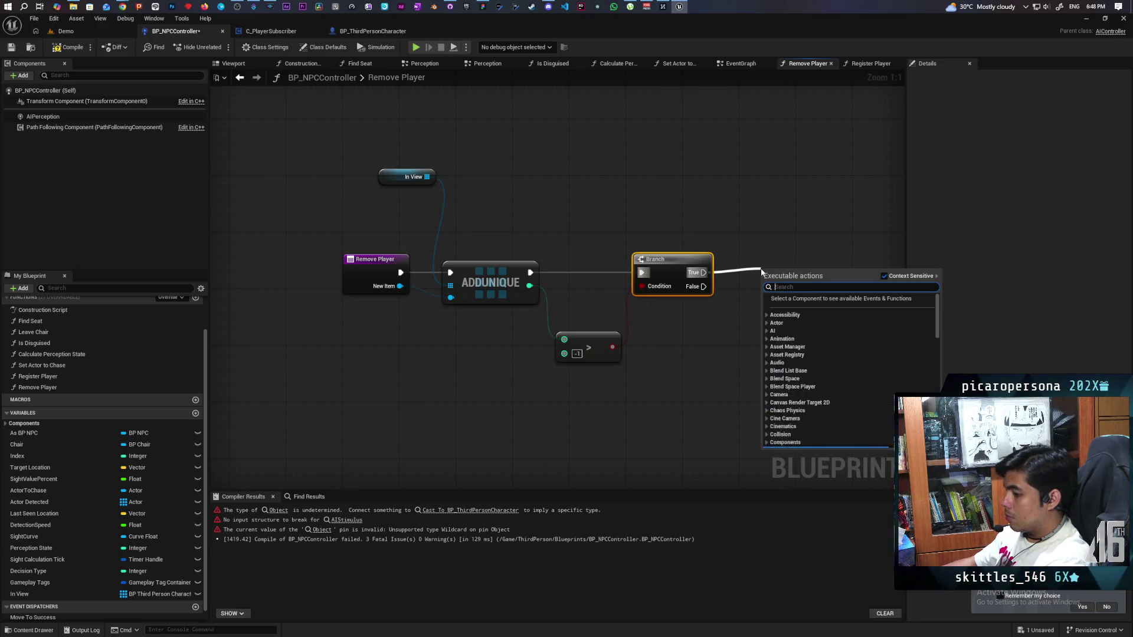
text(register)
key(Return)
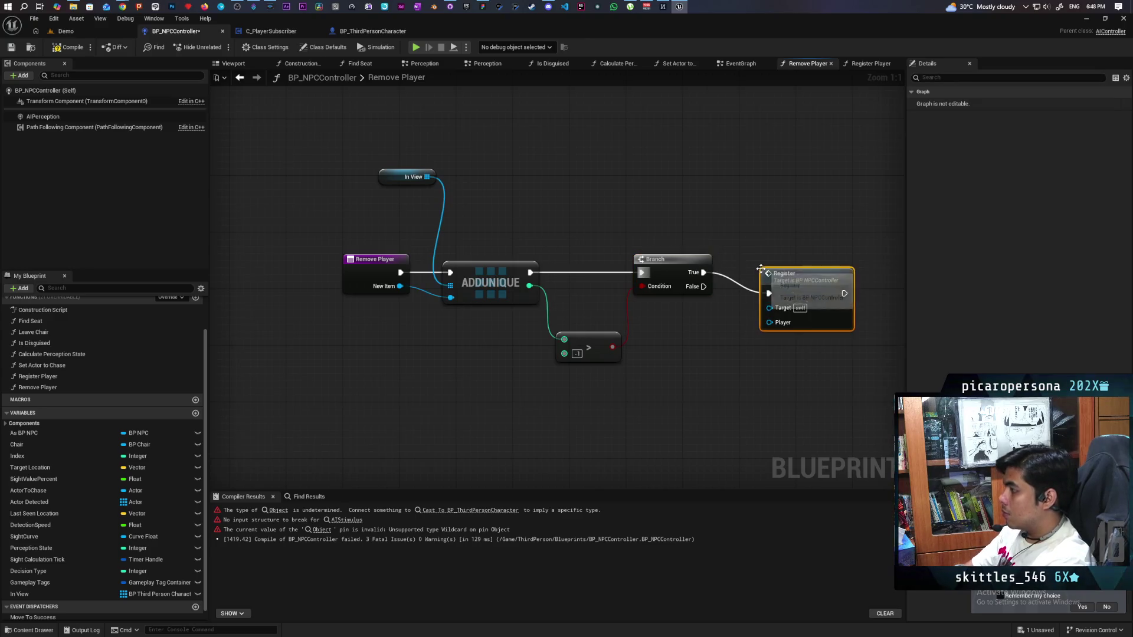
drag(816, 281, 809, 257)
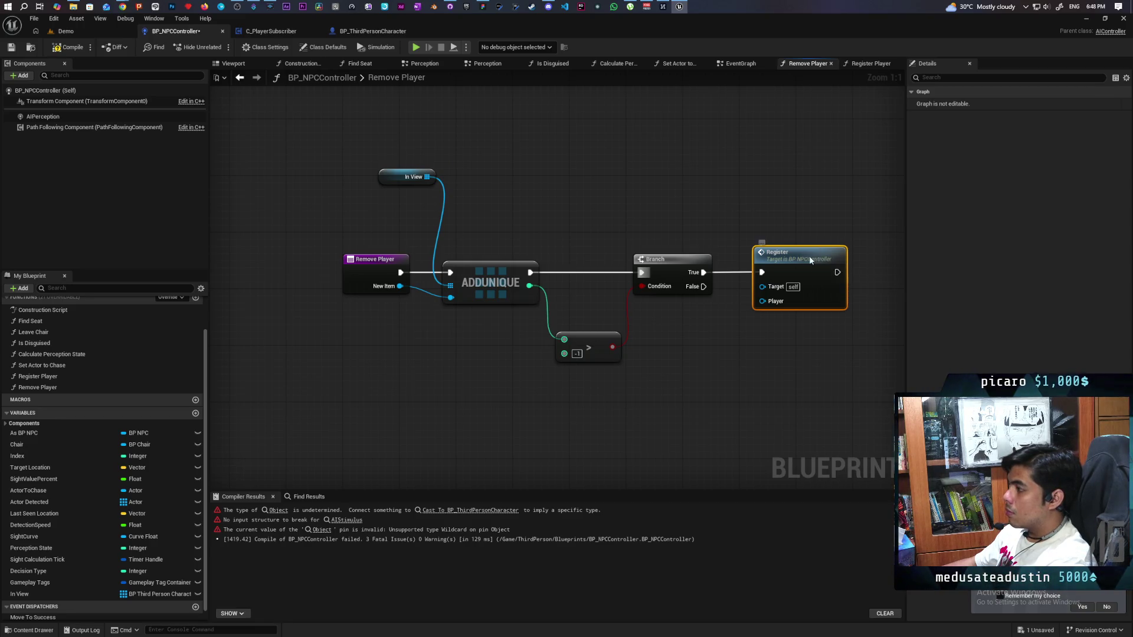
double_click(809, 257)
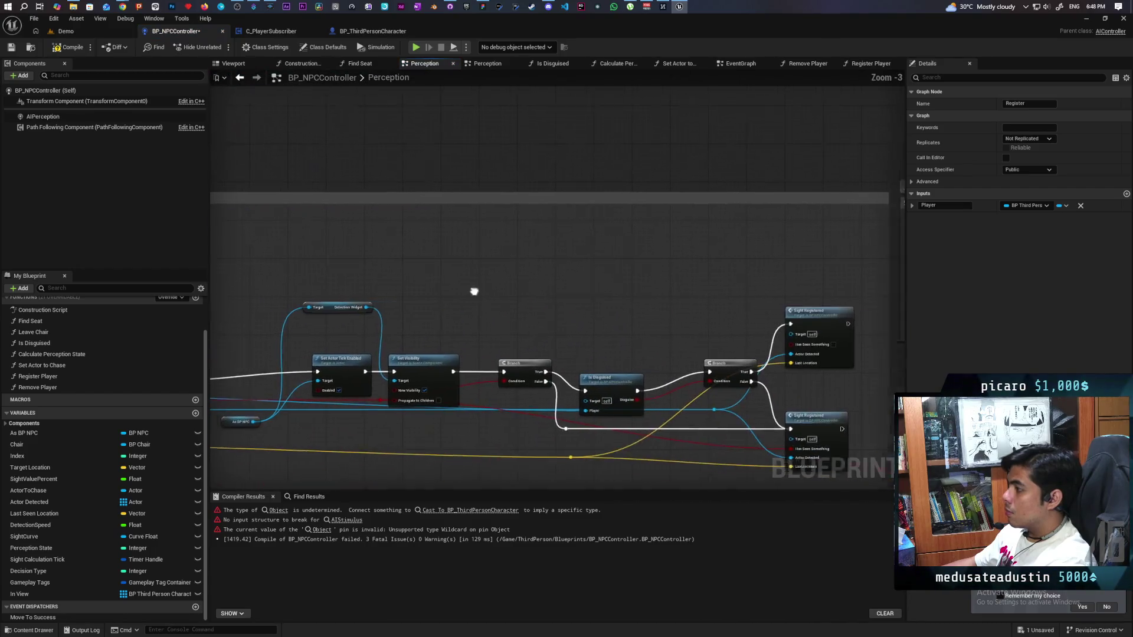
Search the blueprint for 'register player' and jump to its first call.
scroll(671, 317, down, 2)
scroll(659, 294, up, 2)
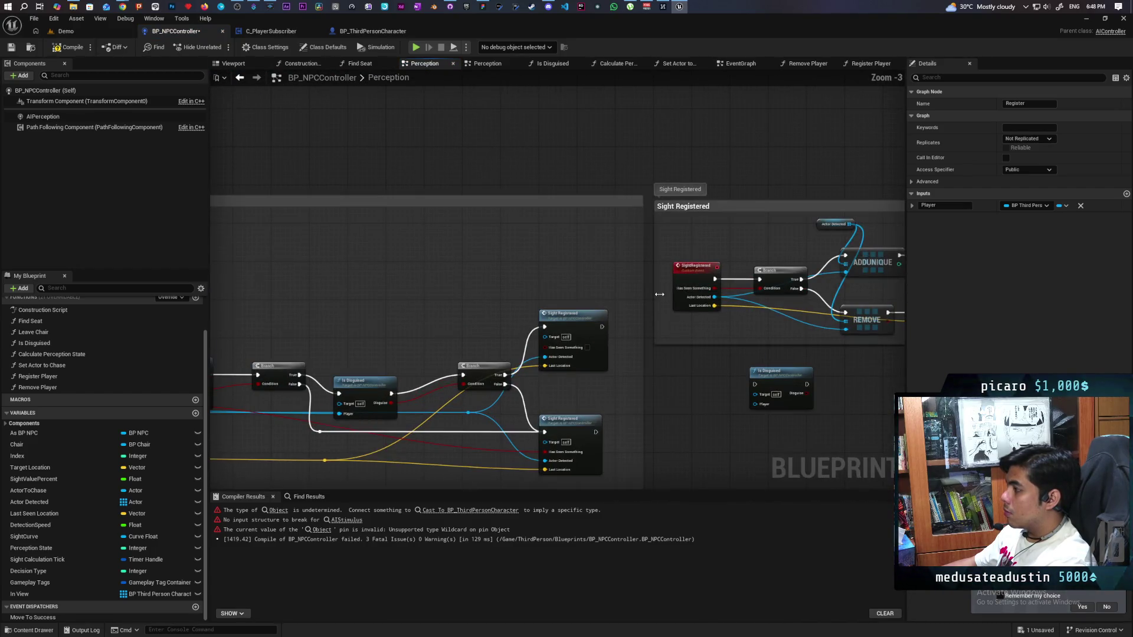
scroll(659, 293, down, 4)
scroll(657, 278, up, 4)
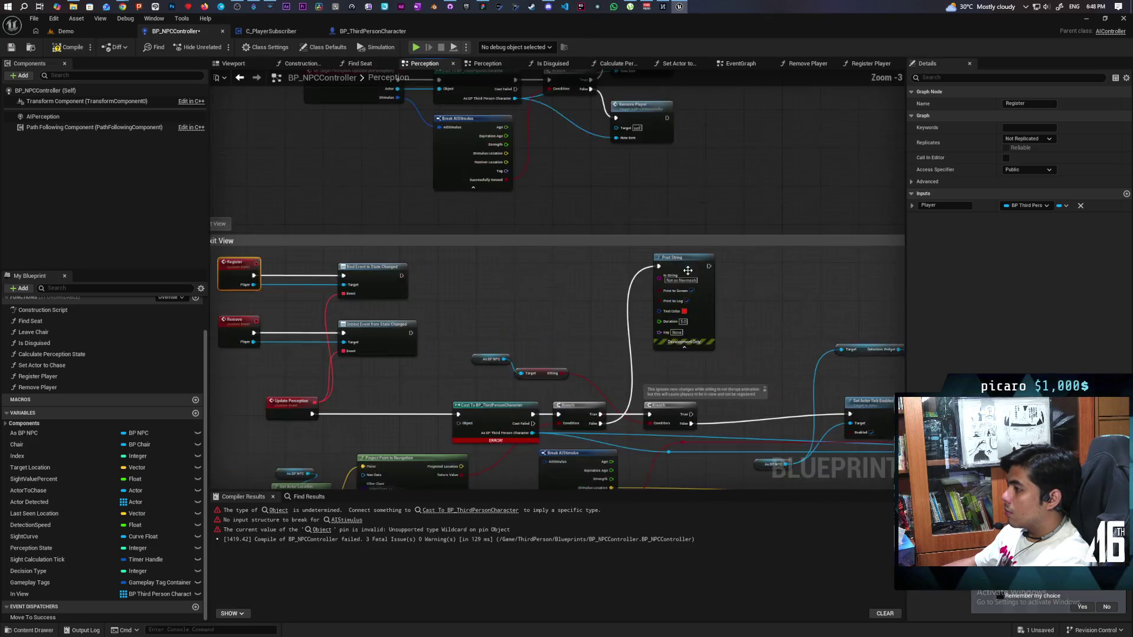
mouse_move(657, 278)
mouse_down()
mouse_move(593, 250)
mouse_move(599, 239)
mouse_up()
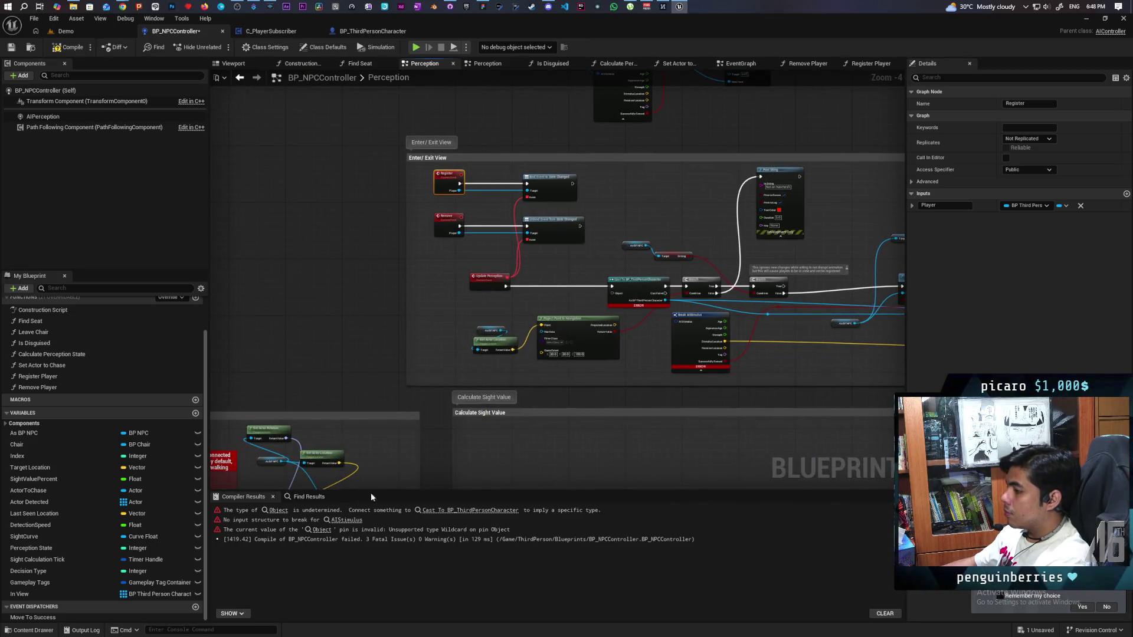
click(306, 496)
text(reguster pl)
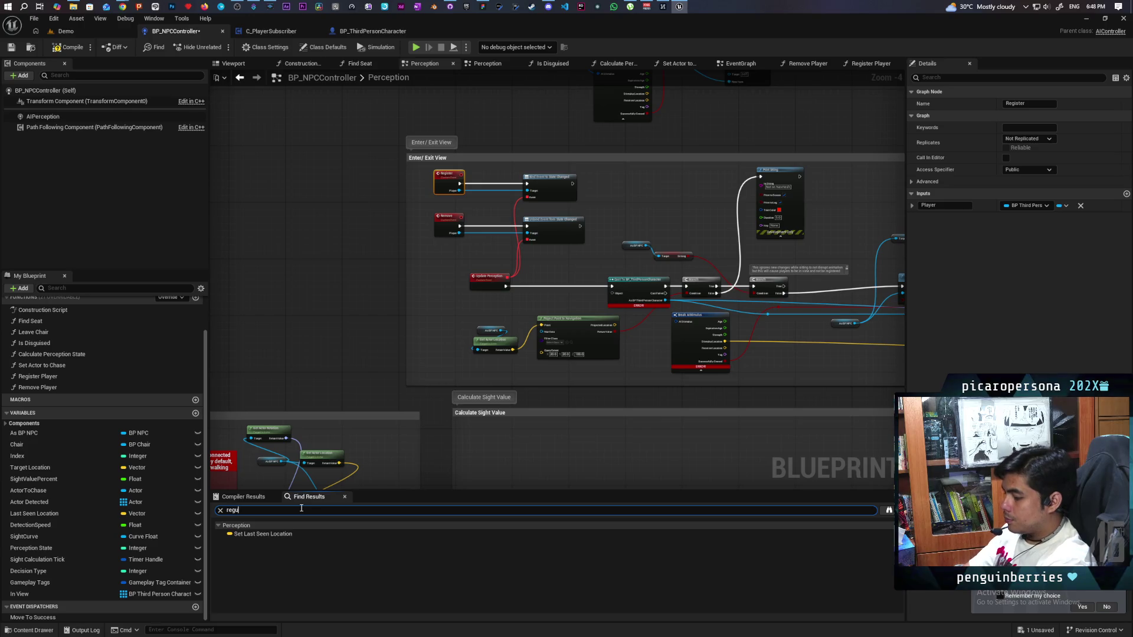
text(ayer)
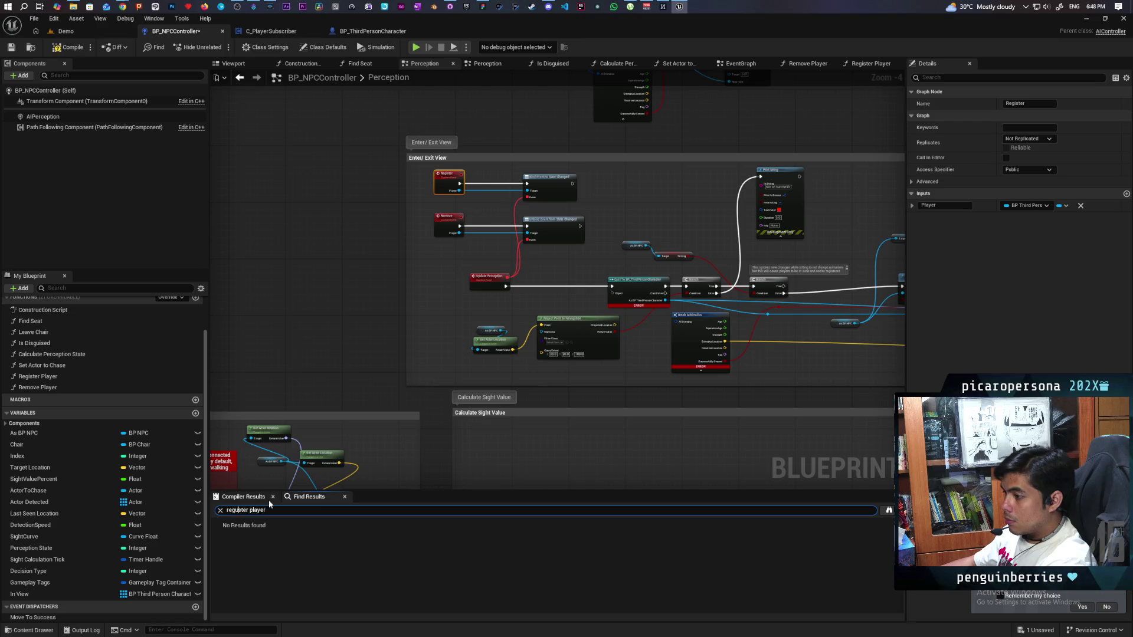
key(BackSpace)
text(i)
key(Return)
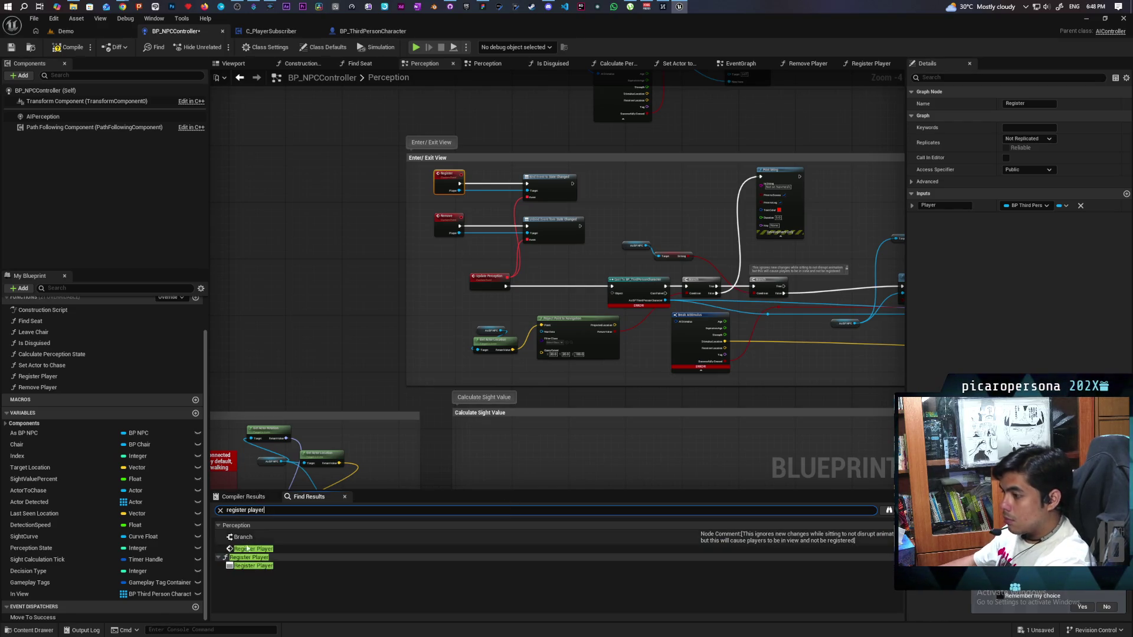
double_click(267, 550)
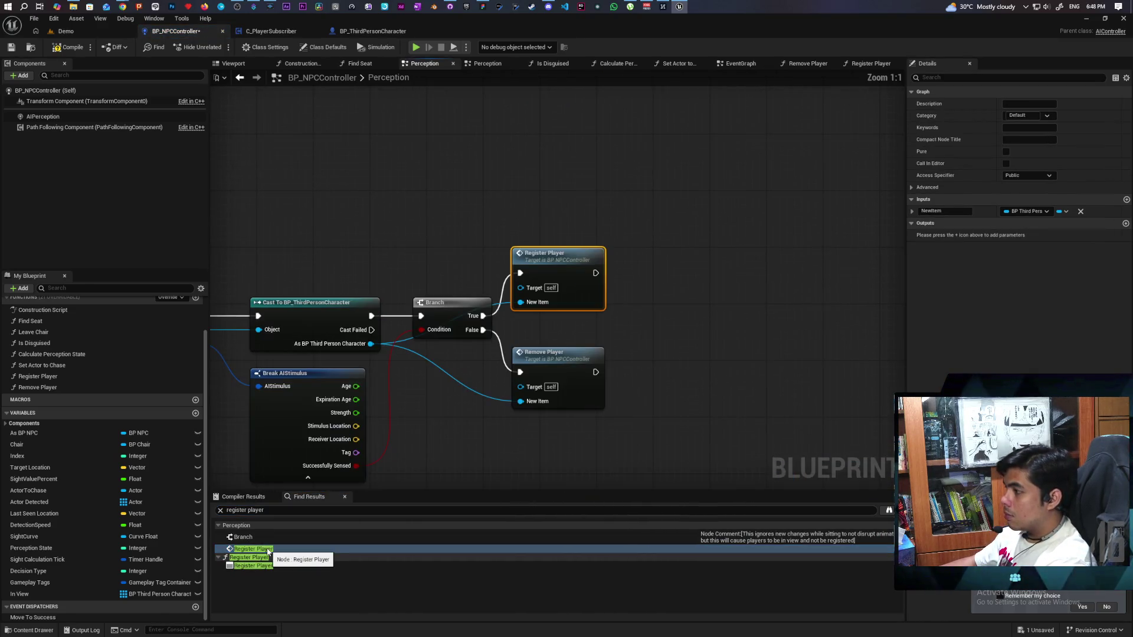
Rename the Register custom event to Bind and Remove to Unbind, then compile.
scroll(459, 427, down, 4)
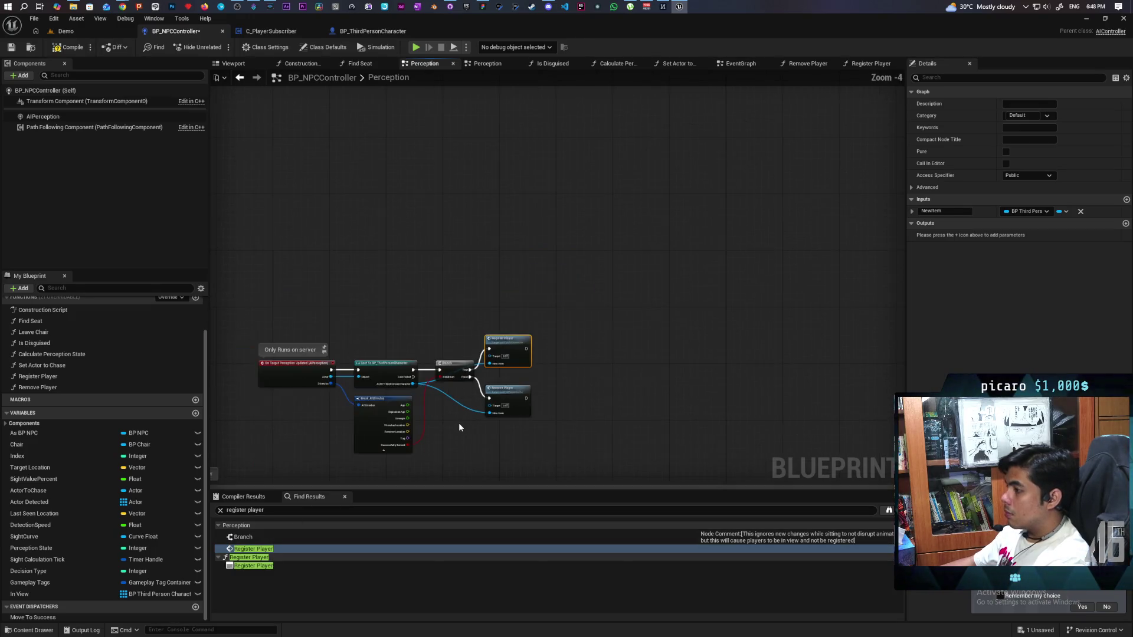
scroll(459, 425, up, 4)
drag(589, 175, 811, 141)
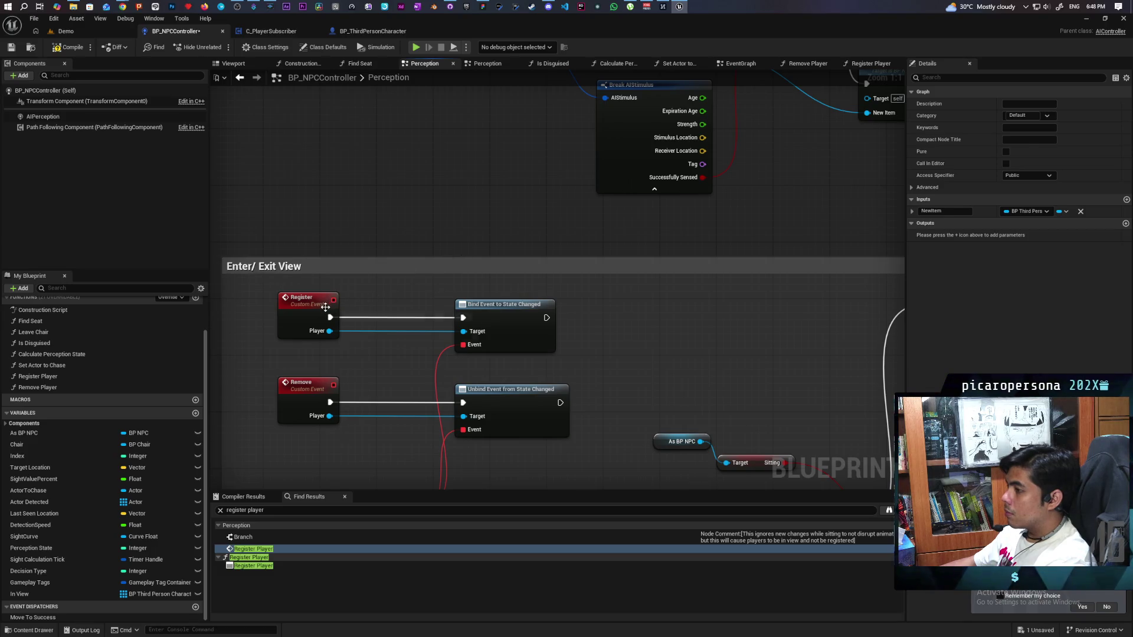
click(308, 301)
key(F2)
text(Bind)
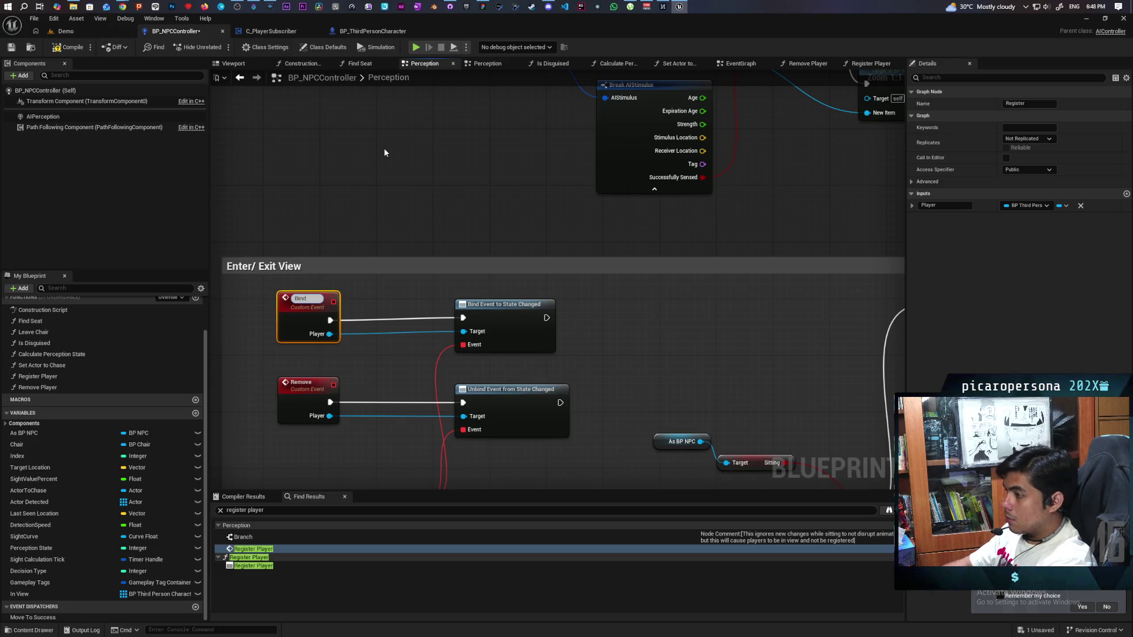
click(421, 245)
click(299, 392)
key(F2)
text(Unbind)
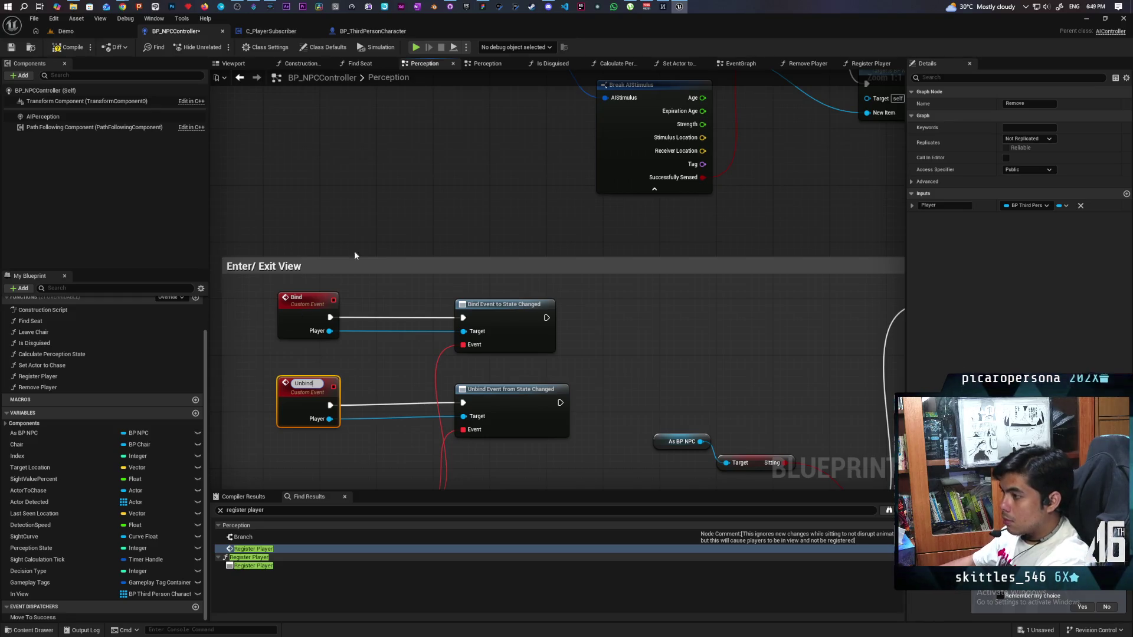
click(388, 204)
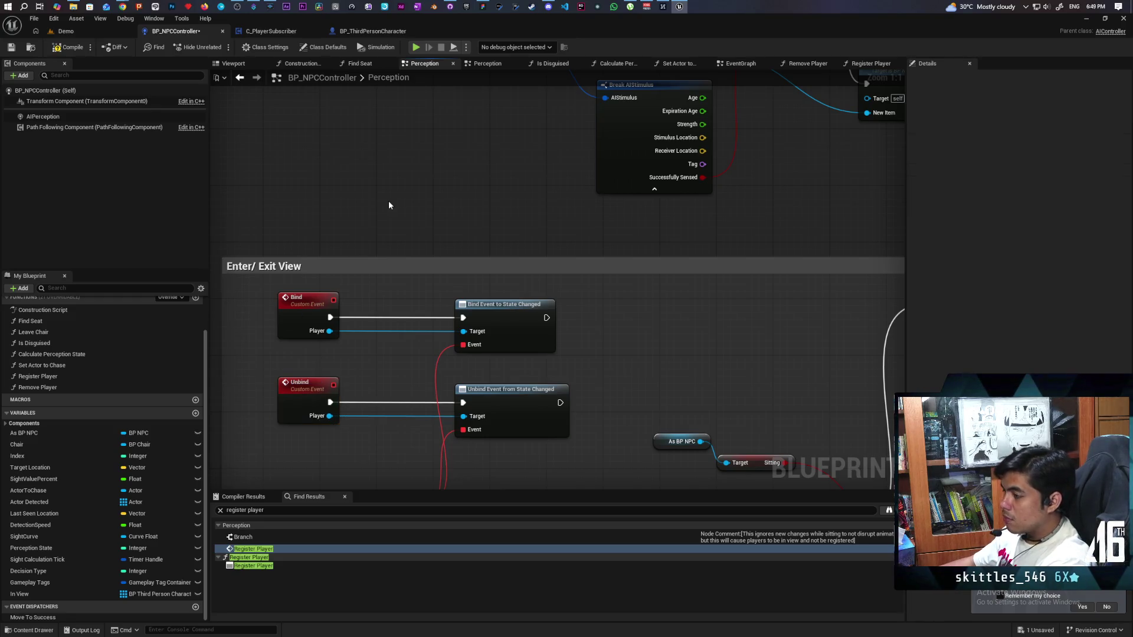
key(F7)
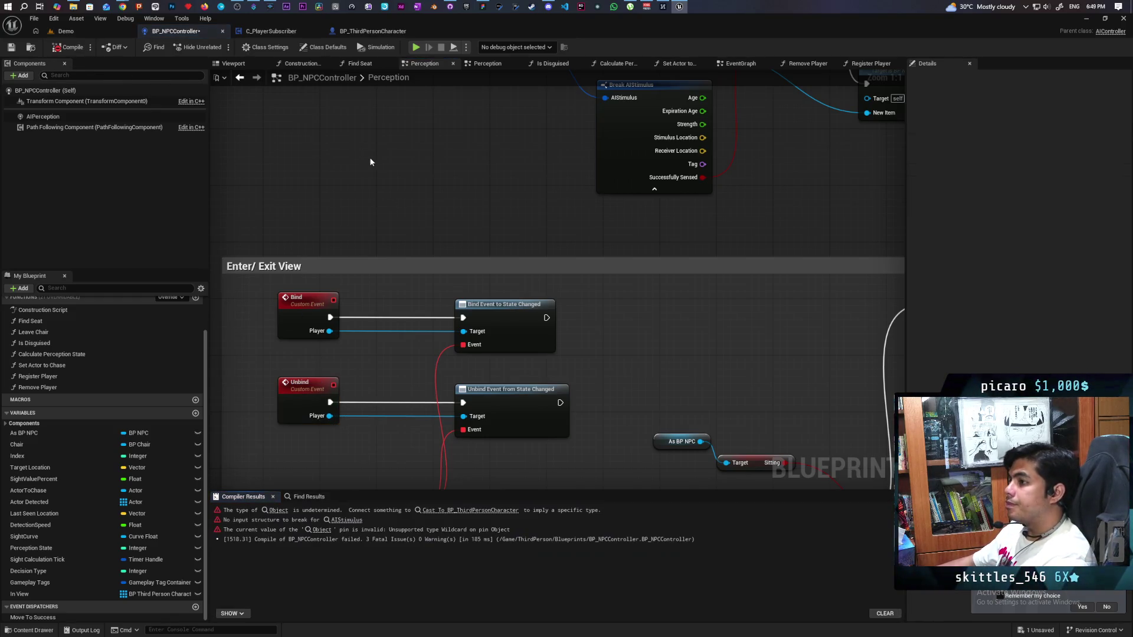
Open the Register Player function graph from its call node.
scroll(464, 163, down, 3)
drag(525, 171, 567, 274)
double_click(593, 195)
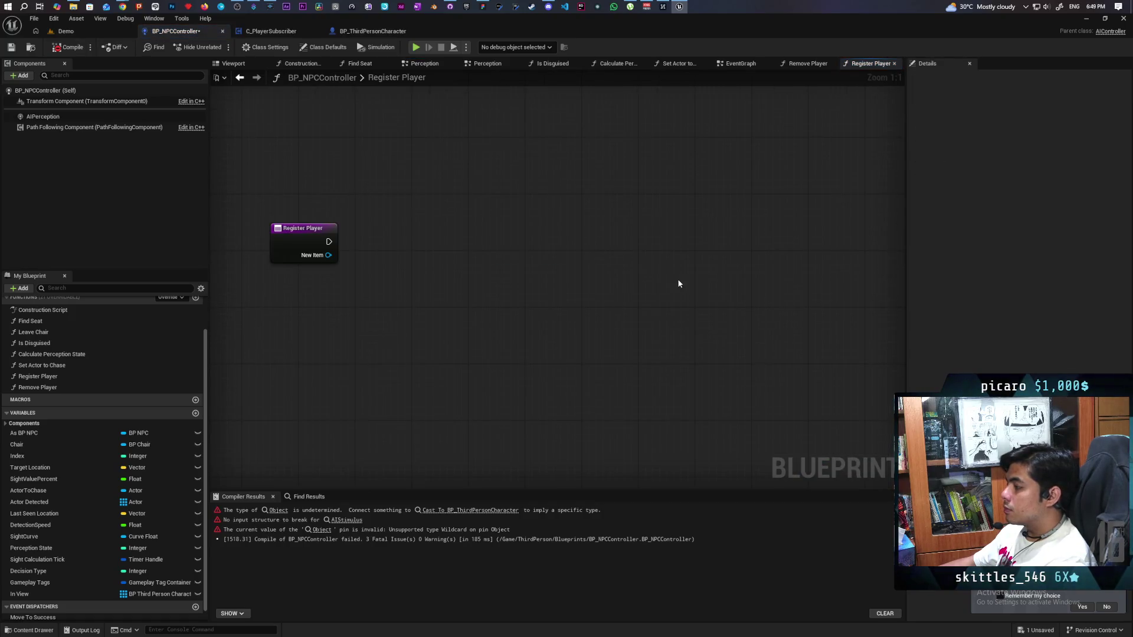
Paste Remove Player's selected logic nodes into the Register Player graph.
click(809, 65)
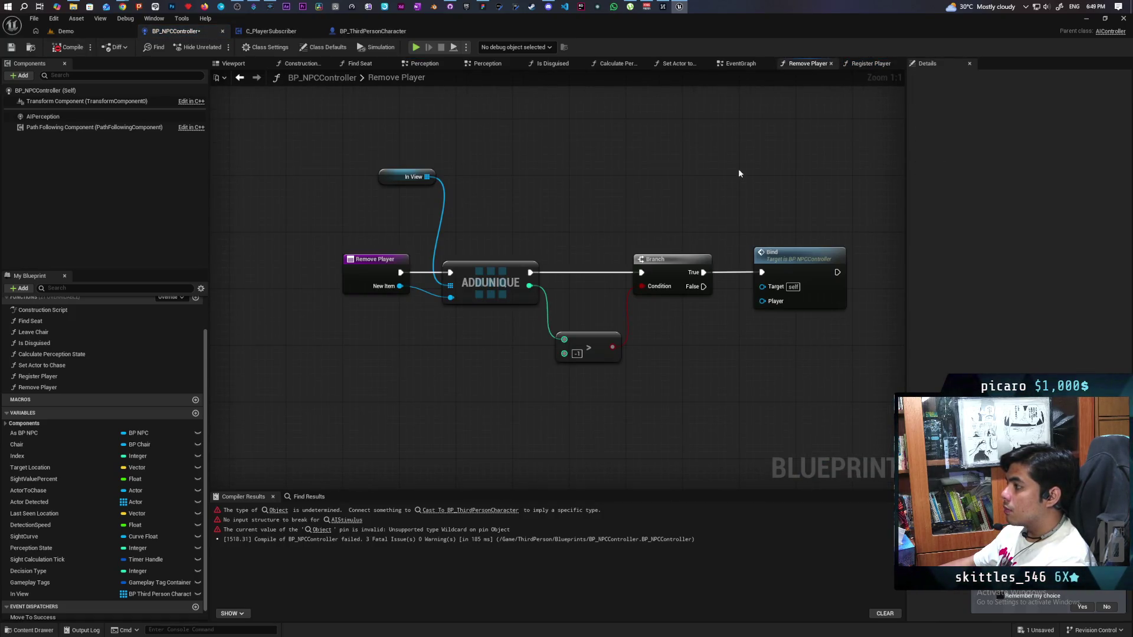
drag(790, 139, 432, 429)
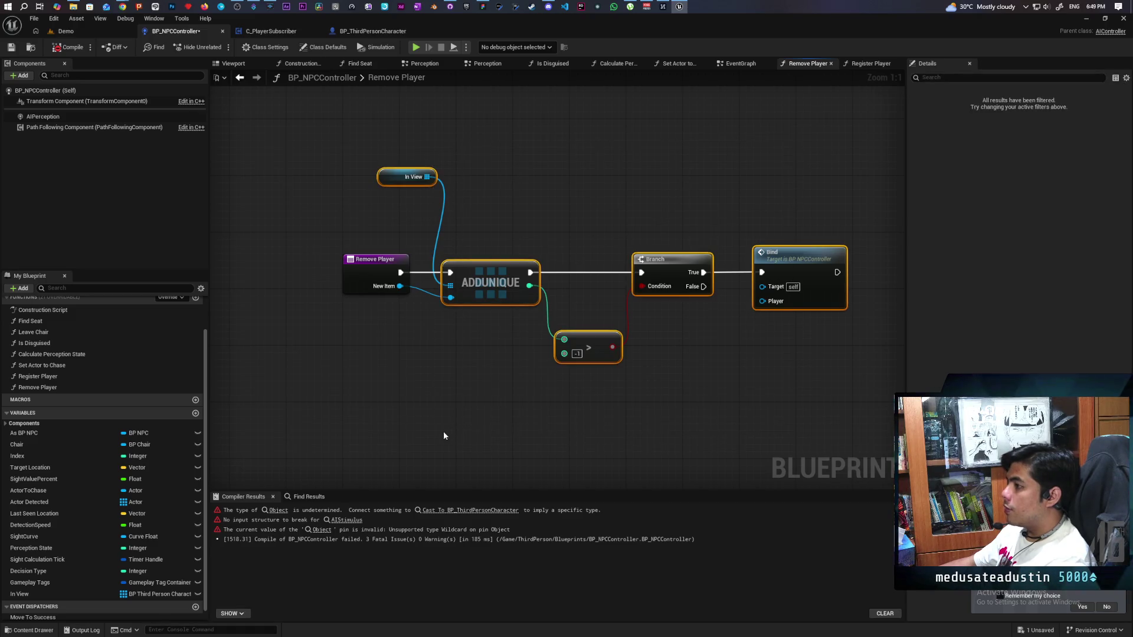
click(863, 63)
key(ctrl+v)
Wire Register Player's execution and New Item into ADDUNIQUE, then compile.
drag(440, 246, 517, 247)
drag(440, 260, 517, 271)
drag(553, 316, 455, 377)
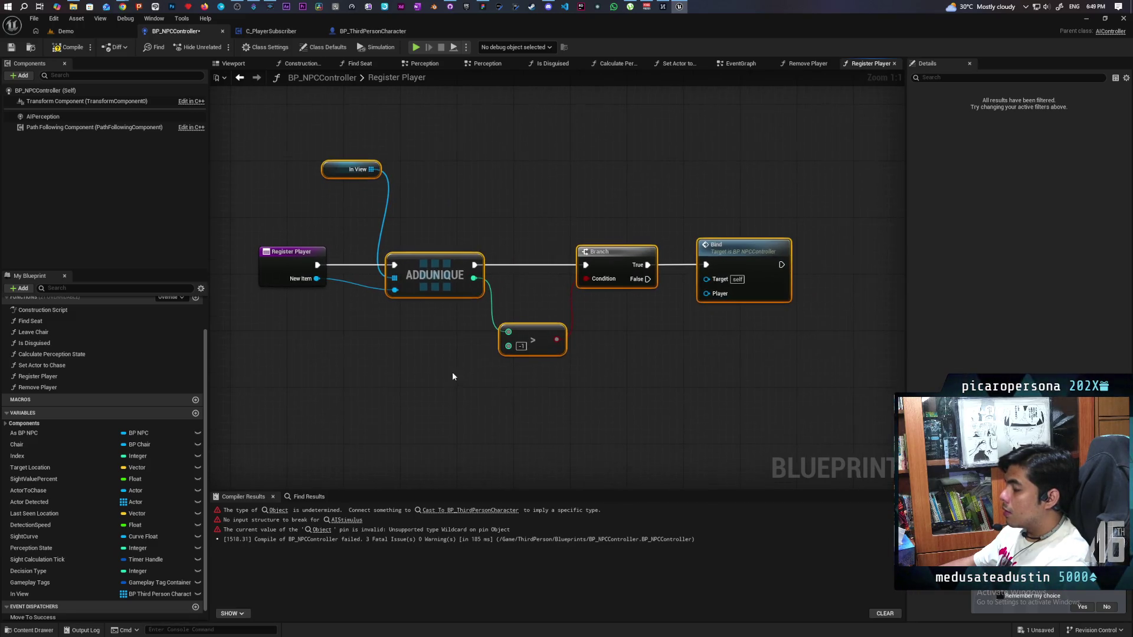
click(69, 48)
click(807, 63)
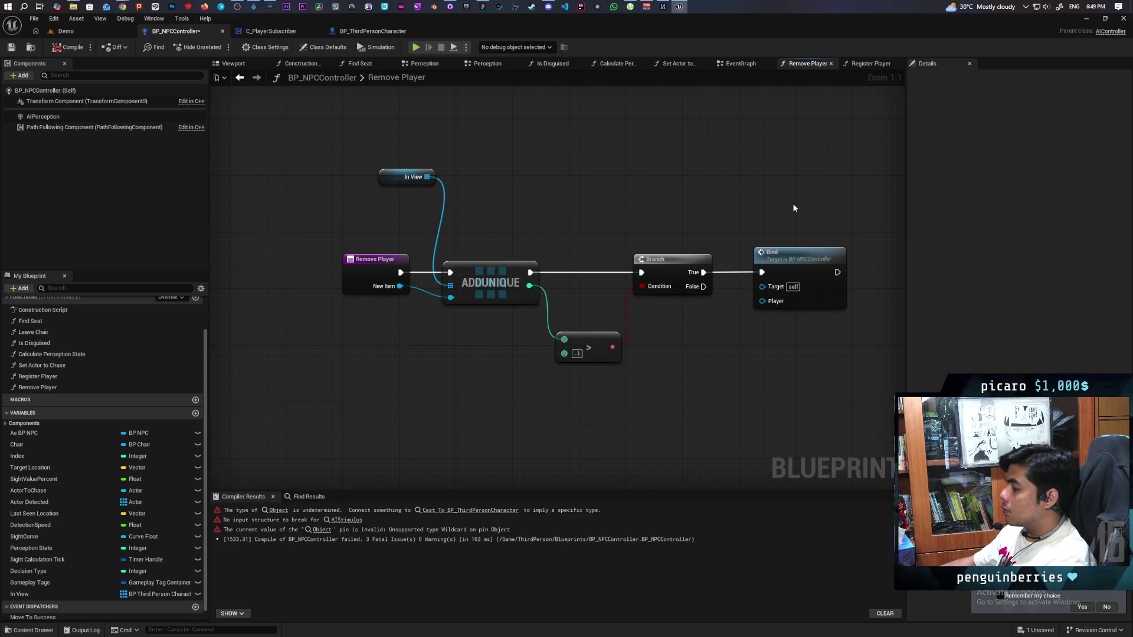
Replace the Bind call with an Unbind call fed by New Item.
drag(795, 207, 771, 321)
key(Delete)
right_click(761, 268)
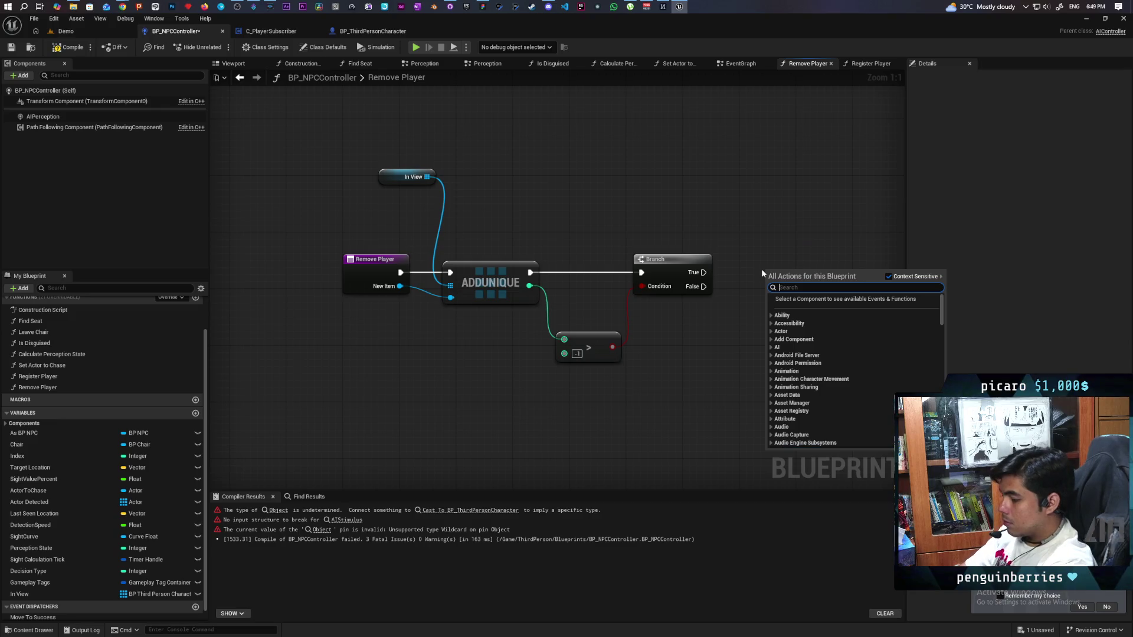
text(unbun)
key(BackSpace)
key(BackSpace)
key(BackSpace)
text(i)
key(Return)
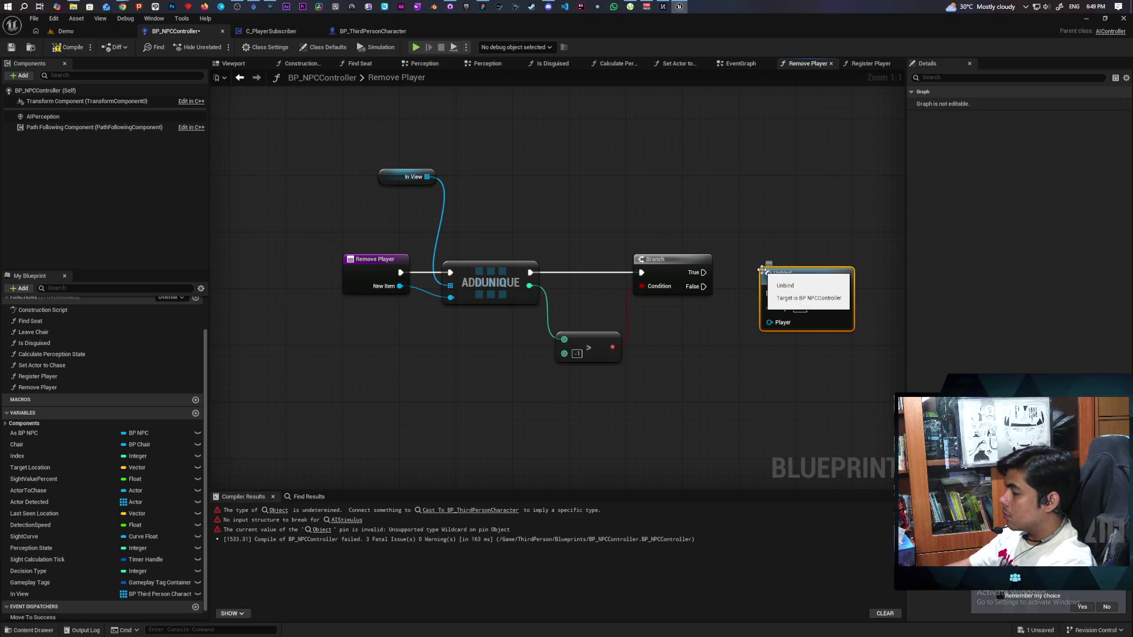
drag(400, 286, 772, 322)
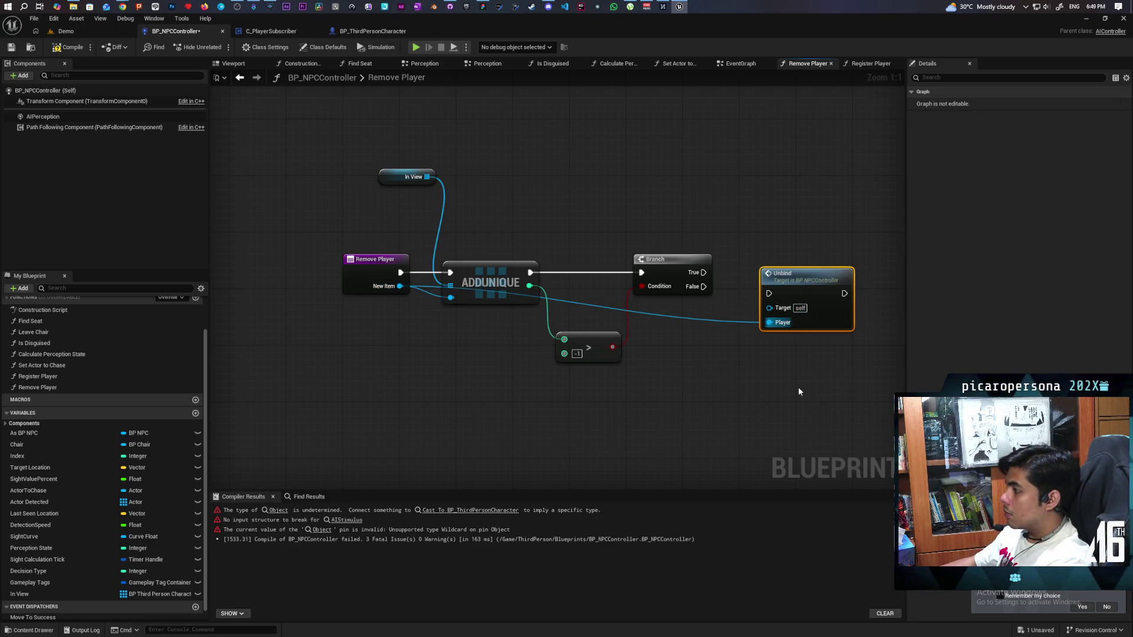
Add a Remove node on In View driving the Branch, deleting ADDUNIQUE and the compare node.
drag(424, 182, 494, 186)
text(remove)
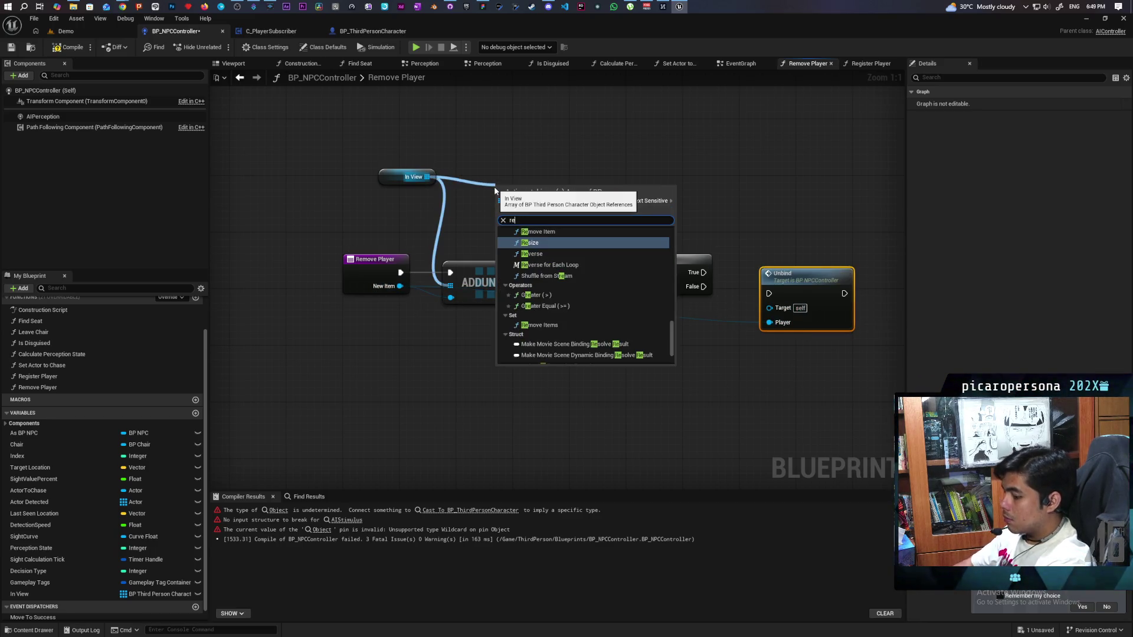
key(Return)
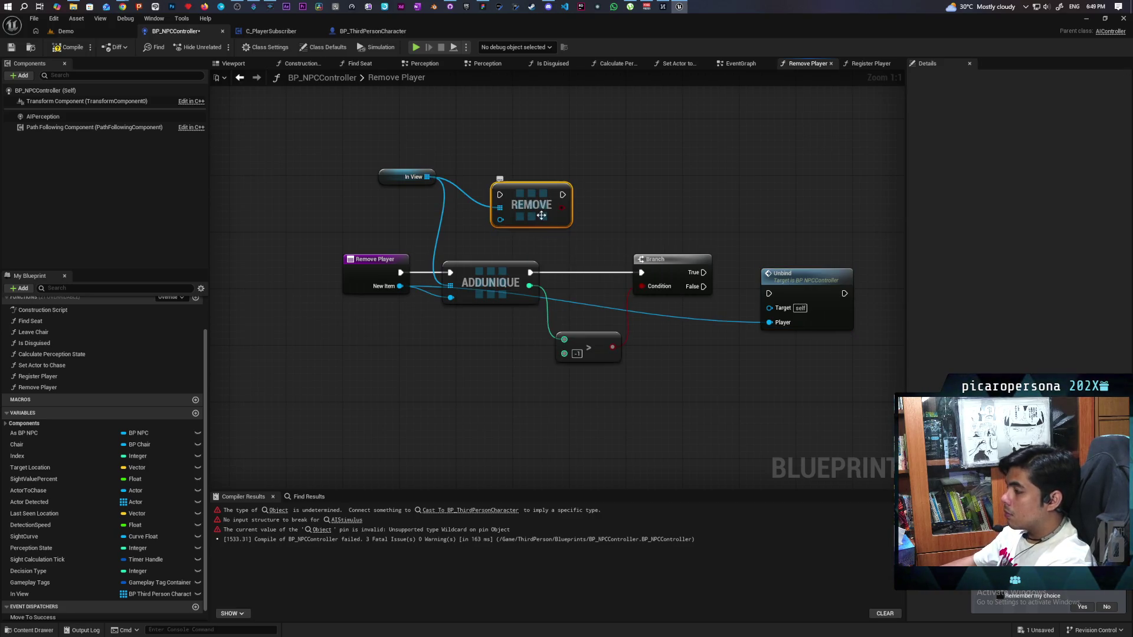
drag(562, 209, 642, 286)
click(512, 282)
ctrl+click(575, 353)
key(Delete)
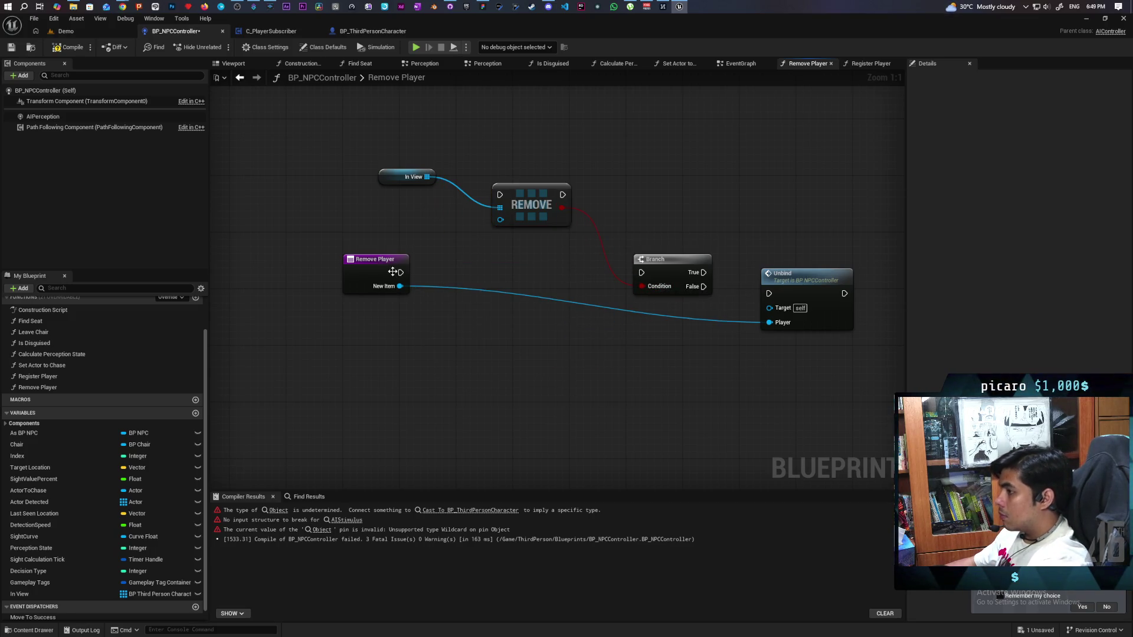
Wire execution and New Item into REMOVE, REMOVE into Branch, true into Unbind, and compile.
mouse_move(401, 272)
mouse_down()
mouse_move(500, 195)
mouse_move(529, 228)
mouse_move(508, 282)
mouse_up()
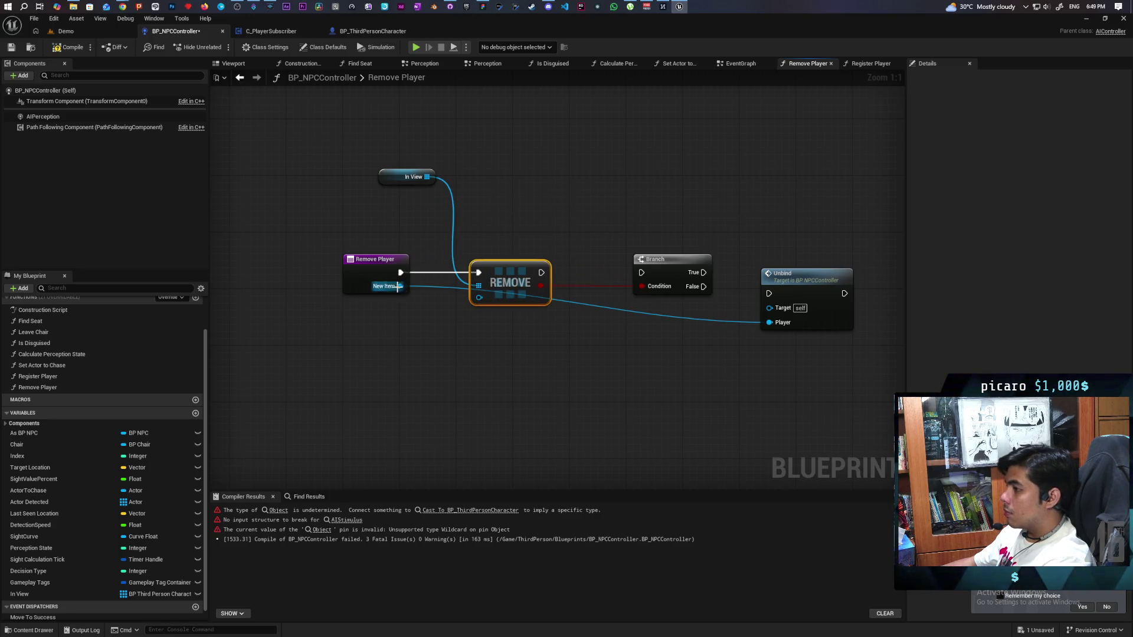
mouse_move(399, 287)
mouse_down()
mouse_move(480, 311)
mouse_move(469, 306)
mouse_up()
key(Escape)
mouse_move(405, 286)
mouse_down()
mouse_move(460, 287)
mouse_move(420, 288)
mouse_move(464, 311)
mouse_move(479, 297)
mouse_up()
drag(541, 272, 768, 293)
drag(681, 266, 631, 272)
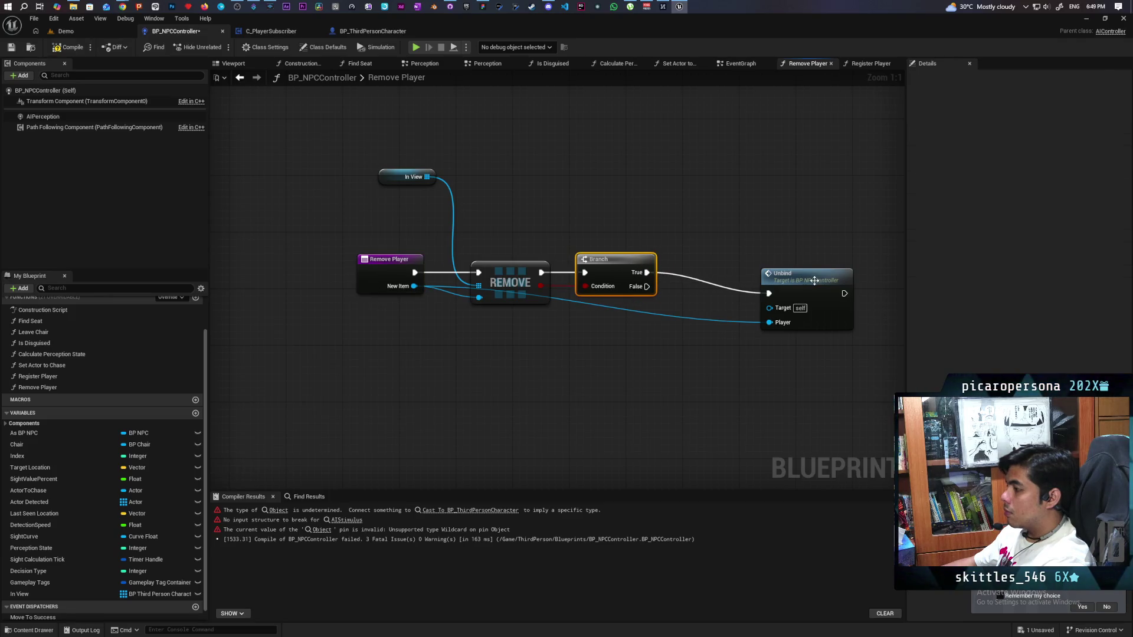
drag(814, 281, 737, 265)
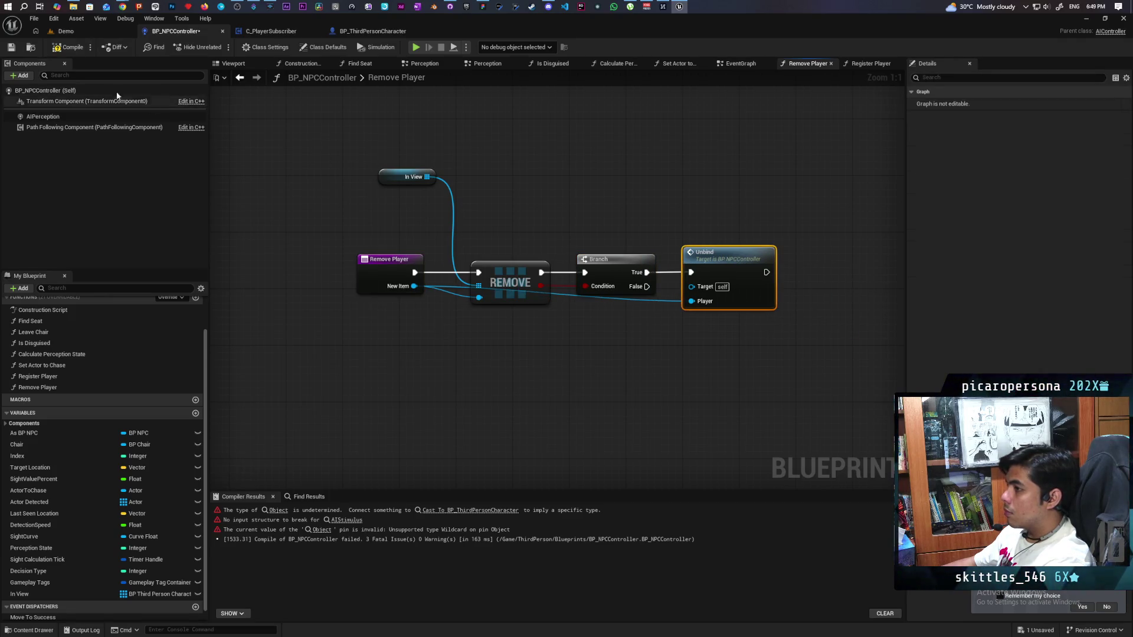
click(69, 48)
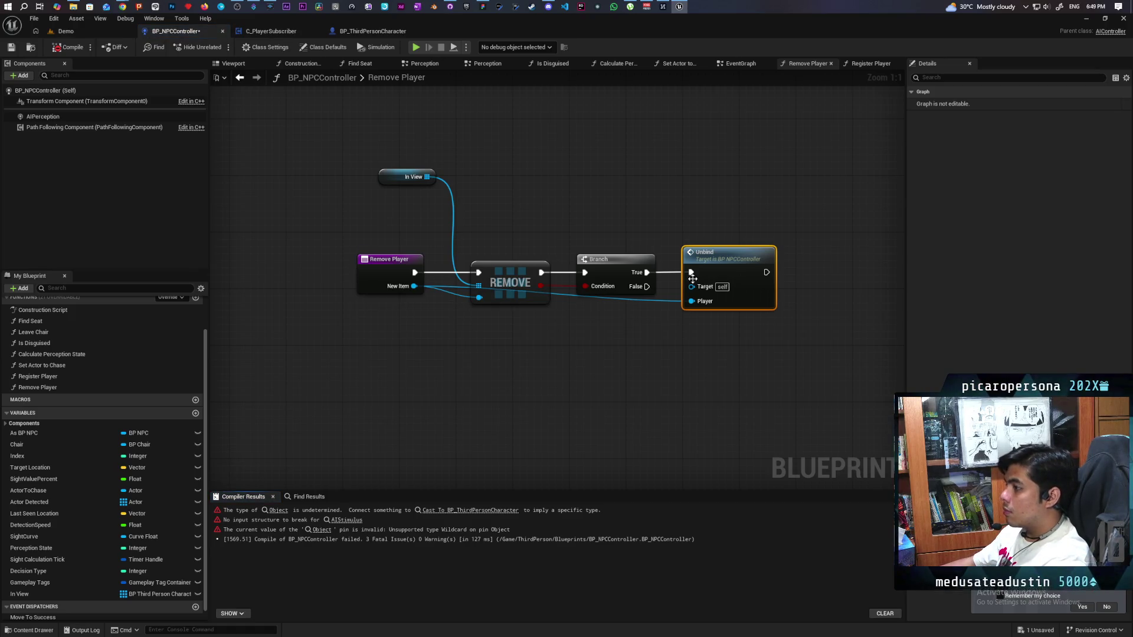
double_click(695, 304)
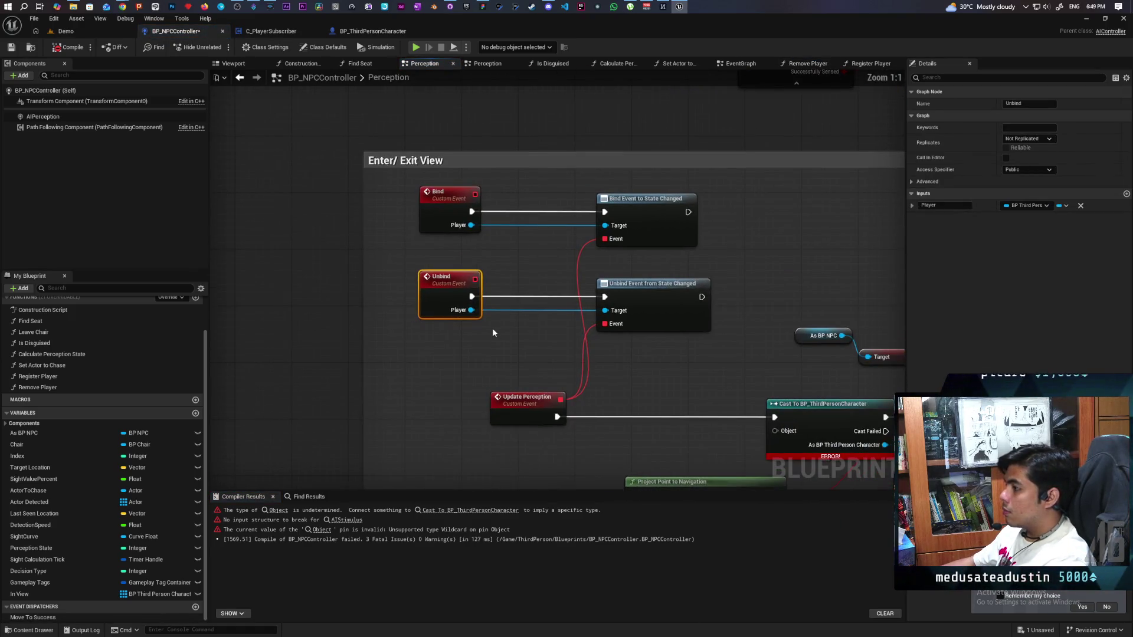
Add an Update Perception call after the Register Player call.
drag(653, 370, 575, 335)
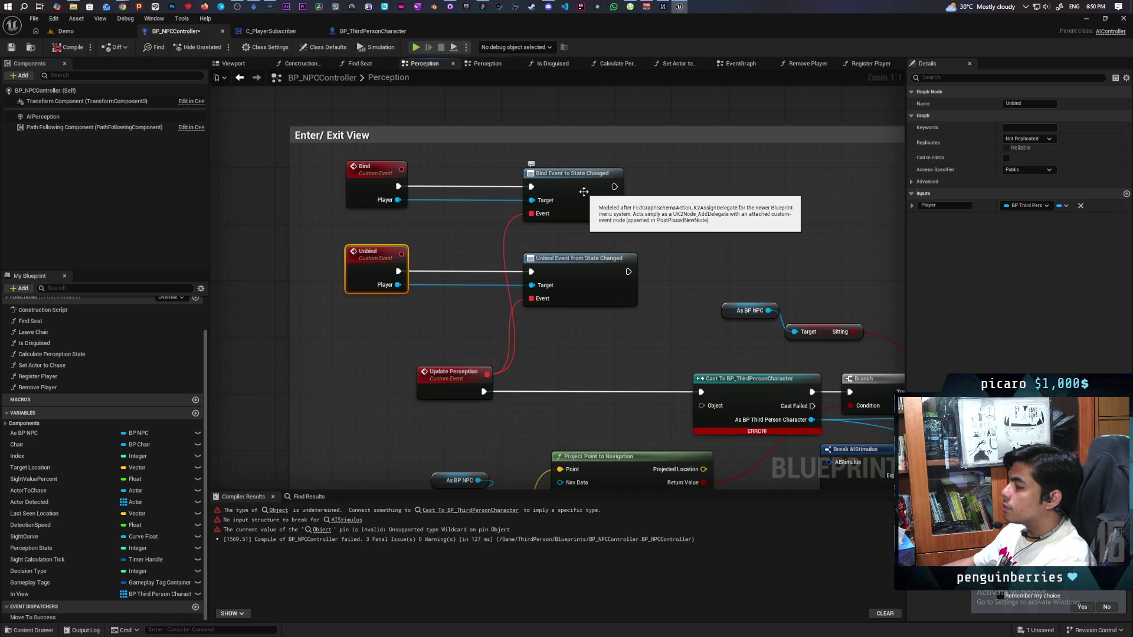
scroll(589, 335, down, 3)
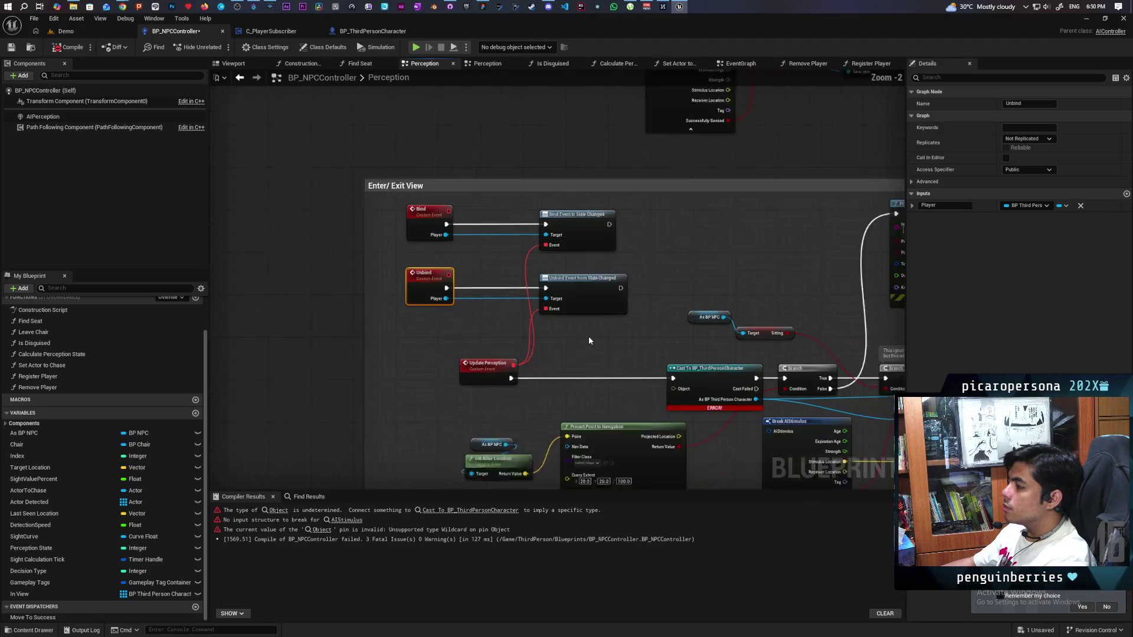
mouse_move(470, 296)
mouse_down()
mouse_move(425, 283)
mouse_move(537, 244)
mouse_move(478, 309)
mouse_move(561, 265)
mouse_move(609, 184)
mouse_move(626, 211)
mouse_up()
click(600, 147)
text(update perc)
key(Return)
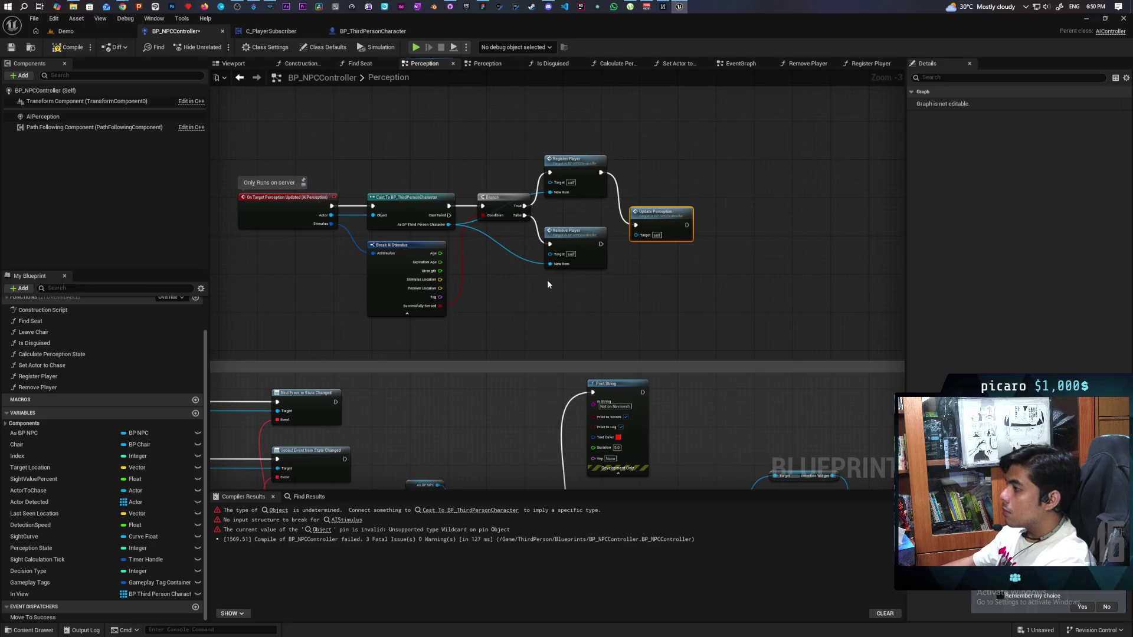
Connect Remove Player's execution to Update Perception as well, then compile.
drag(601, 243, 657, 208)
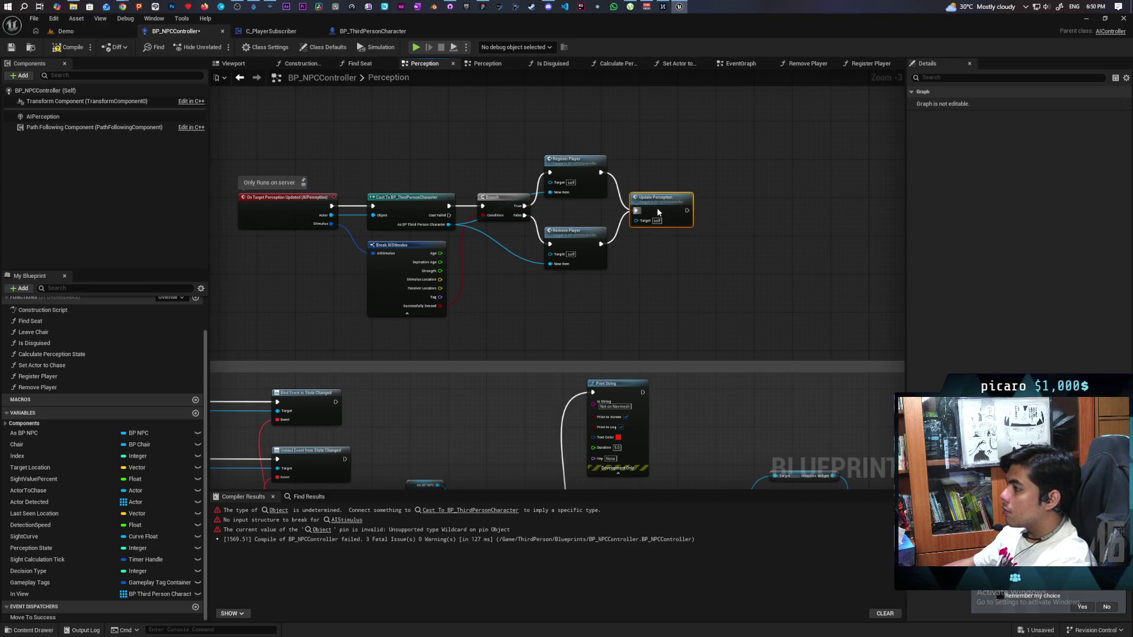
scroll(649, 260, down, 2)
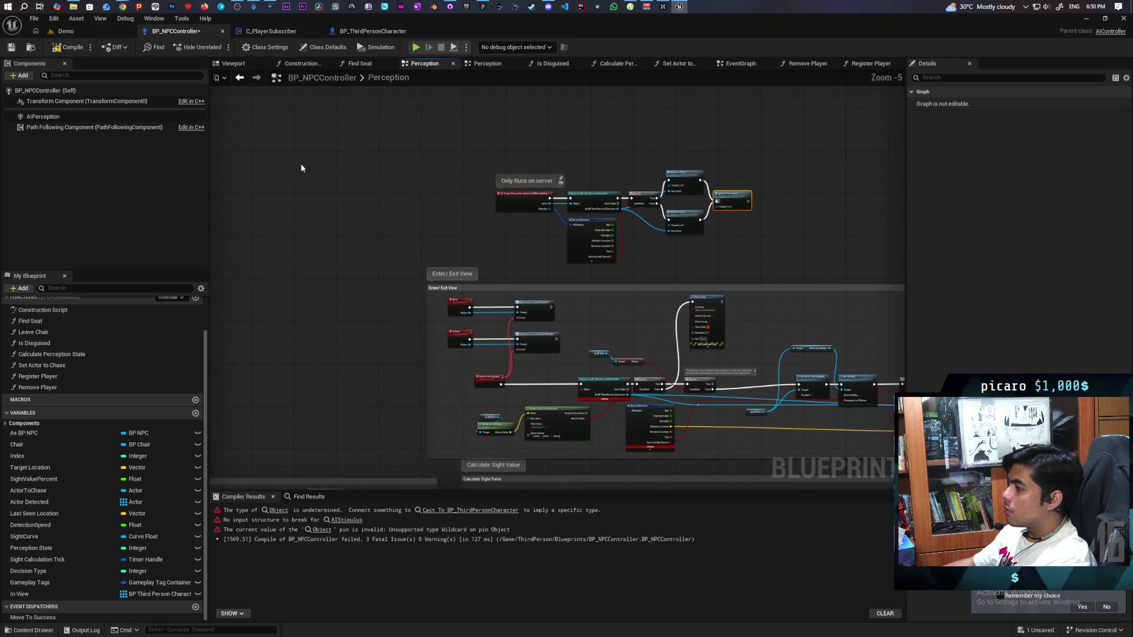
click(72, 50)
drag(576, 311, 451, 221)
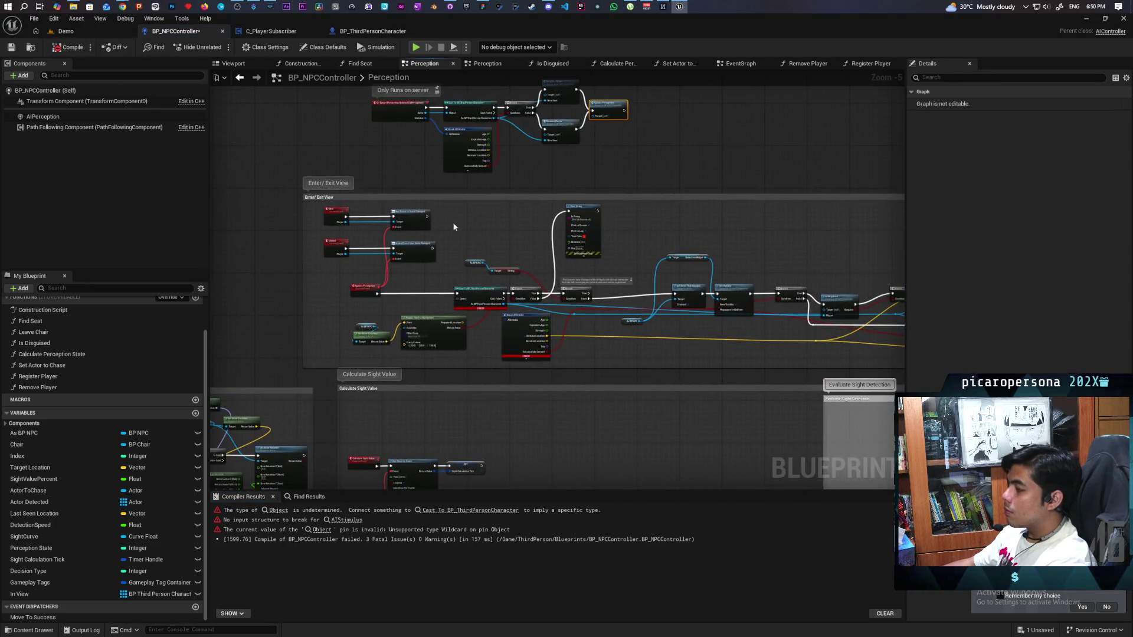
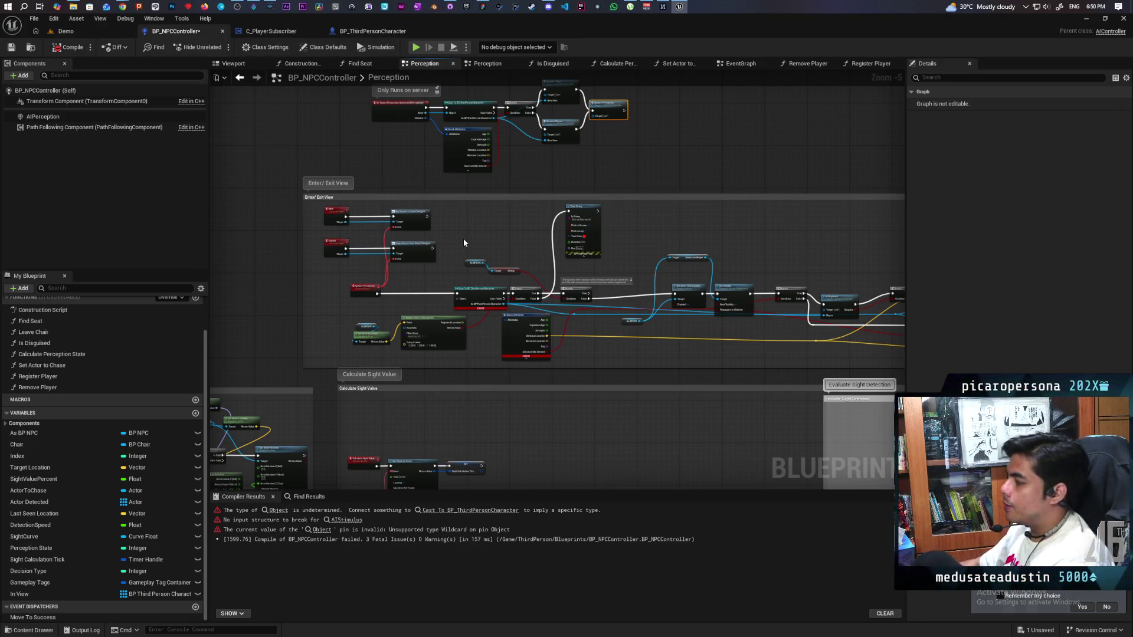
scroll(564, 216, up, 2)
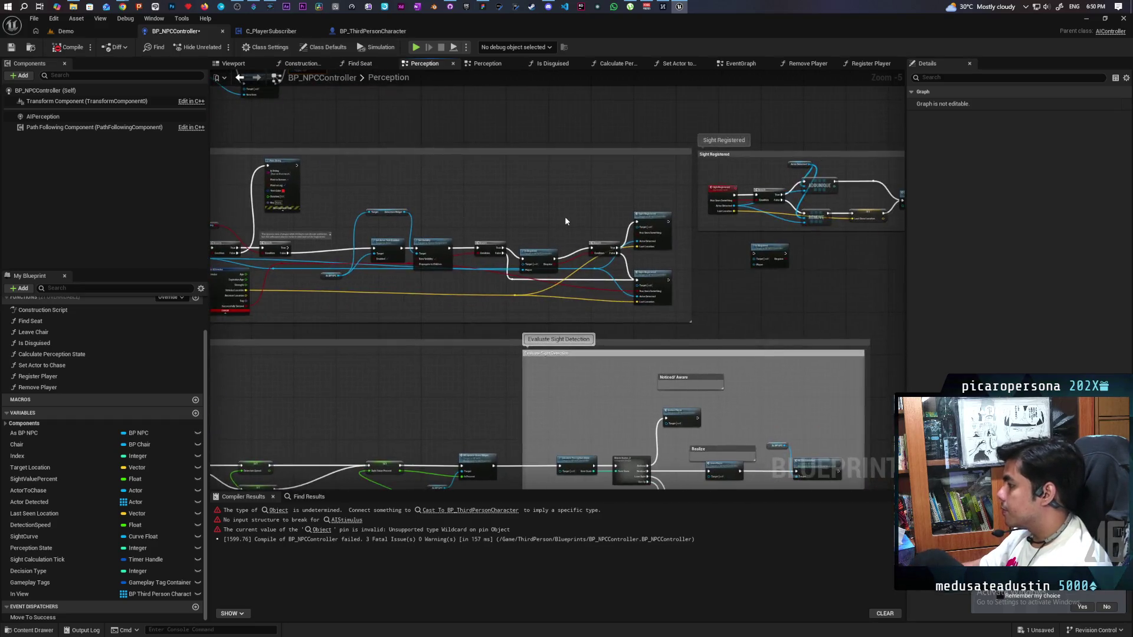
scroll(548, 253, down, 2)
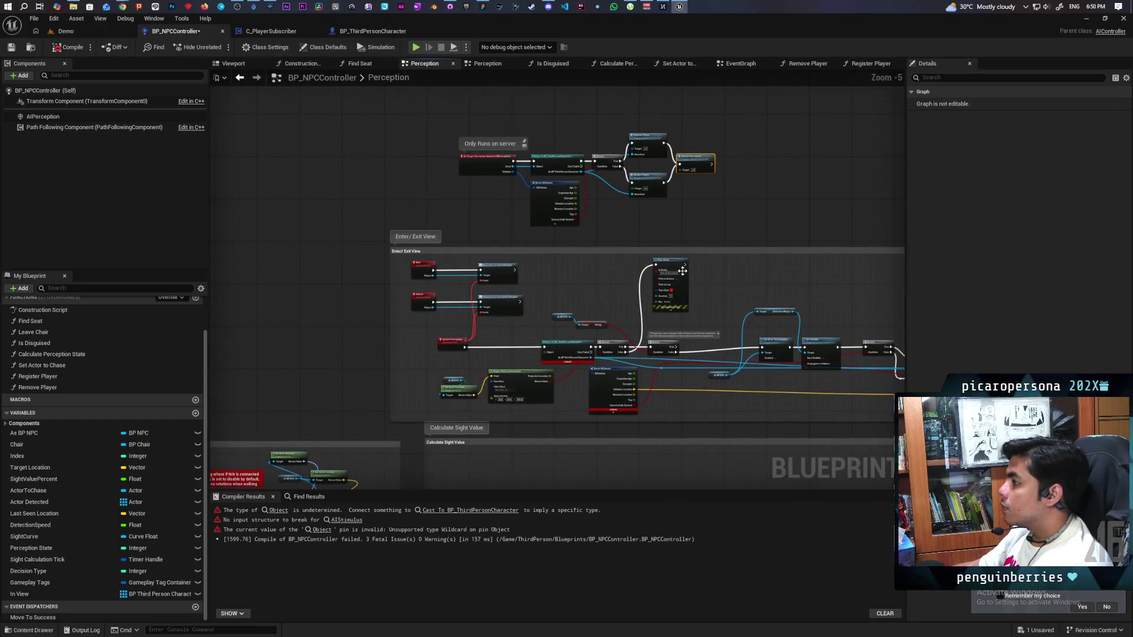
scroll(549, 257, up, 1)
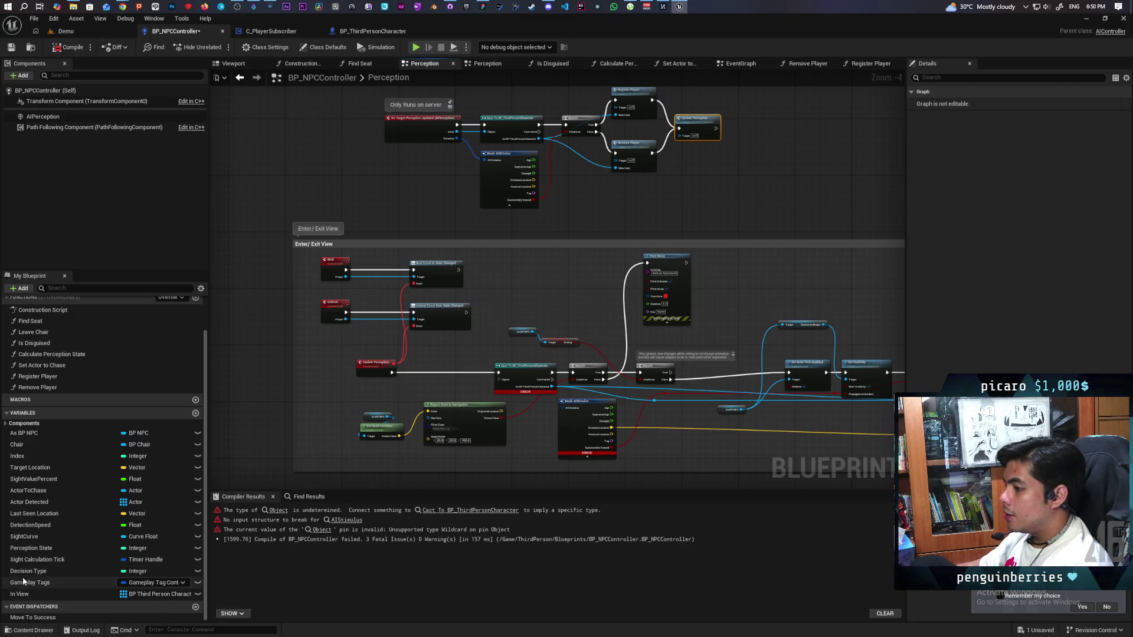
scroll(69, 469, up, 2)
scroll(69, 469, down, 2)
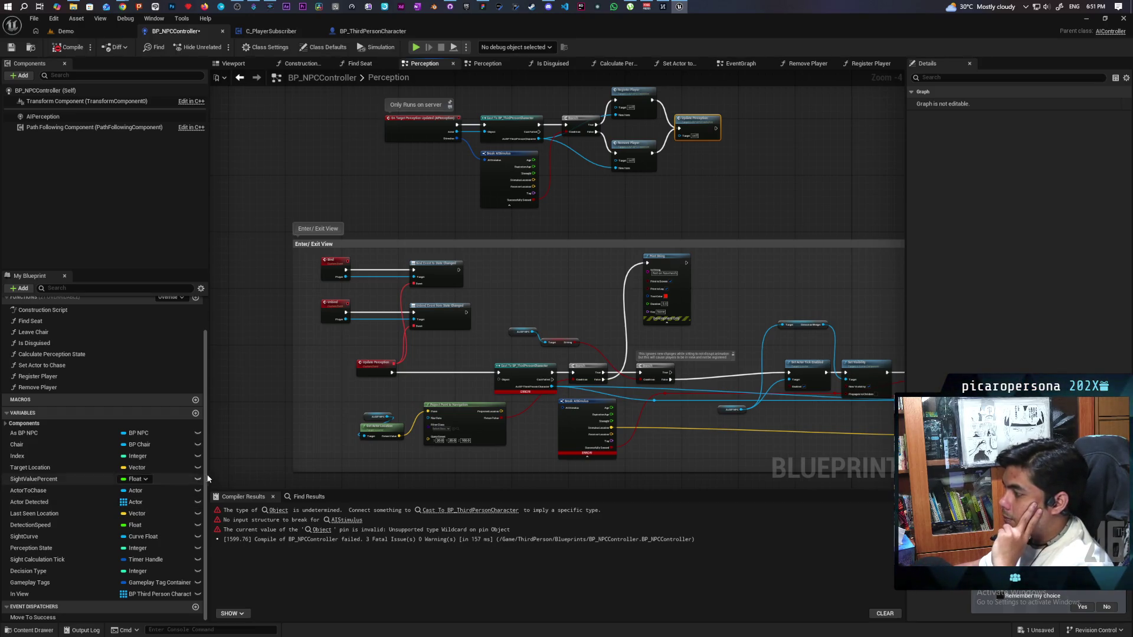
drag(568, 417, 381, 381)
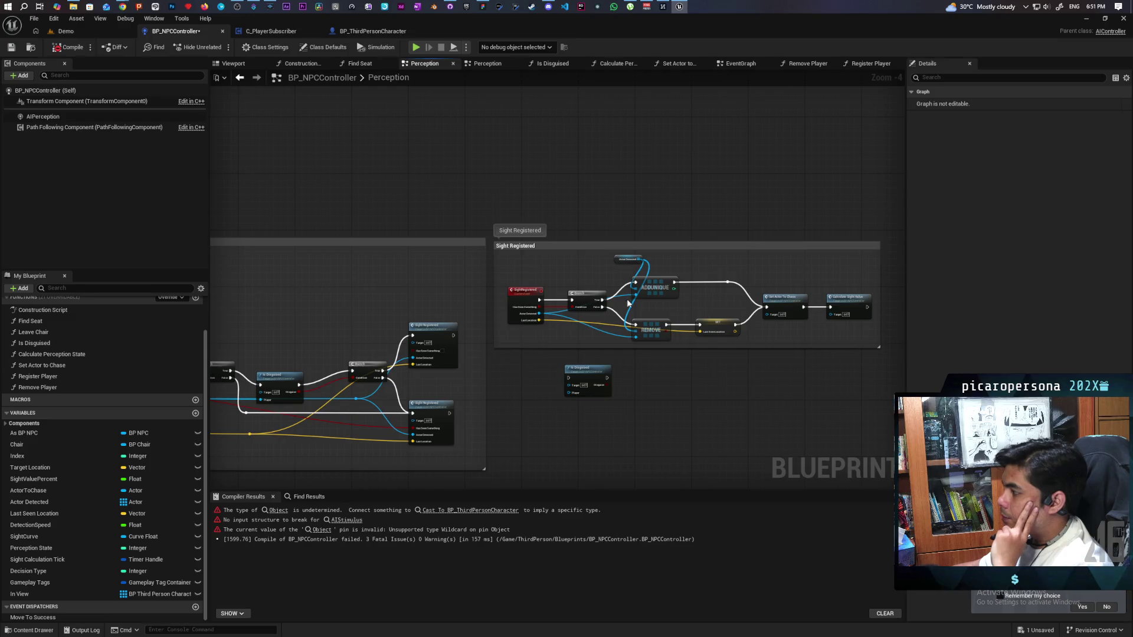
scroll(627, 304, up, 1)
mouse_move(627, 303)
mouse_down()
mouse_move(785, 258)
mouse_move(706, 306)
mouse_up()
mouse_move(472, 400)
mouse_down()
mouse_move(716, 387)
mouse_move(741, 372)
mouse_move(511, 379)
mouse_up()
mouse_move(834, 361)
mouse_down()
mouse_move(682, 353)
mouse_move(525, 373)
mouse_up()
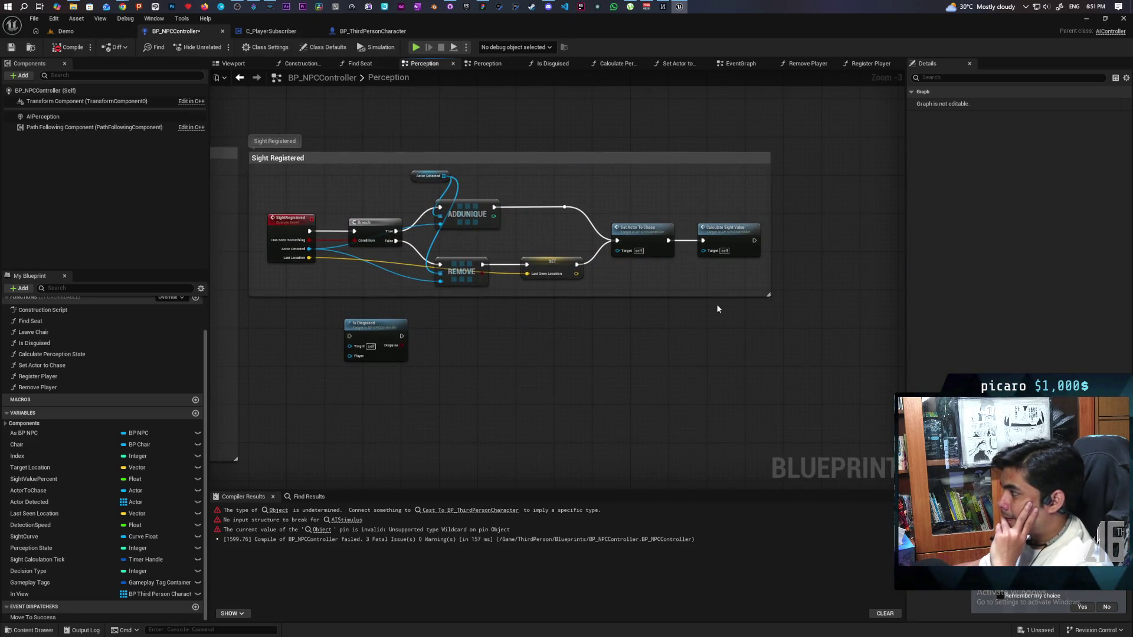
click(733, 239)
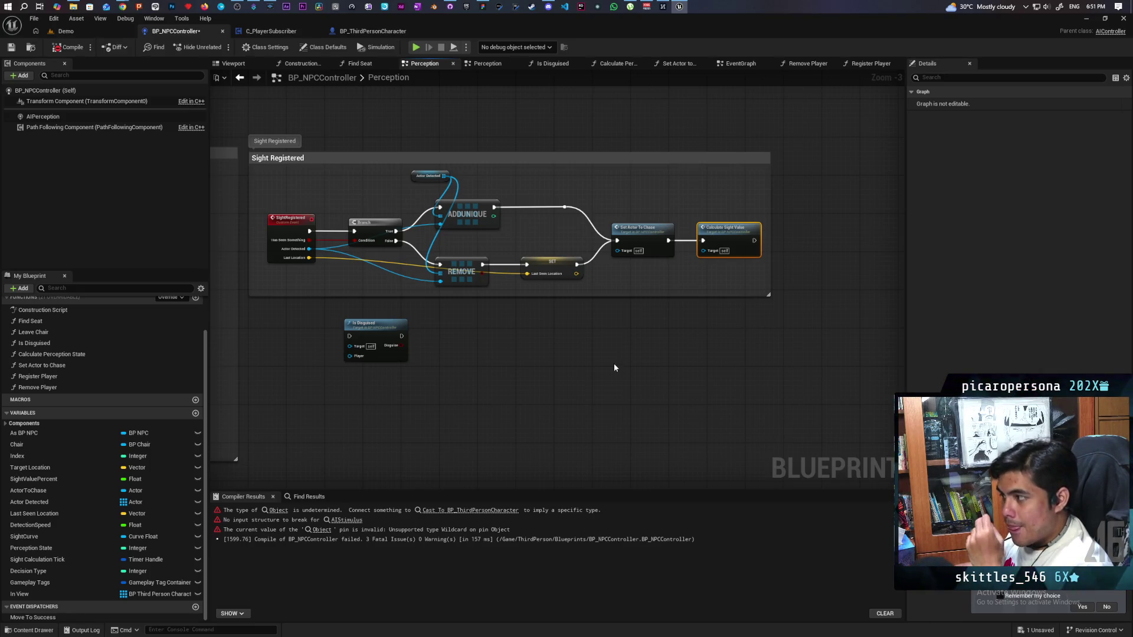
scroll(596, 364, down, 2)
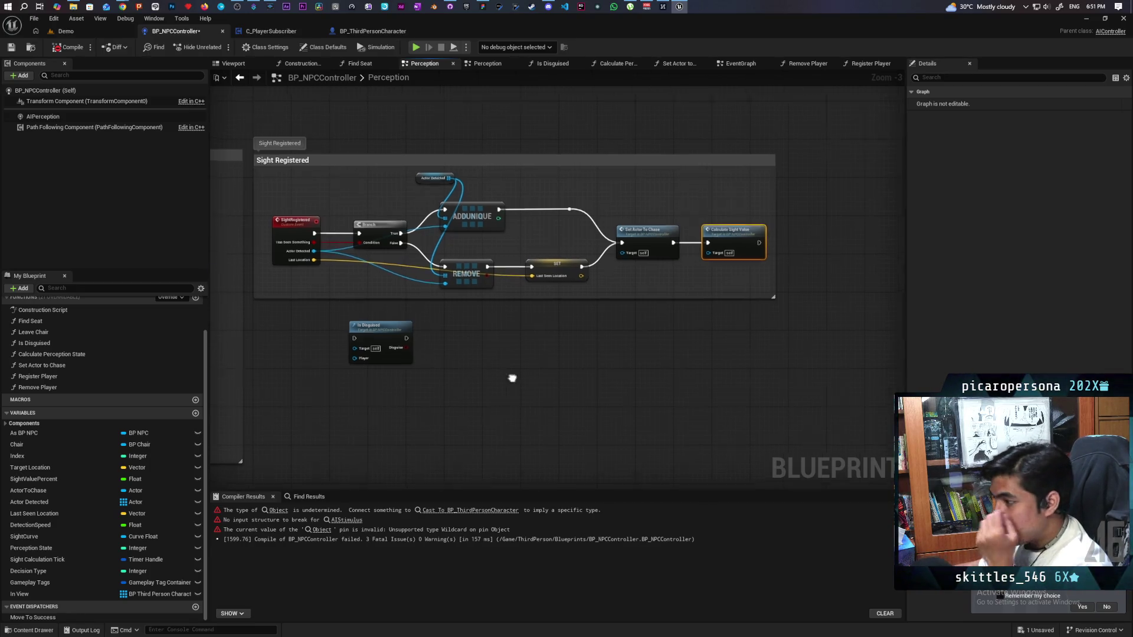
drag(476, 323, 665, 297)
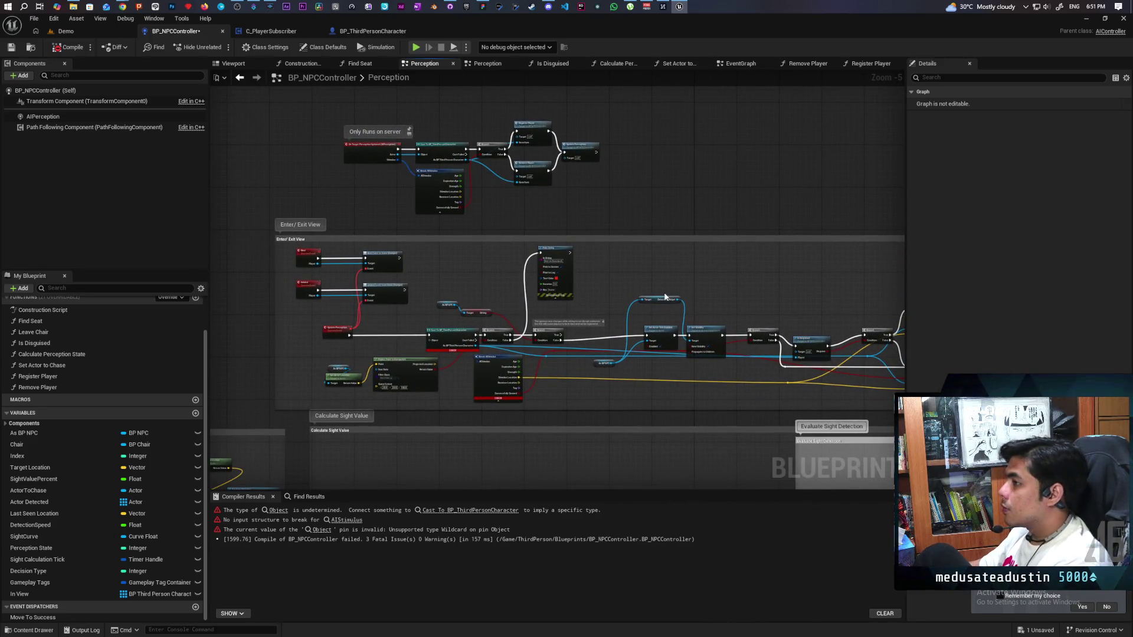